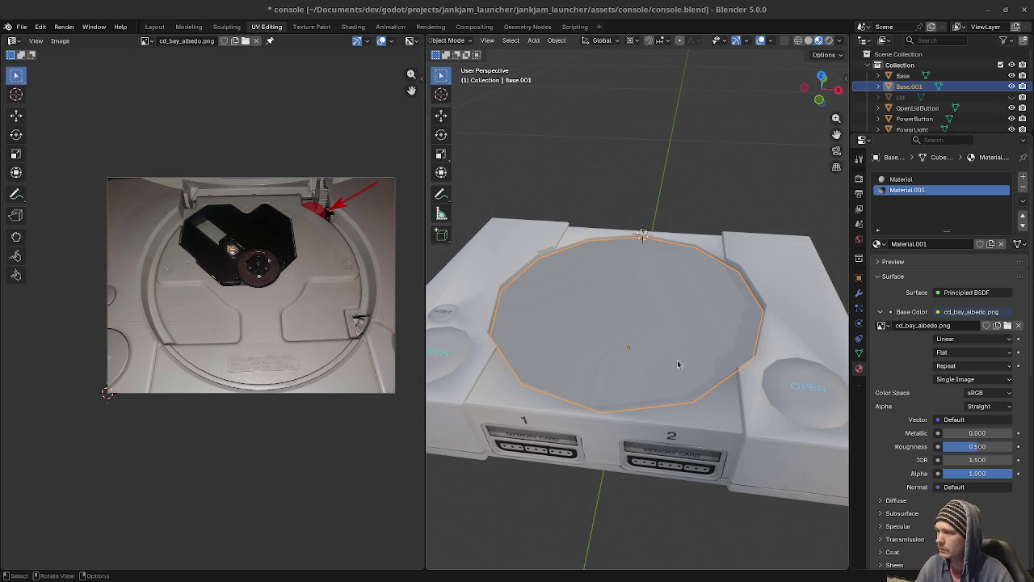
Select the top disc face in Edit Mode and project its UVs from the top view.
{"action": "mouse_move", "coordinate": [670, 312]}
{"action": "middle_mouse_down"}
{"action": "mouse_move", "coordinate": [642, 346]}
{"action": "mouse_move", "coordinate": [634, 321]}
{"action": "middle_mouse_up"}
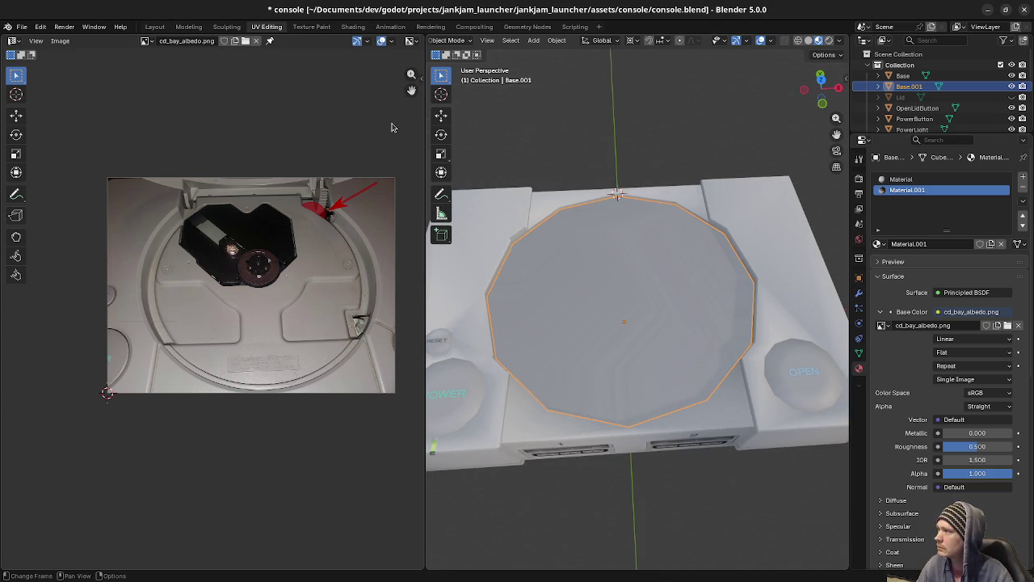
{"action": "key", "text": "Tab"}
{"action": "left_click", "coordinate": [657, 288]}
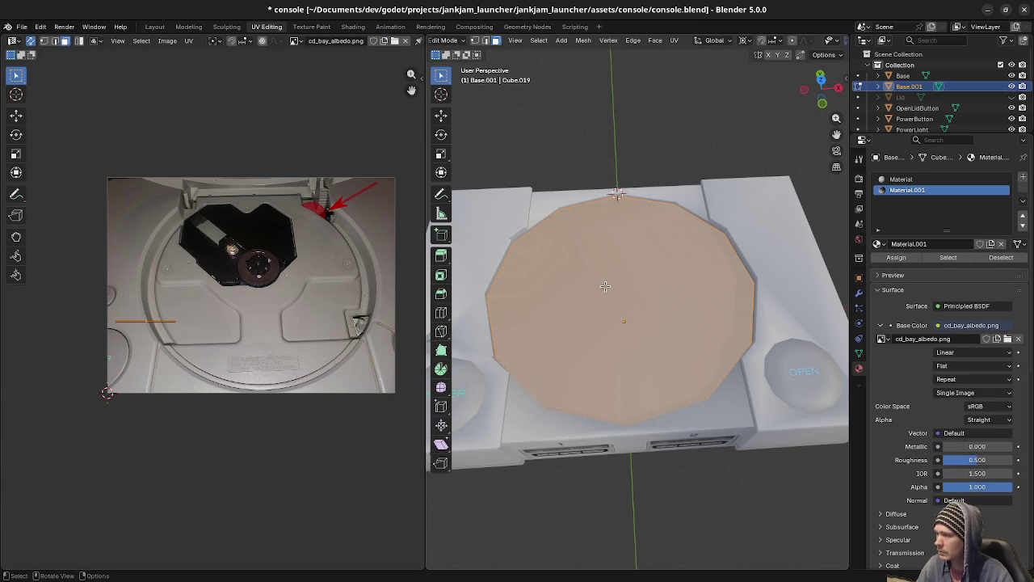
{"action": "key", "text": "shift+KP_7"}
{"action": "key", "text": "KP_7"}
{"action": "key", "text": "u"}
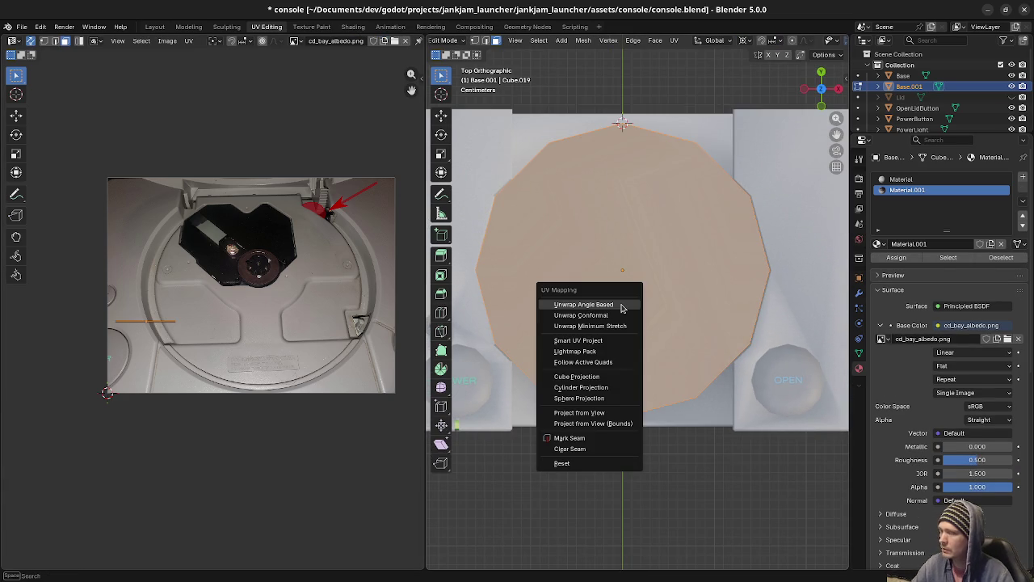
{"action": "left_click", "coordinate": [601, 413]}
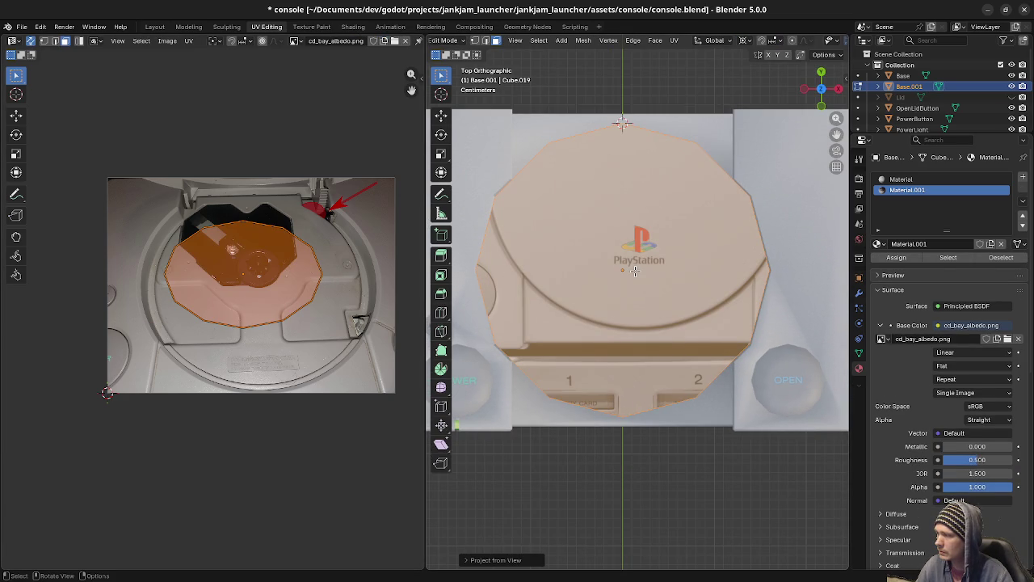
Stretch the disc's UV island vertically and move it up over the tray in cd_bay_albedo.png.
{"action": "key", "text": "u"}
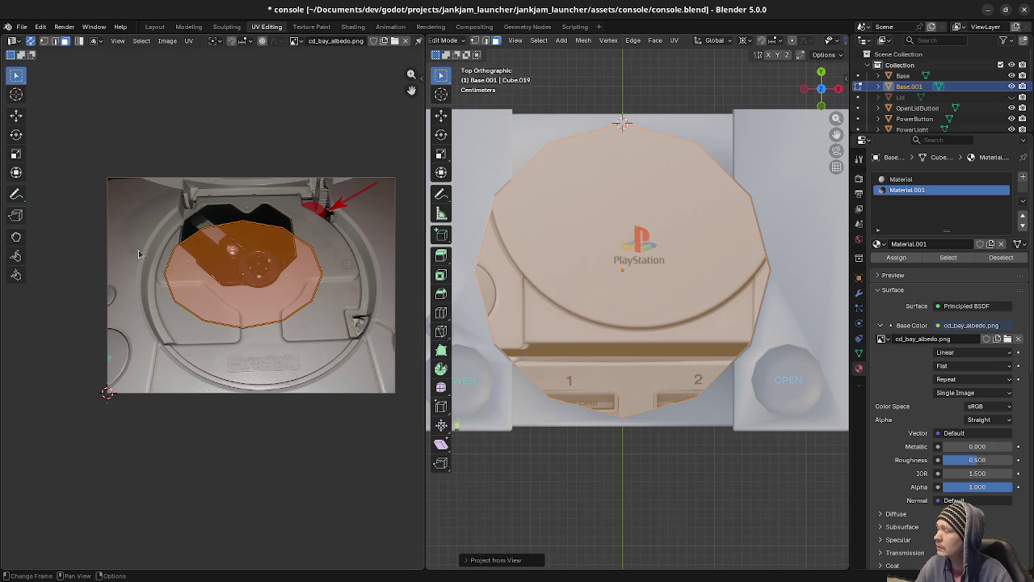
{"action": "key", "text": "s"}
{"action": "key", "text": "y"}
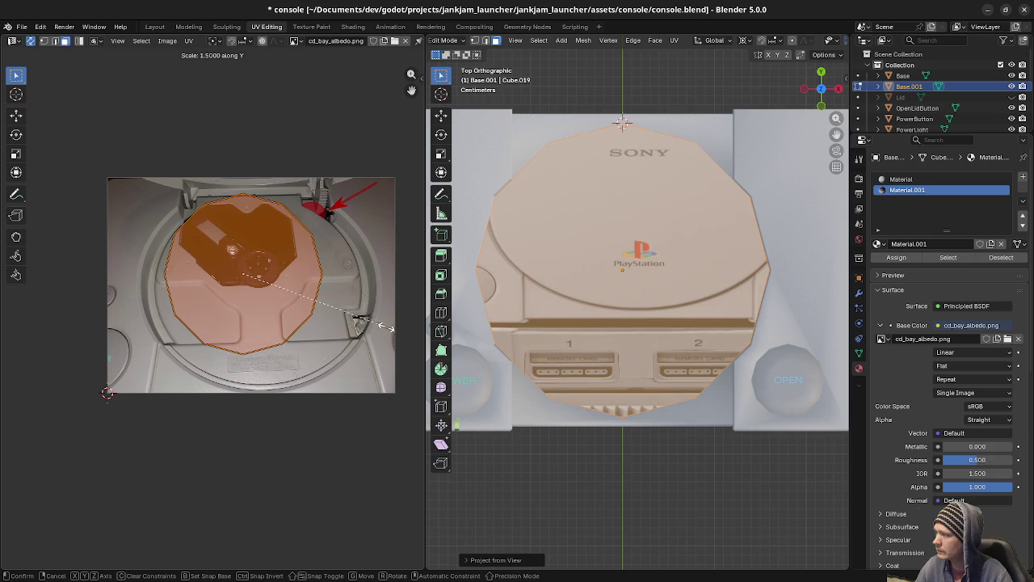
{"action": "left_click", "coordinate": [372, 326]}
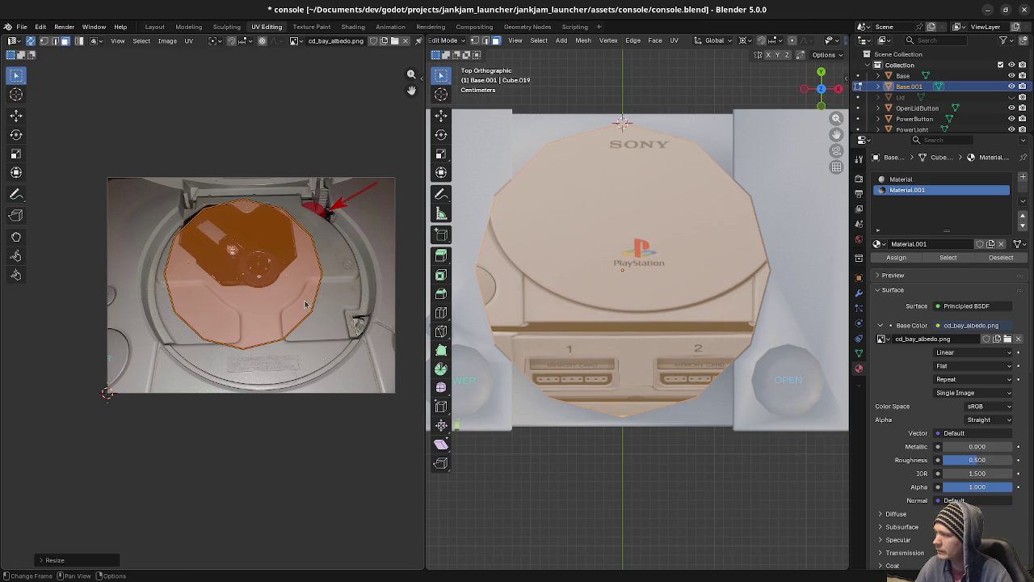
{"action": "key", "text": "g"}
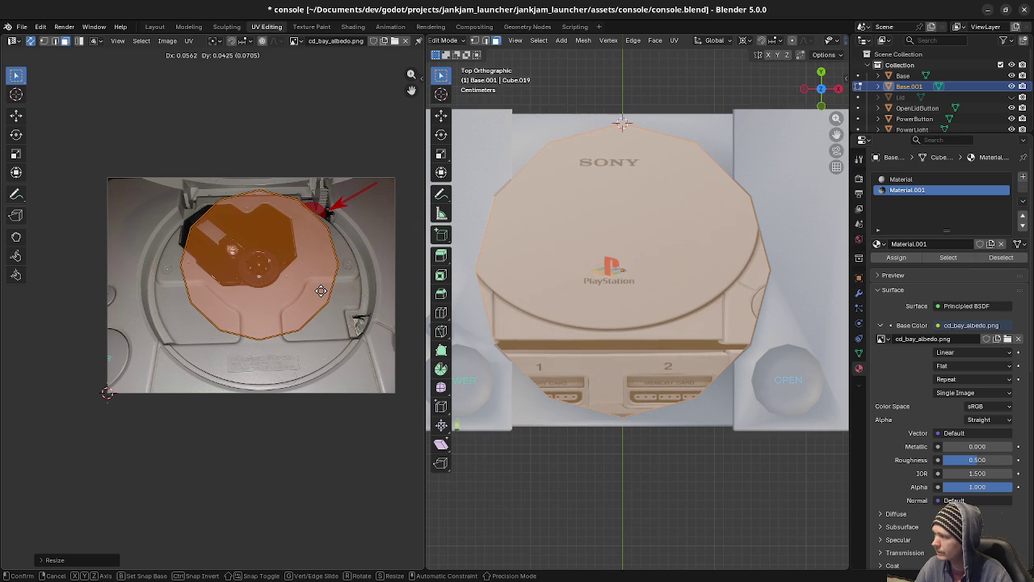
{"action": "right_click", "coordinate": [321, 291]}
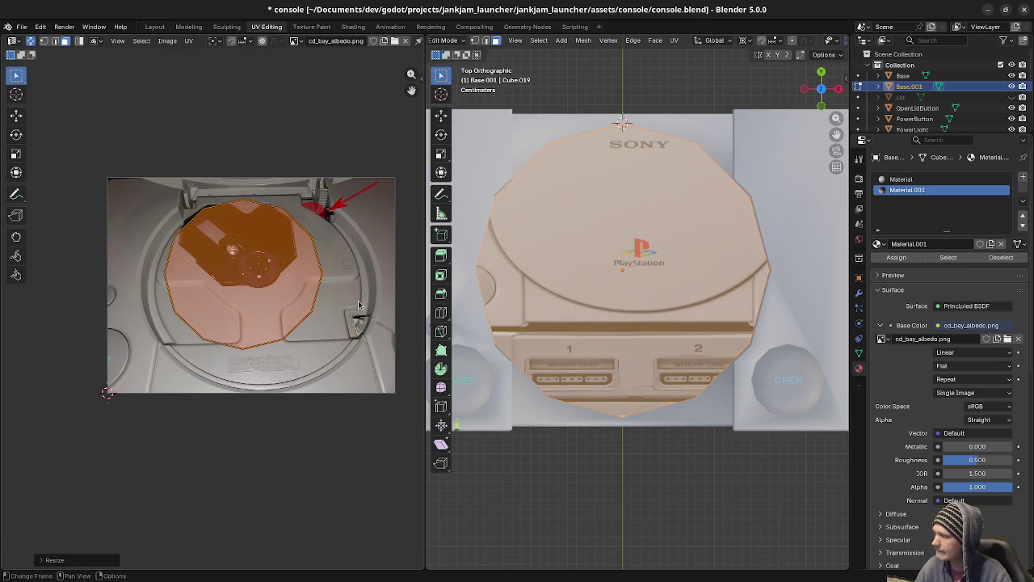
{"action": "key", "text": "g"}
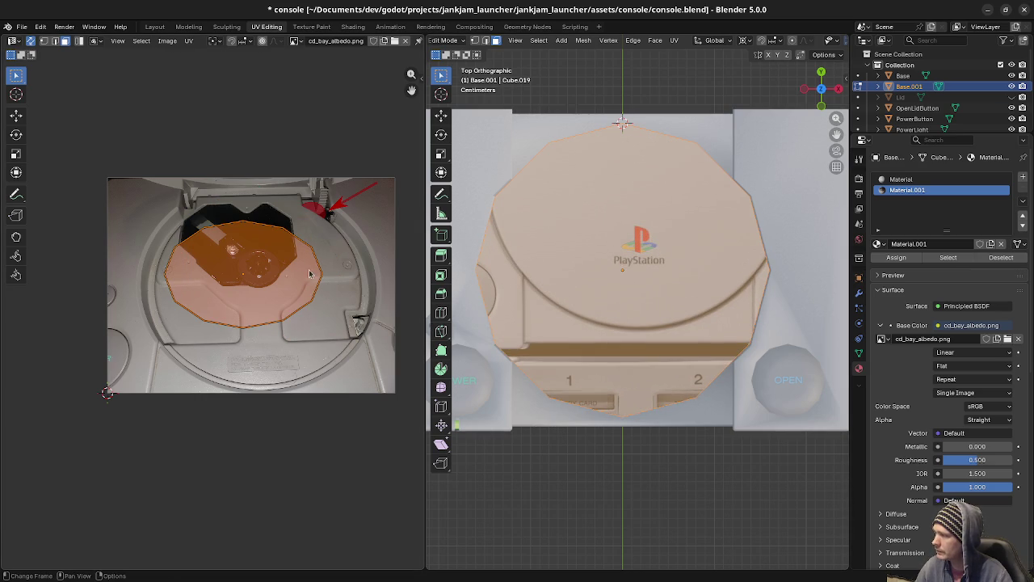
{"action": "left_click", "coordinate": [325, 261]}
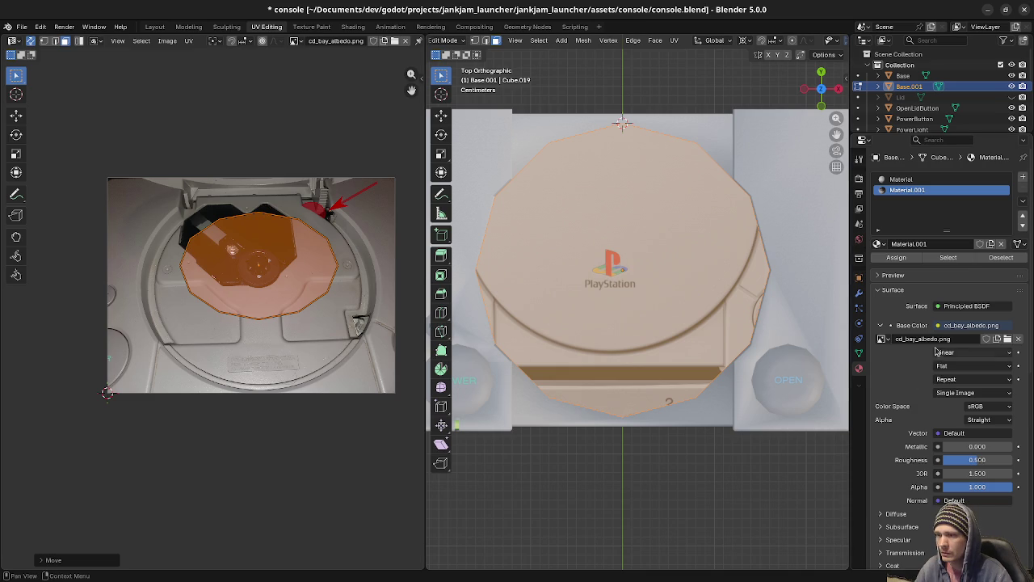
Assign the textured material to the disc face; a further UV enlargement is cancelled.
{"action": "middle_click_drag", "start_coordinate": [703, 379], "coordinate": [703, 267]}
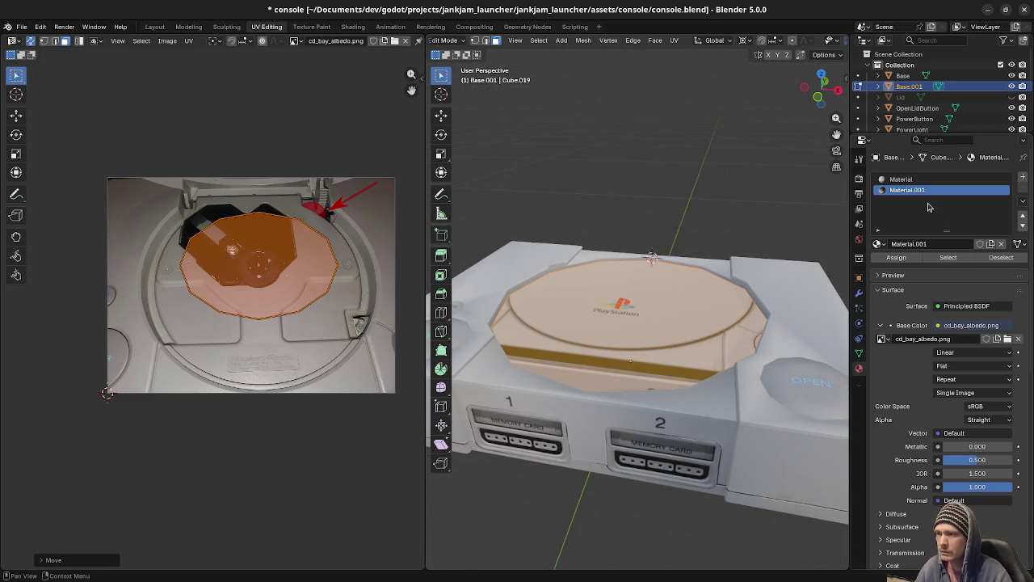
{"action": "left_click", "coordinate": [899, 258]}
{"action": "key", "text": "KP_7"}
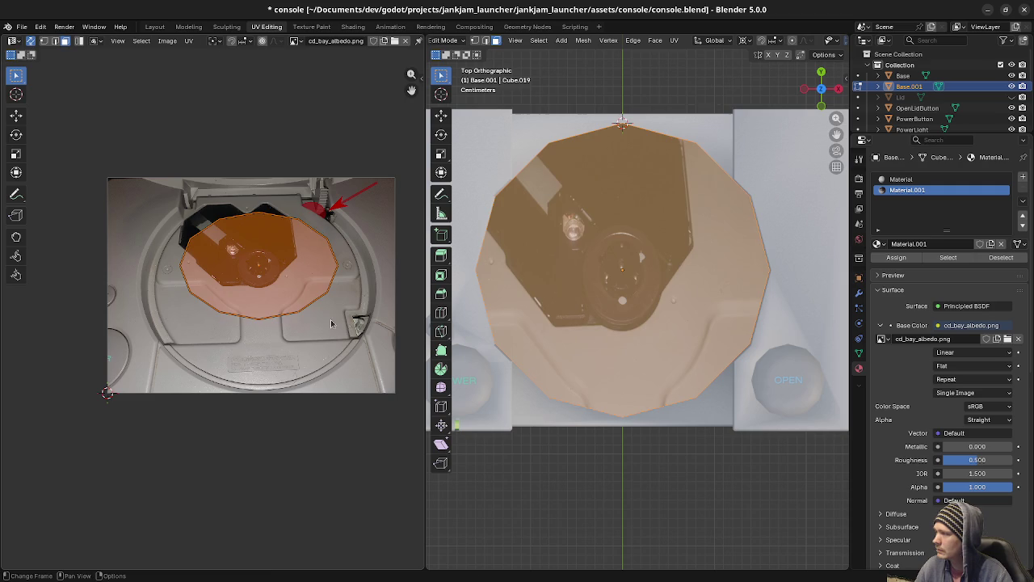
{"action": "key", "text": "s"}
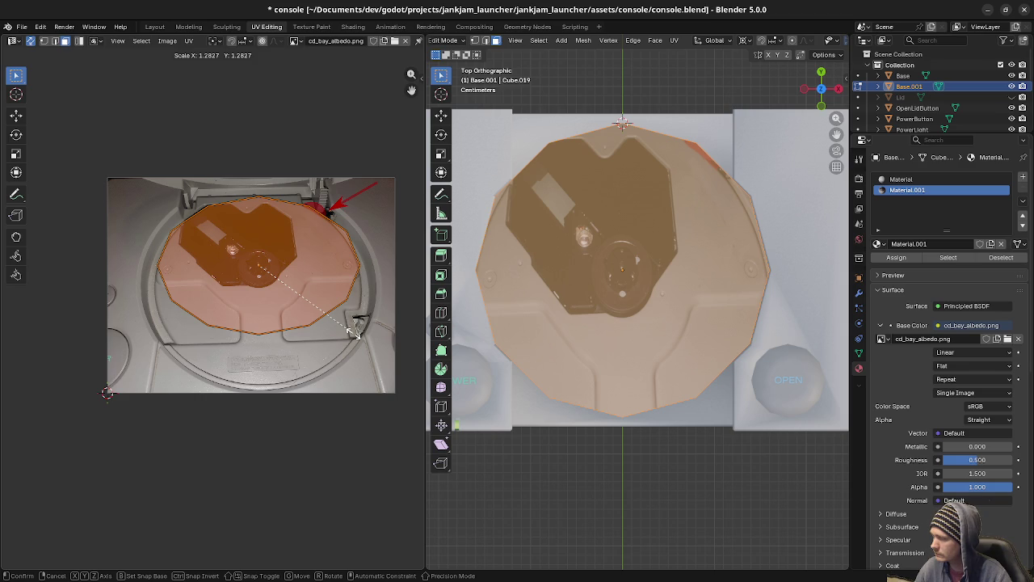
{"action": "right_click", "coordinate": [353, 333]}
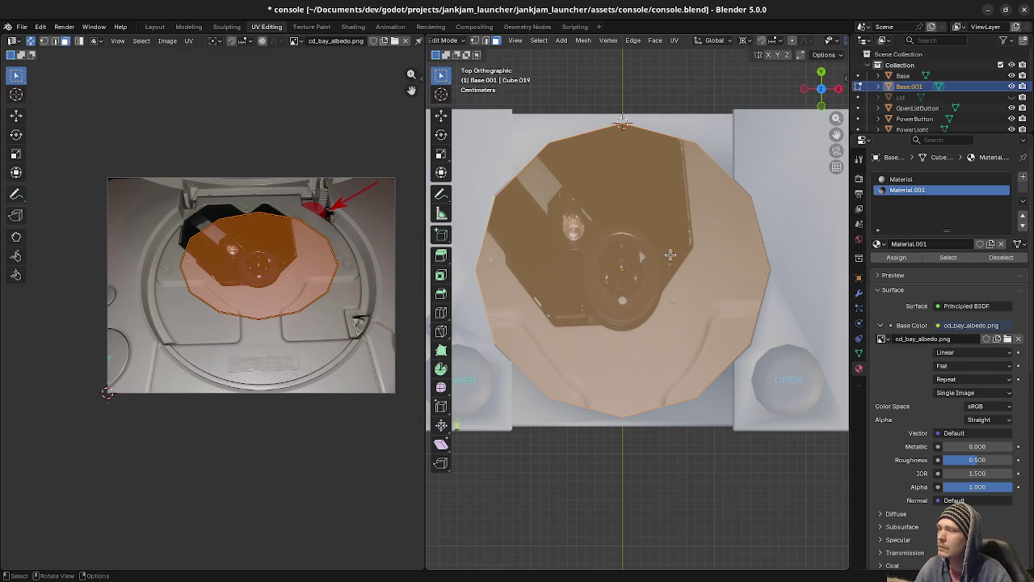
Extrude the disc face and scale the inner face to 0, forming a triangle fan.
{"action": "key", "text": "e"}
{"action": "key", "text": "s"}
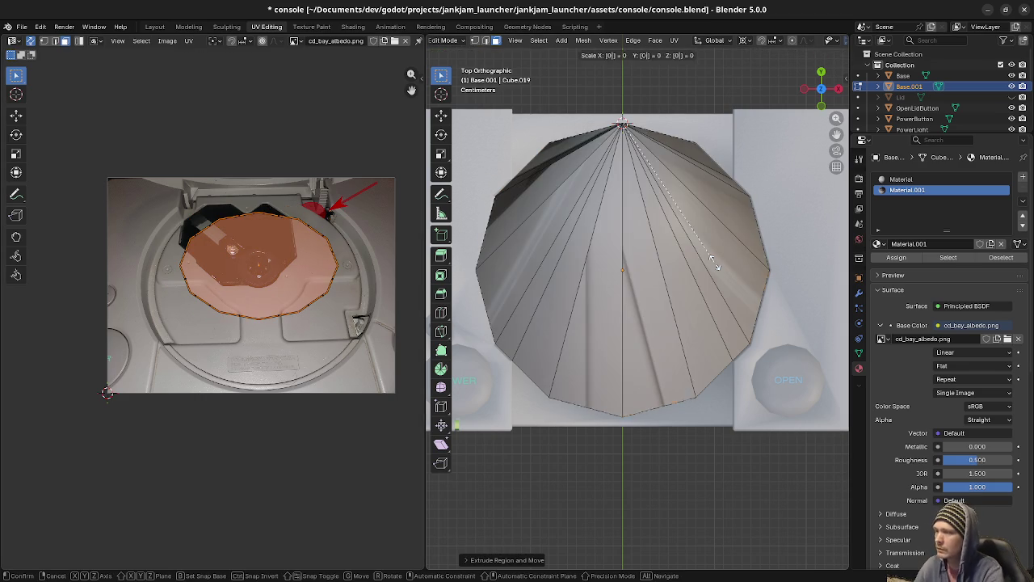
{"action": "key", "text": "Escape"}
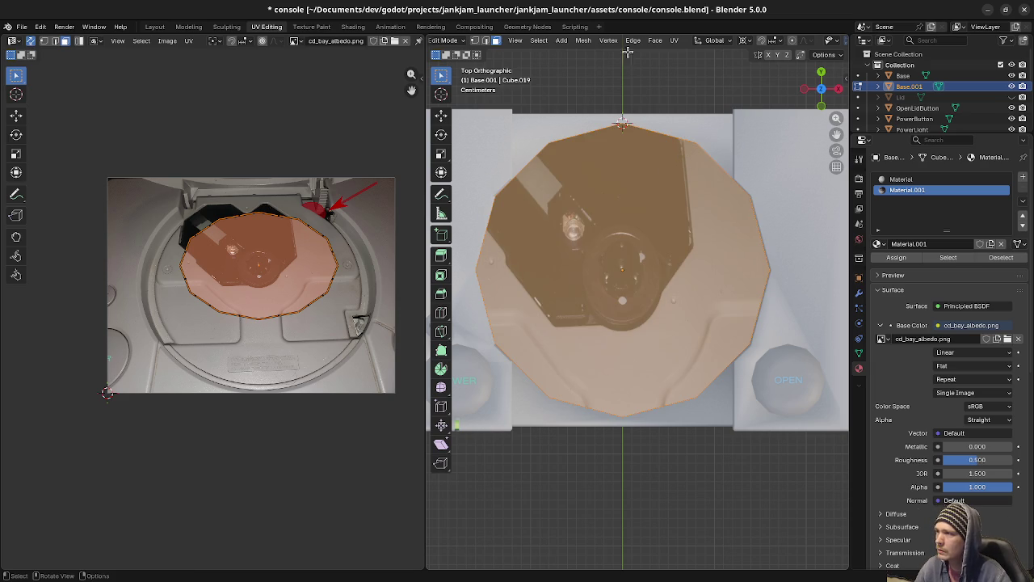
{"action": "left_click", "coordinate": [716, 41]}
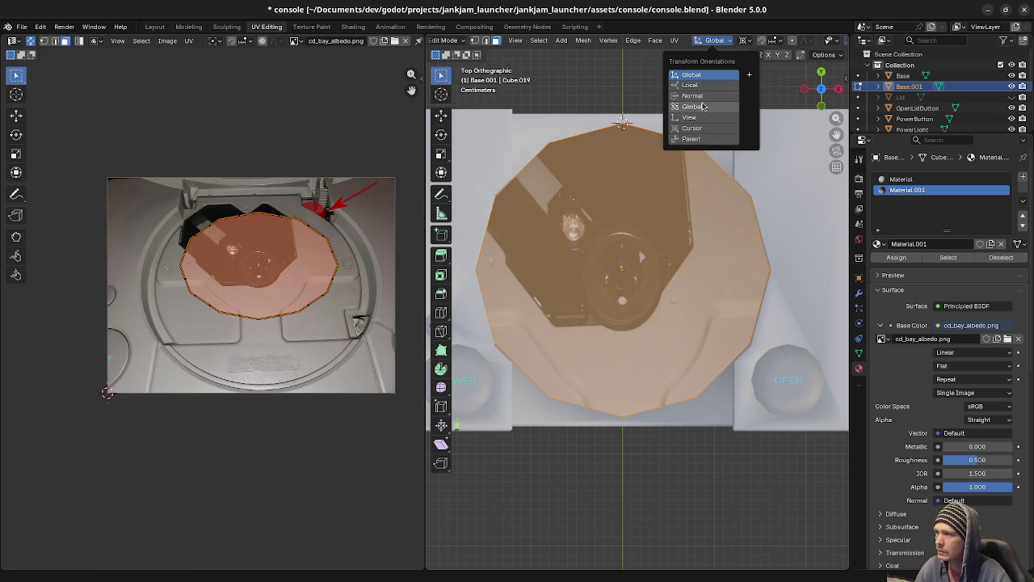
{"action": "left_click", "coordinate": [637, 40]}
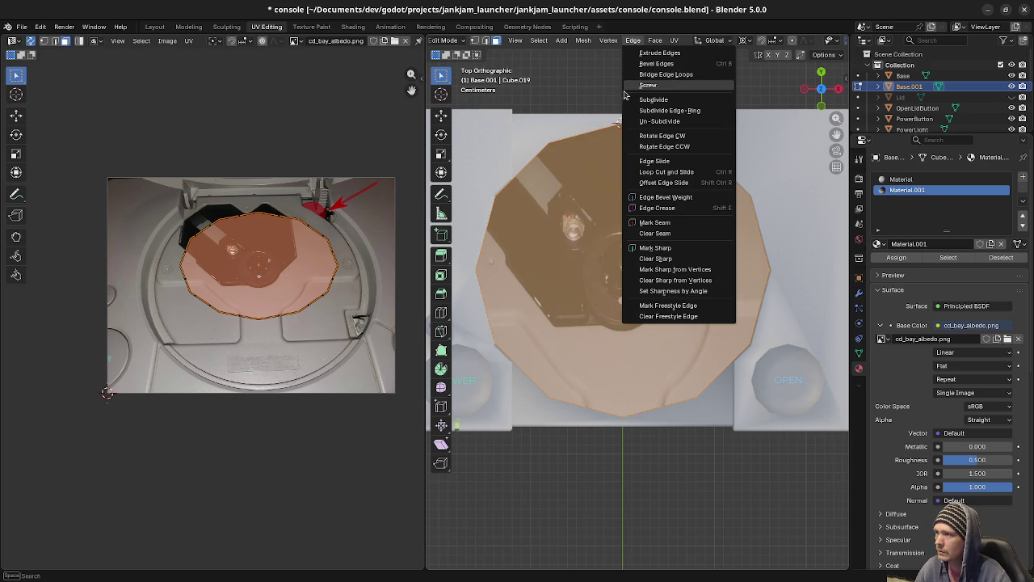
{"action": "left_click", "coordinate": [744, 40]}
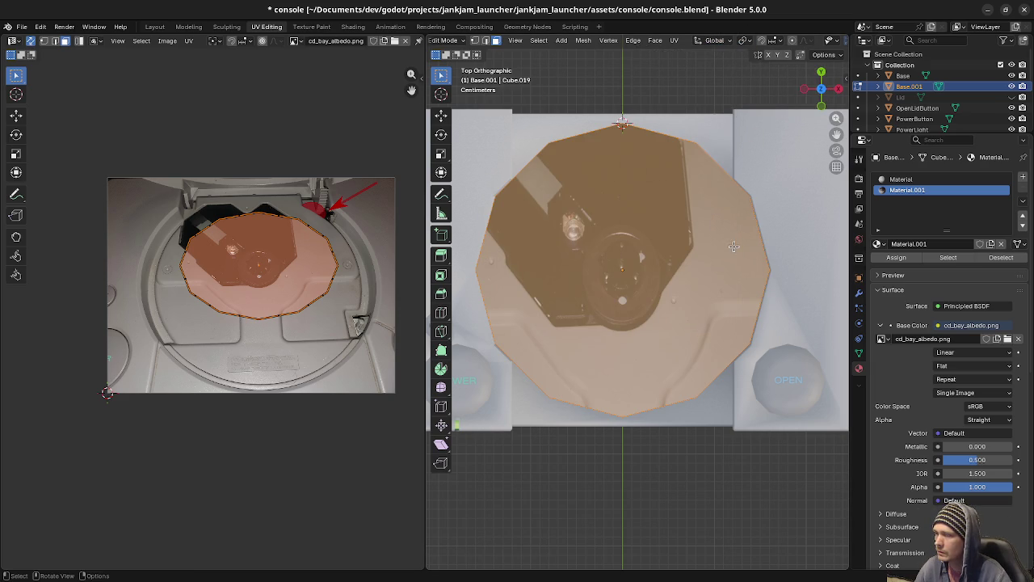
{"action": "key", "text": "s"}
{"action": "key", "text": "0"}
{"action": "key", "text": "Return"}
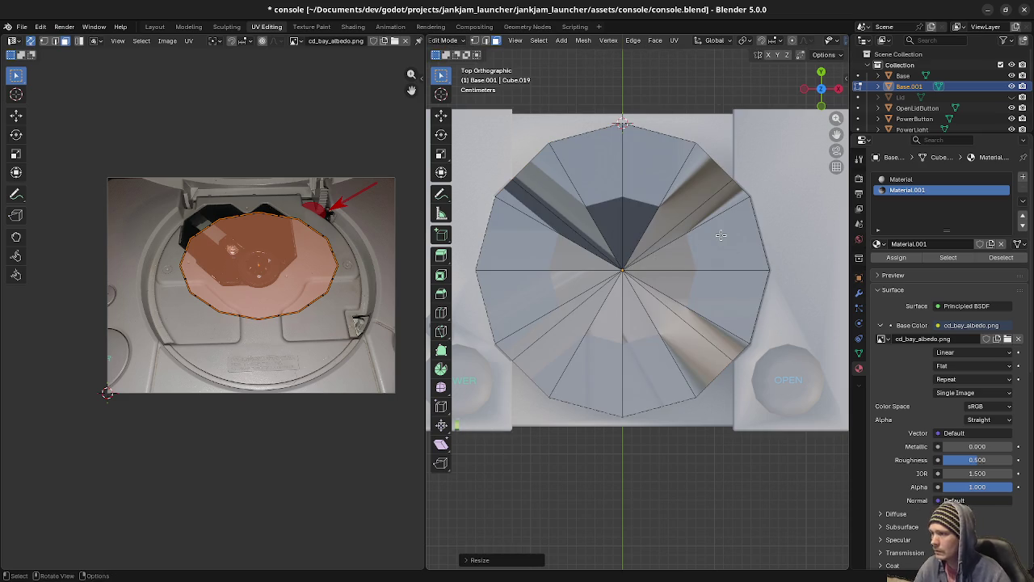
Select all disc faces and re-project their UVs from the top view.
{"action": "key", "text": "a"}
{"action": "key", "text": "u"}
{"action": "left_click", "coordinate": [720, 236]}
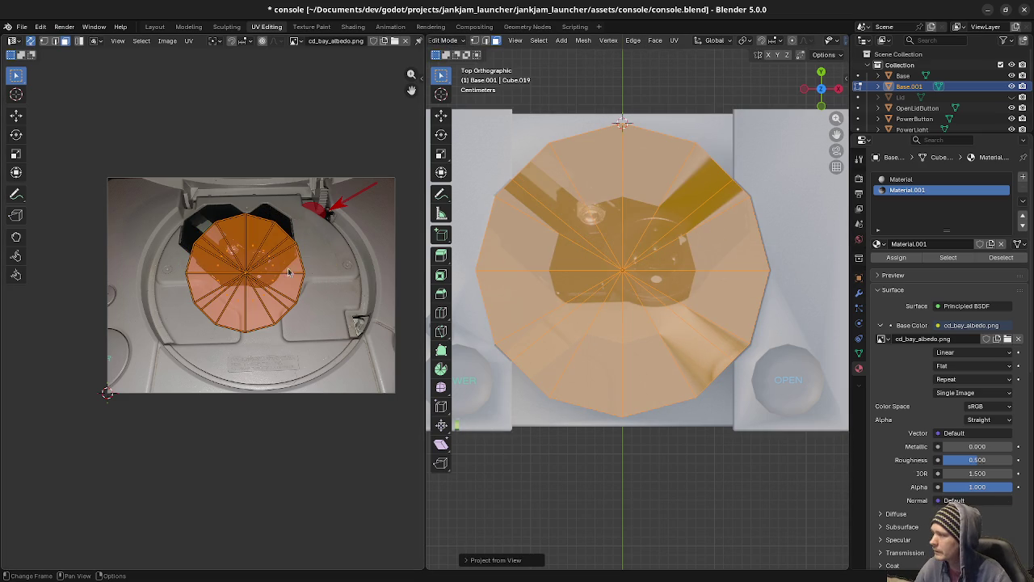
{"action": "key", "text": "g"}
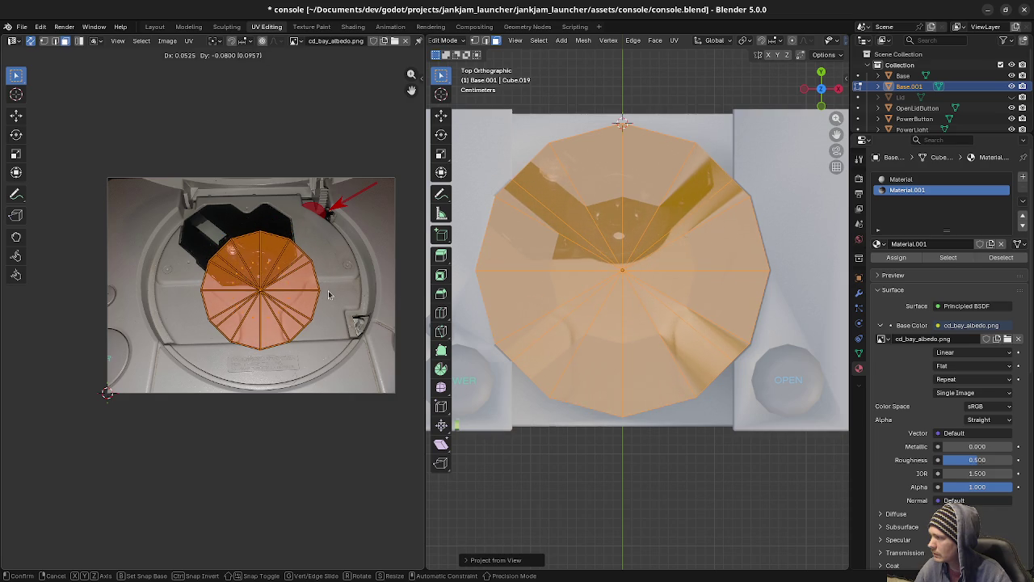
Enlarge the UV fan, stretch it horizontally and shift it down to fill the tray circle.
{"action": "left_click", "coordinate": [329, 291]}
{"action": "key", "text": "s"}
{"action": "left_click", "coordinate": [378, 305]}
{"action": "key", "text": "s"}
{"action": "key", "text": "x"}
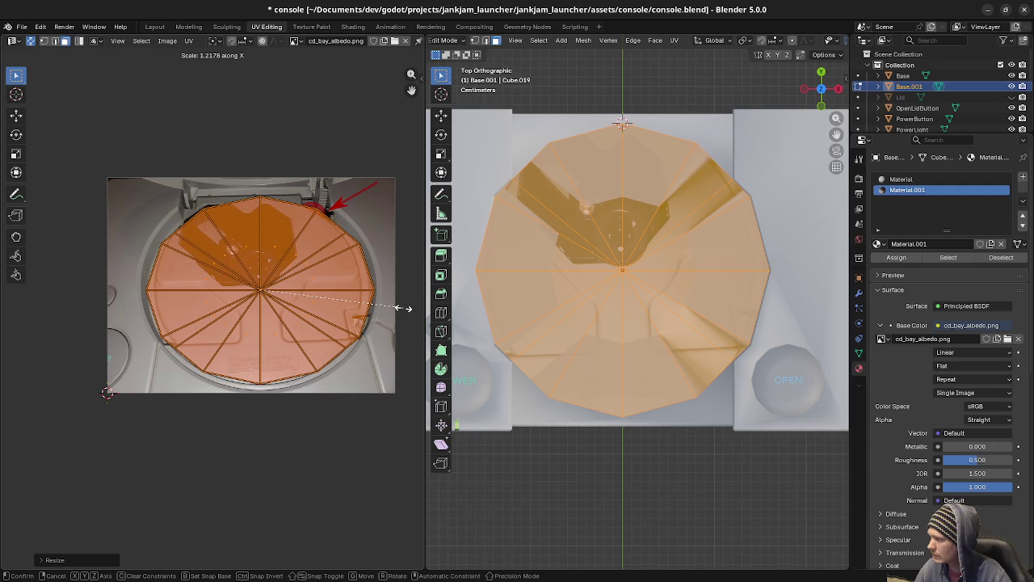
{"action": "left_click", "coordinate": [402, 308]}
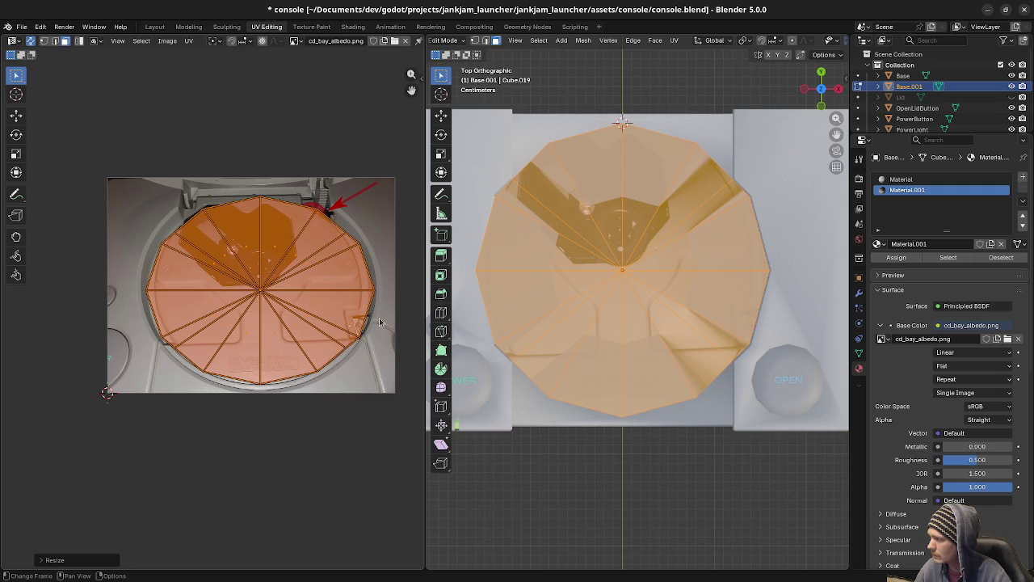
{"action": "key", "text": "g"}
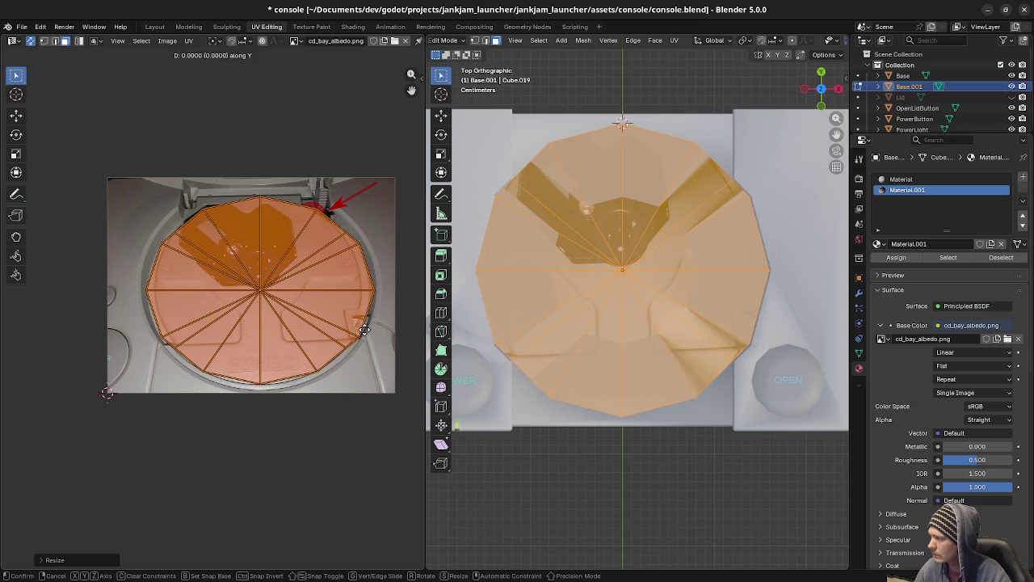
{"action": "key", "text": "y"}
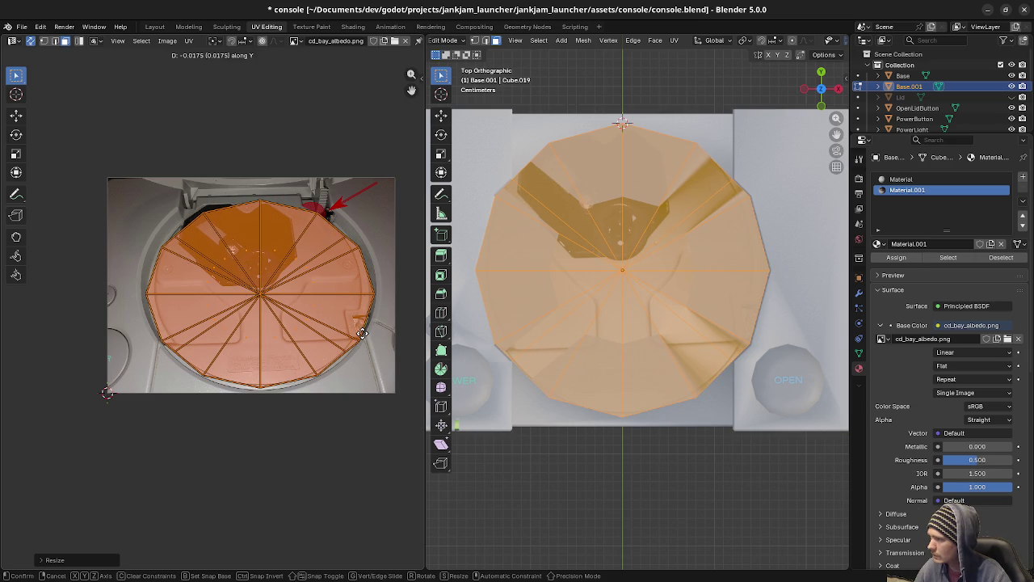
{"action": "left_click", "coordinate": [362, 333]}
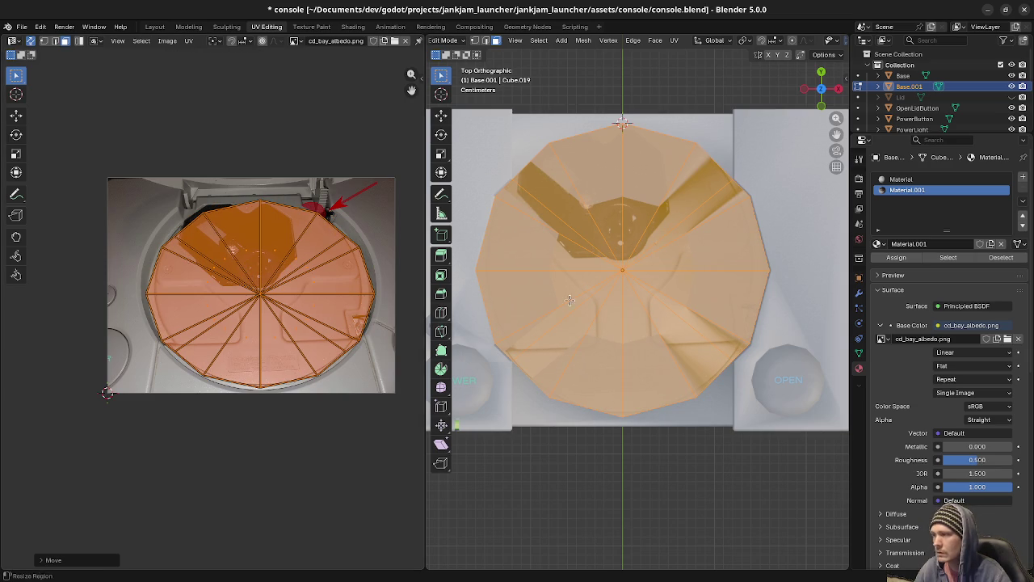
{"action": "mouse_move", "coordinate": [637, 253]}
{"action": "middle_mouse_down"}
{"action": "mouse_move", "coordinate": [641, 293]}
{"action": "mouse_move", "coordinate": [645, 260]}
{"action": "middle_mouse_up"}
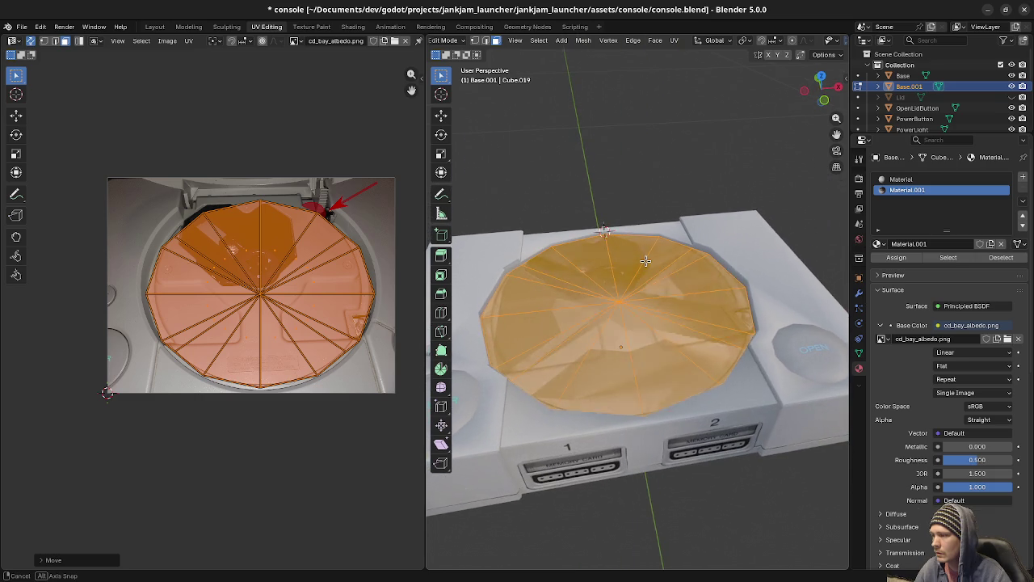
Merge the tray's 15 duplicate vertices by distance and move the tray vertically in front view.
{"action": "key", "text": "m"}
{"action": "left_click", "coordinate": [646, 261]}
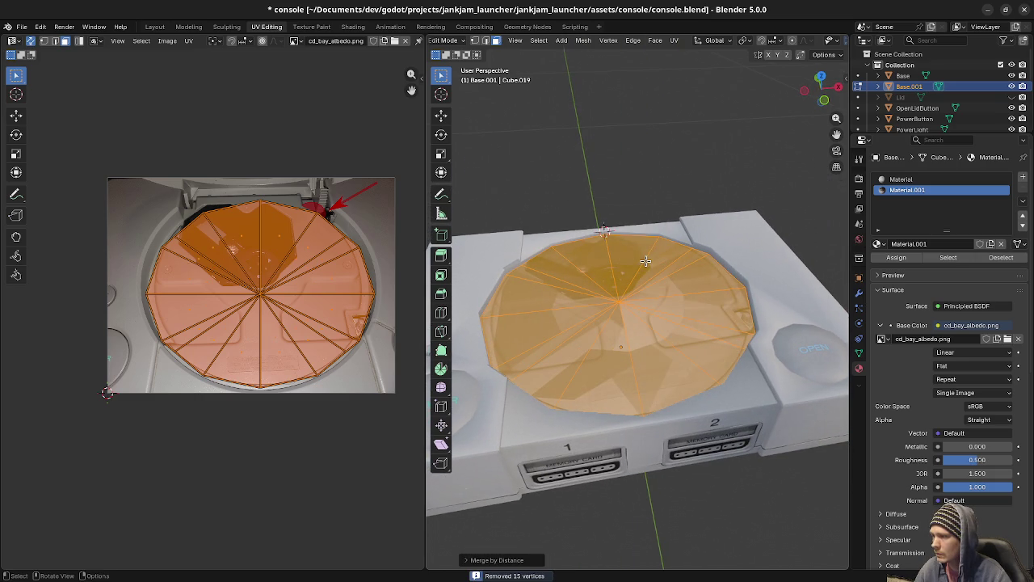
{"action": "middle_click_drag", "start_coordinate": [643, 333], "coordinate": [629, 318]}
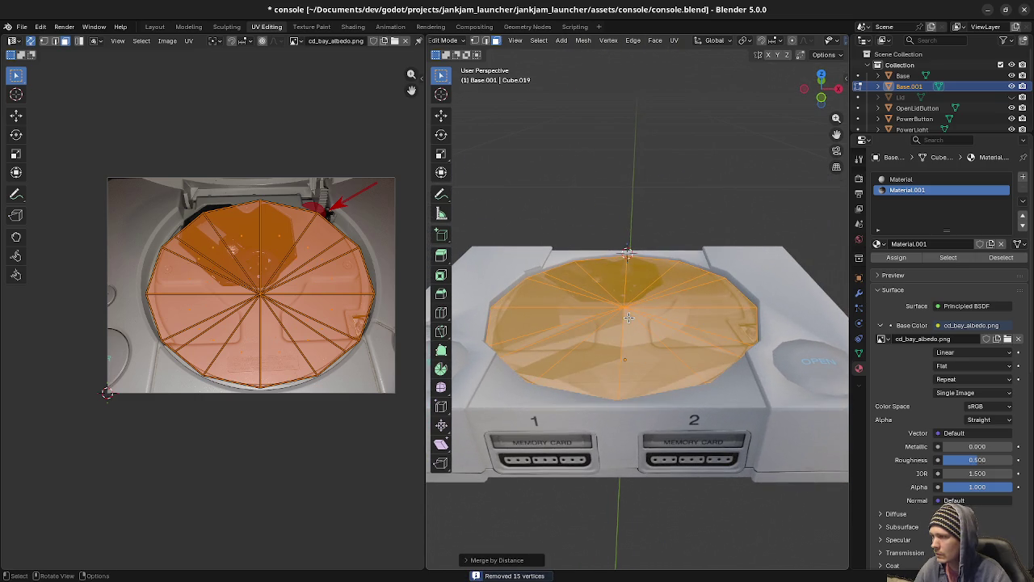
{"action": "key", "text": "KP_1"}
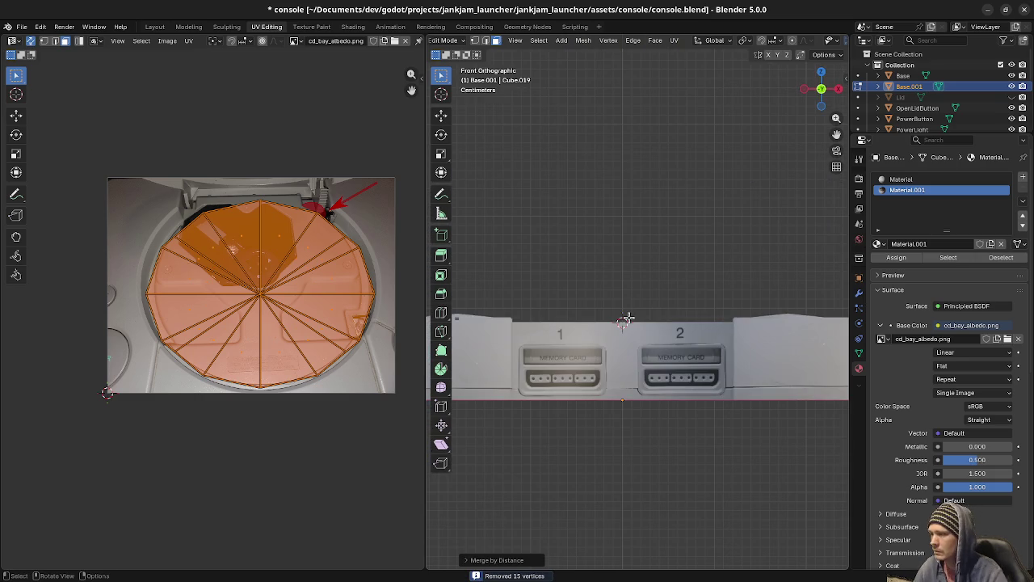
{"action": "key", "text": "g"}
{"action": "key", "text": "z"}
{"action": "left_click", "coordinate": [627, 309]}
{"action": "mouse_move", "coordinate": [625, 308]}
{"action": "middle_mouse_down"}
{"action": "mouse_move", "coordinate": [618, 338]}
{"action": "mouse_move", "coordinate": [642, 334]}
{"action": "mouse_move", "coordinate": [678, 234]}
{"action": "mouse_move", "coordinate": [660, 159]}
{"action": "mouse_move", "coordinate": [682, 345]}
{"action": "mouse_move", "coordinate": [676, 329]}
{"action": "middle_mouse_up"}
Run Merge by Distance again on the tray and check the whole mesh from the top view.
{"action": "key", "text": "m"}
{"action": "left_click", "coordinate": [675, 329]}
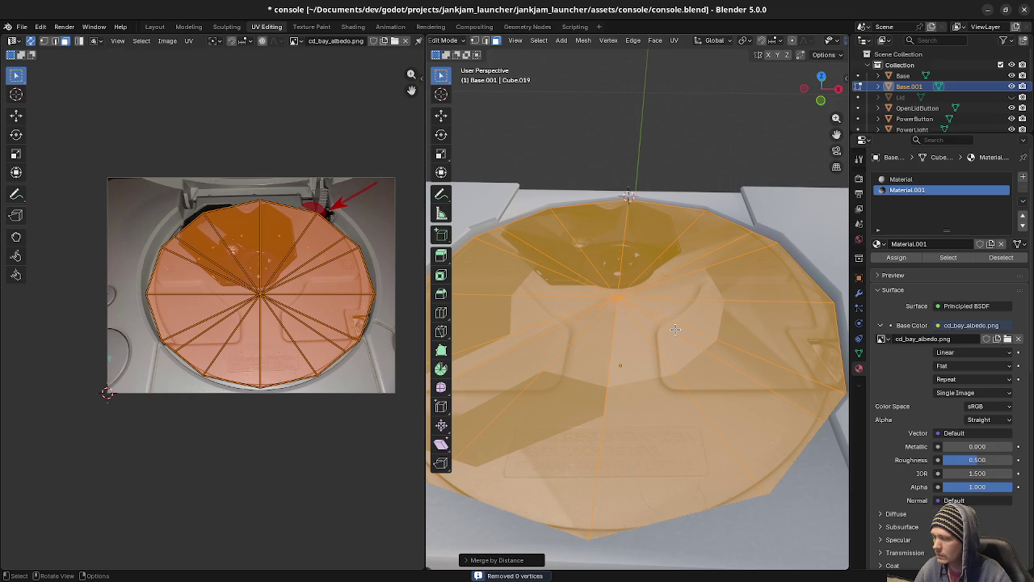
{"action": "key", "text": "alt+a"}
{"action": "key", "text": "a"}
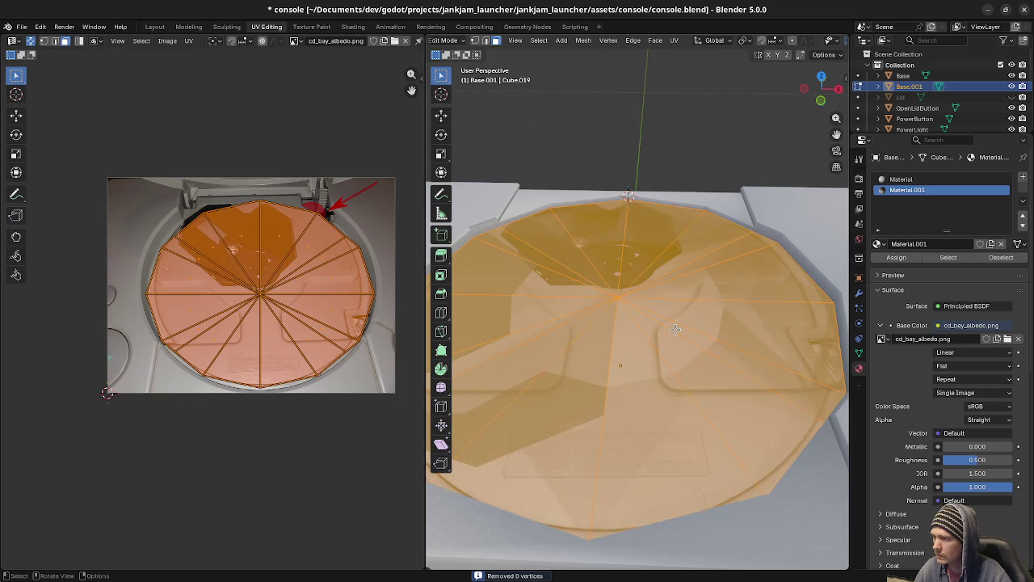
{"action": "key", "text": "KP_7"}
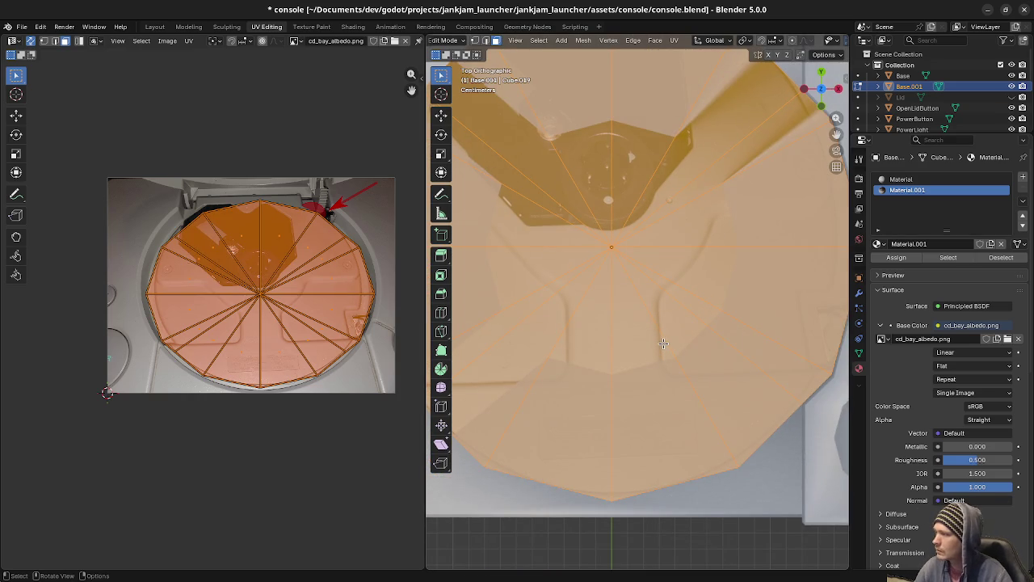
{"action": "scroll", "coordinate": [670, 301], "scroll_direction": "down", "scroll_amount": 3}
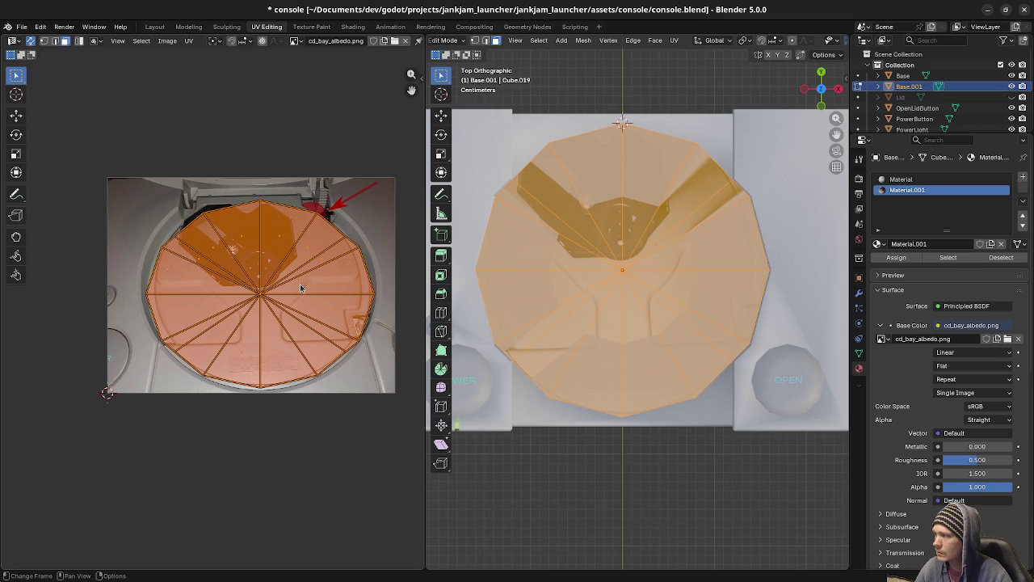
{"action": "middle_click_drag", "start_coordinate": [665, 396], "coordinate": [668, 336]}
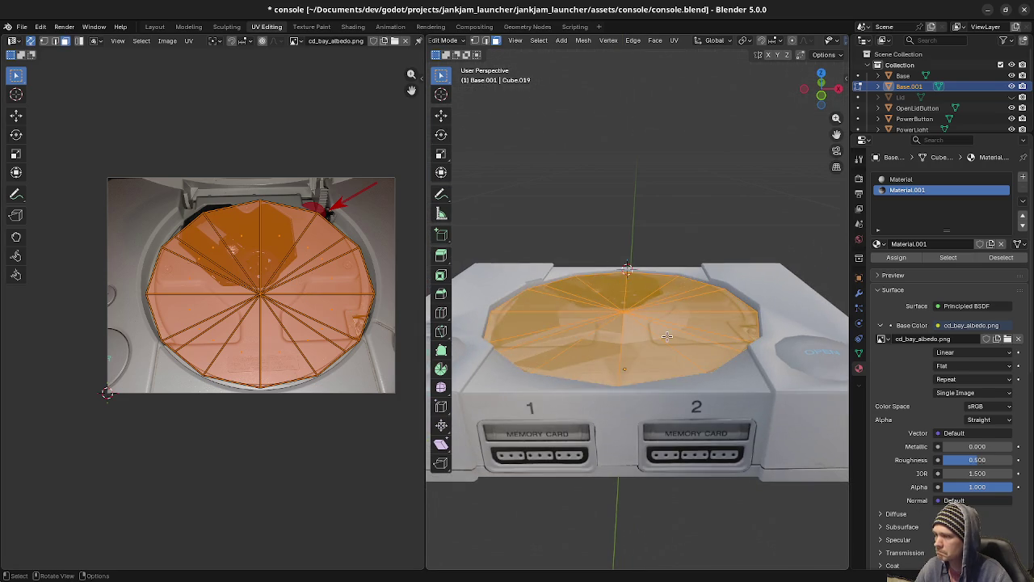
Return to Object Mode, hide the console body Base, then unhide all objects.
{"action": "key", "text": "Tab"}
{"action": "scroll", "coordinate": [668, 336], "scroll_direction": "down", "scroll_amount": 3}
{"action": "scroll", "coordinate": [662, 338], "scroll_direction": "down", "scroll_amount": 2}
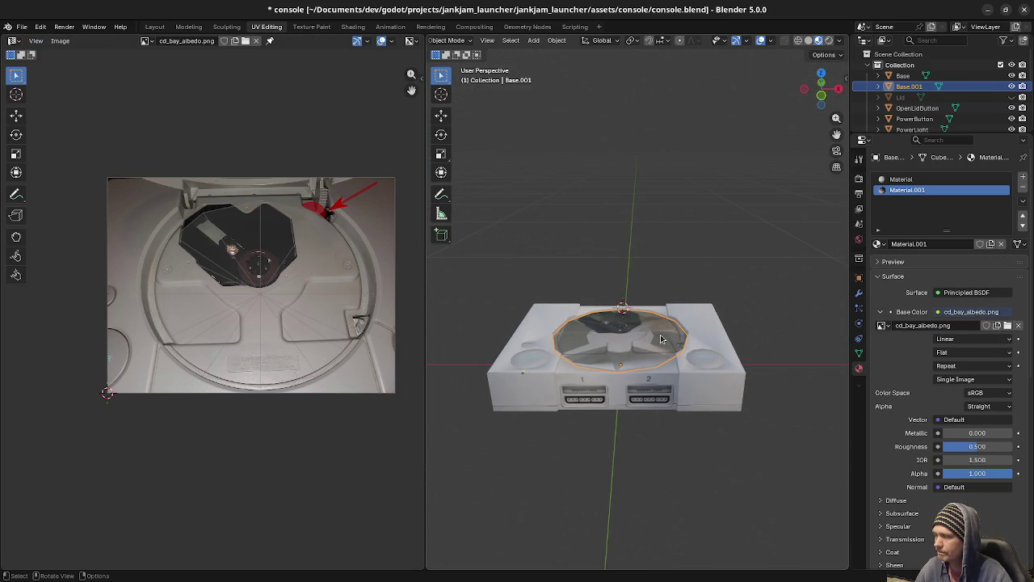
{"action": "middle_click_drag", "start_coordinate": [657, 335], "coordinate": [646, 372]}
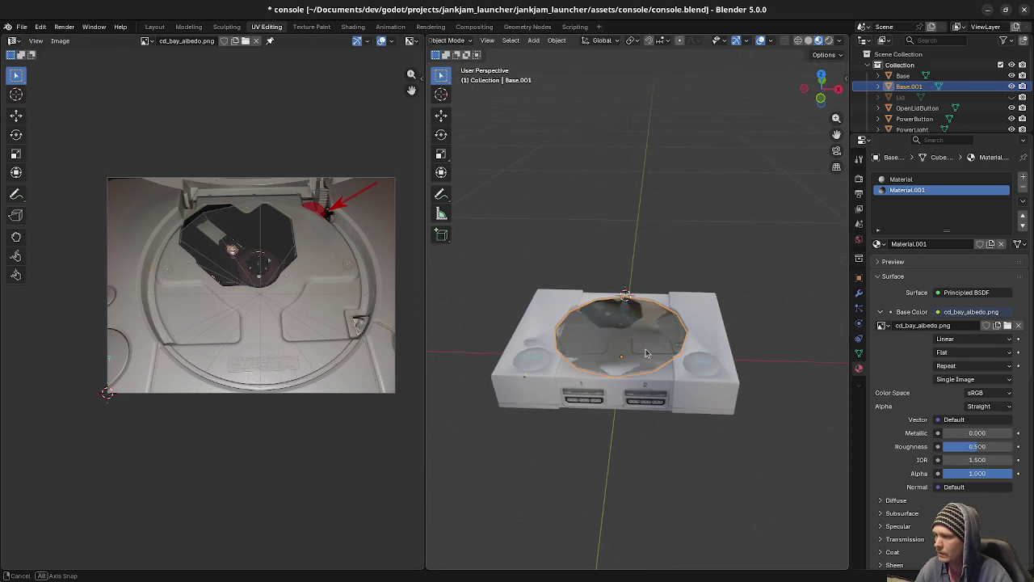
{"action": "scroll", "coordinate": [645, 372], "scroll_direction": "up", "scroll_amount": 3}
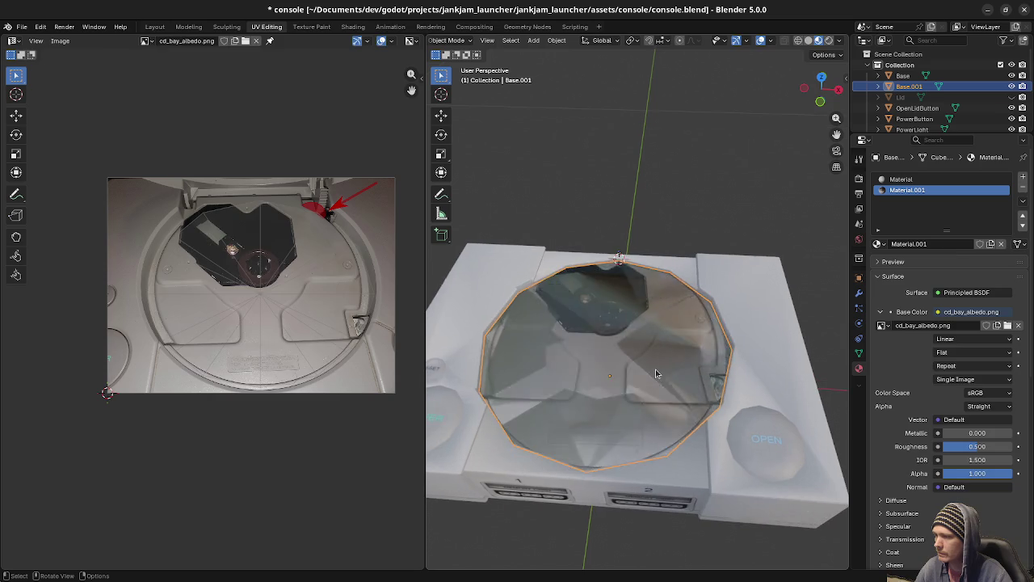
{"action": "key", "text": "Tab"}
{"action": "key", "text": "Tab"}
{"action": "left_click", "coordinate": [753, 374]}
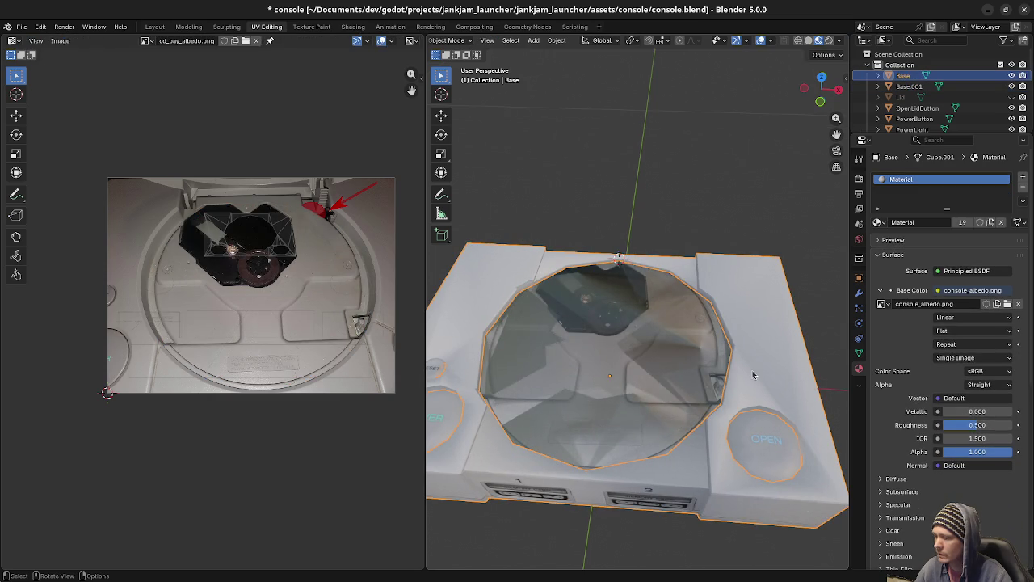
{"action": "key", "text": "h"}
{"action": "key", "text": "alt+h"}
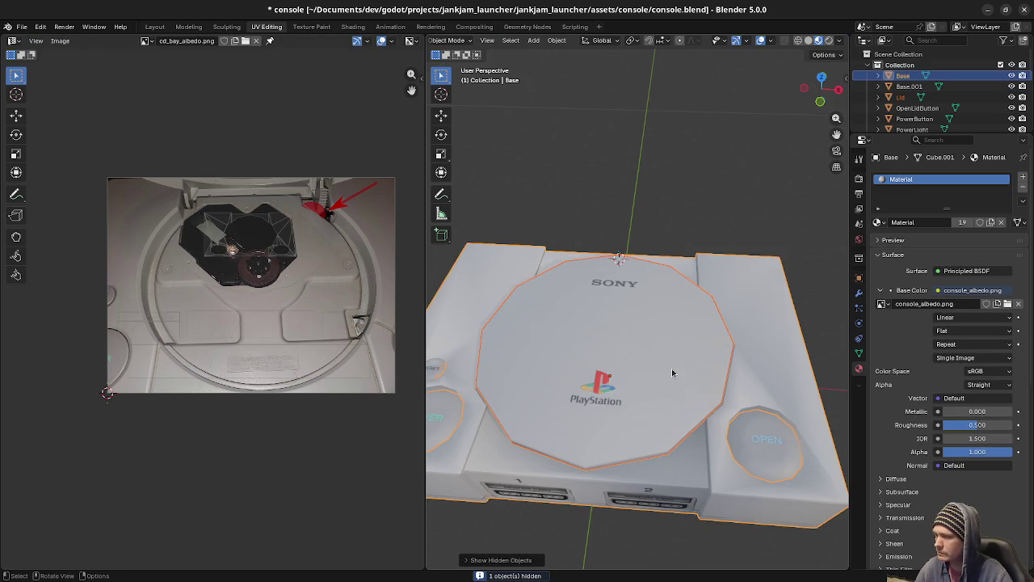
Hide the lid, select Base.001 and remove its extra 'Material' slot, keeping Material.001.
{"action": "key", "text": "h"}
{"action": "left_click", "coordinate": [652, 394]}
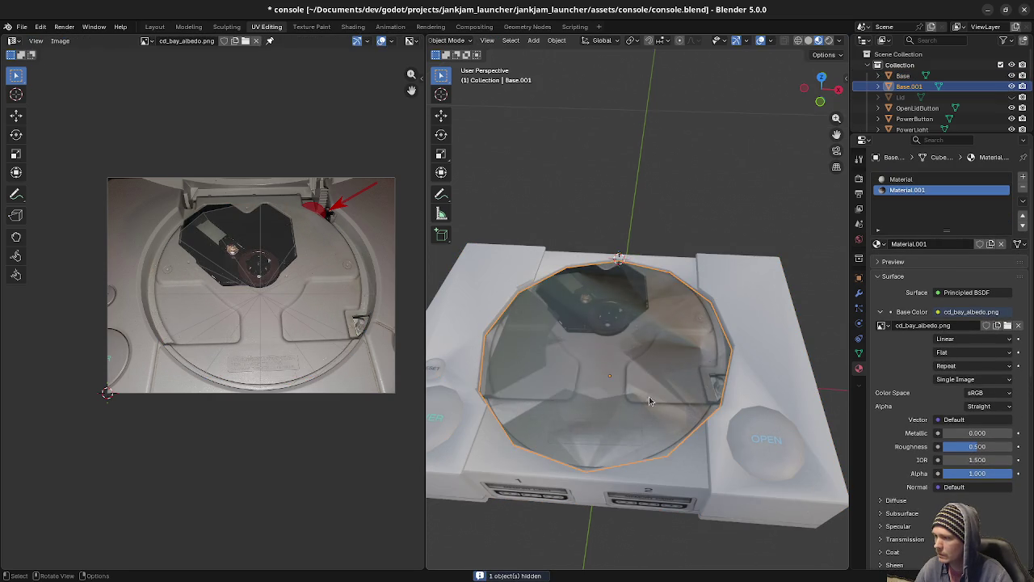
{"action": "middle_click_drag", "start_coordinate": [651, 393], "coordinate": [642, 407]}
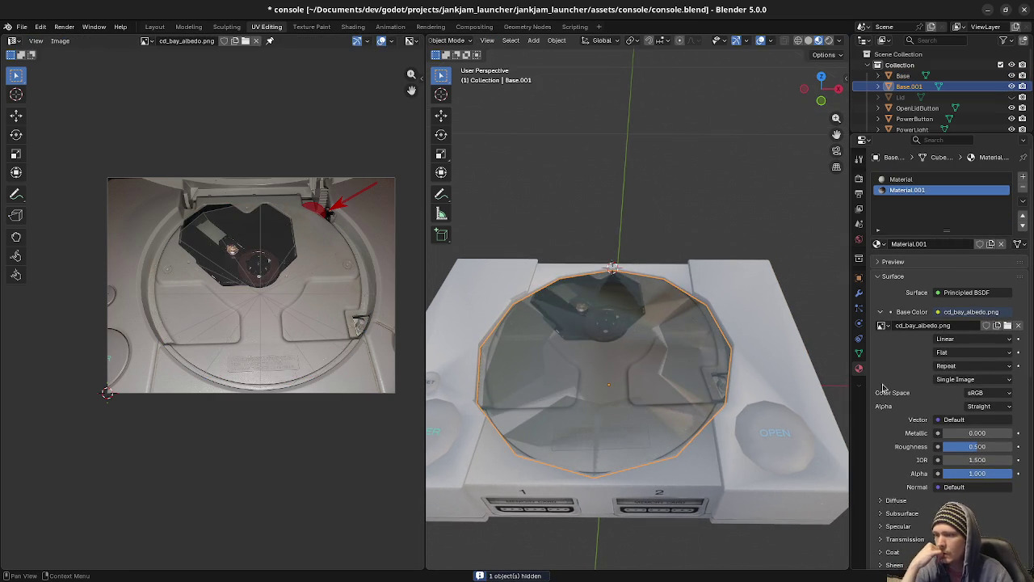
{"action": "left_click", "coordinate": [905, 179]}
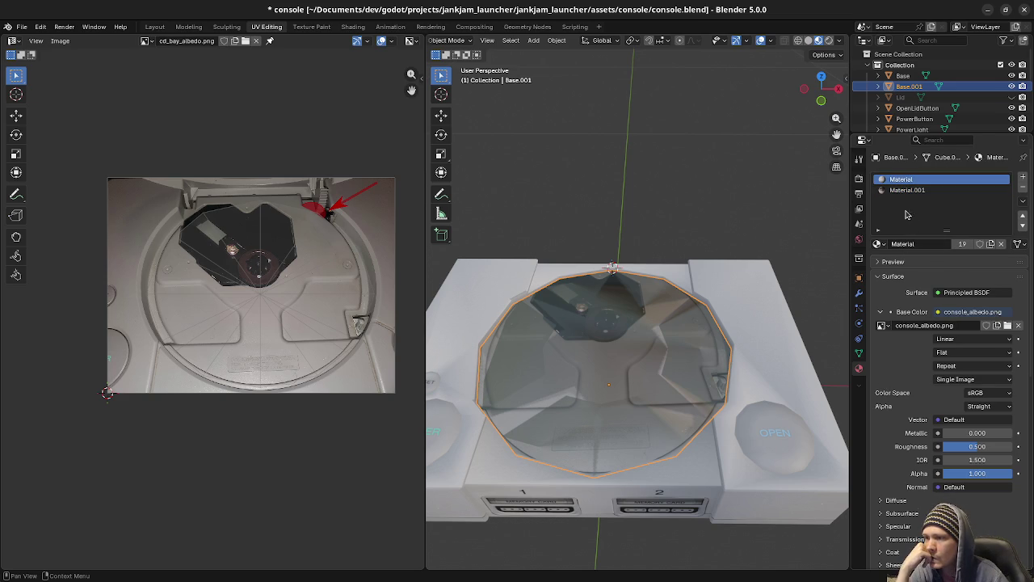
{"action": "left_click", "coordinate": [906, 191]}
{"action": "left_click", "coordinate": [911, 180]}
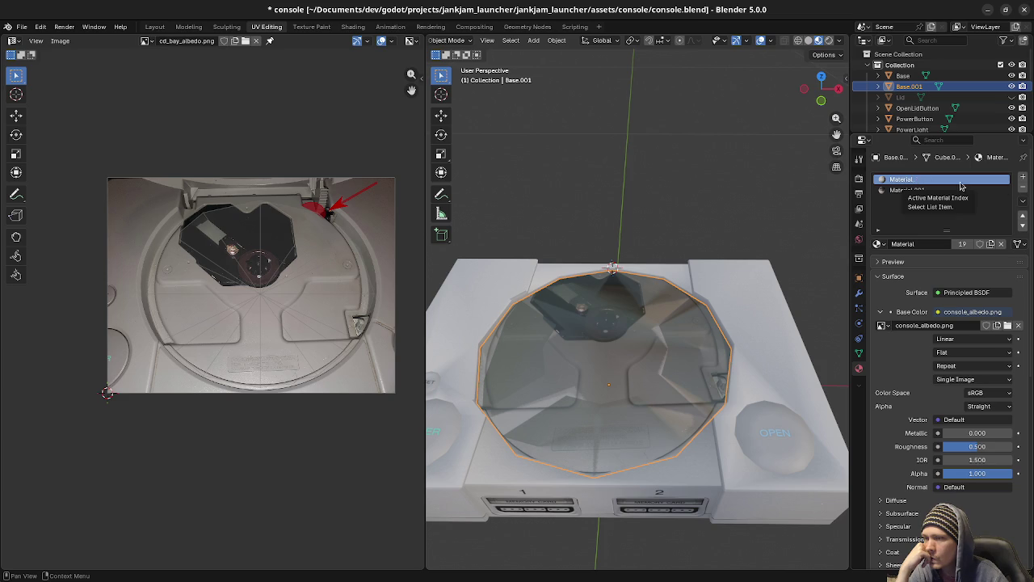
{"action": "left_click", "coordinate": [1023, 188]}
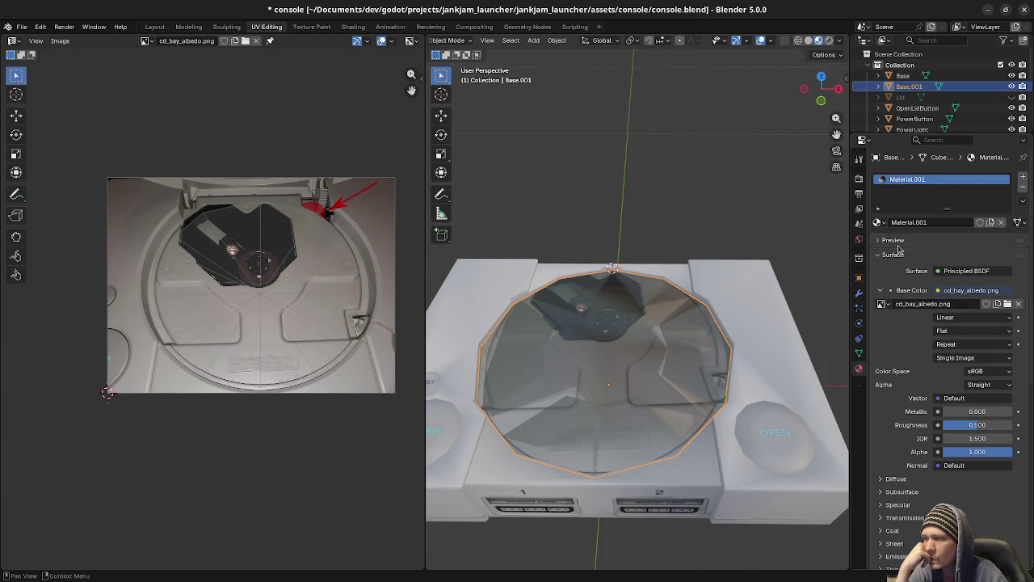
{"action": "left_click", "coordinate": [918, 108]}
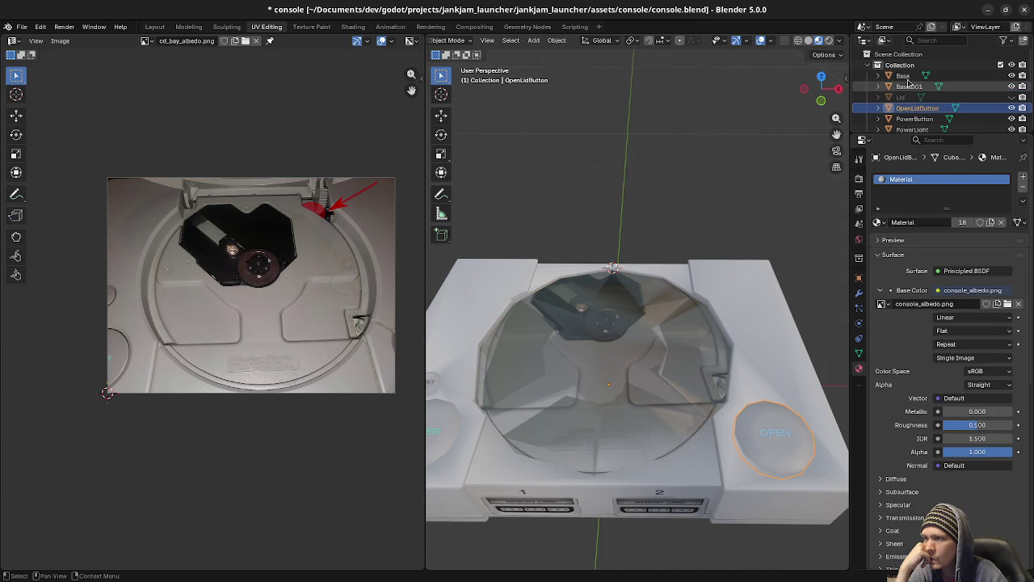
{"action": "left_click", "coordinate": [910, 86]}
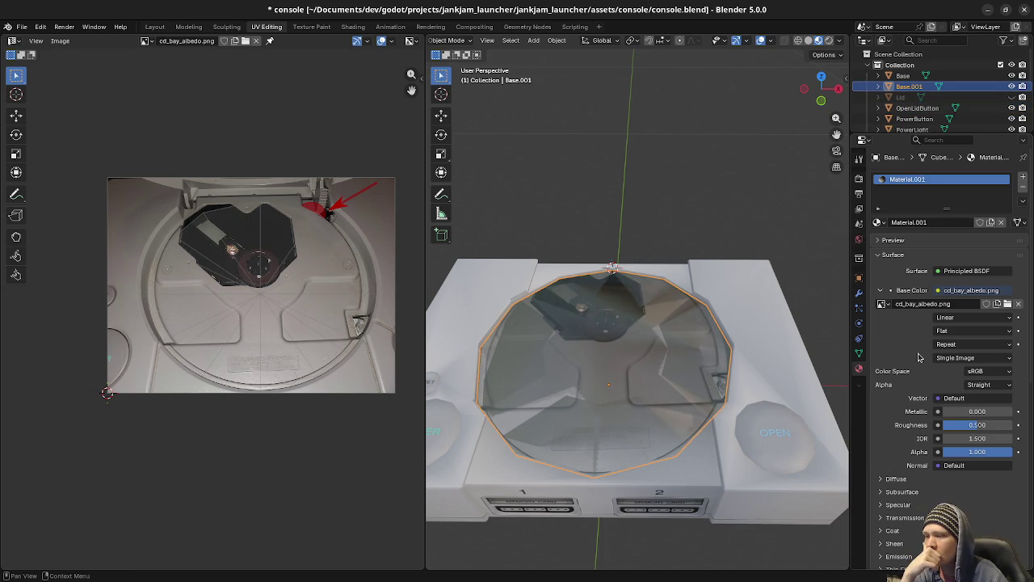
{"action": "scroll", "coordinate": [919, 357], "scroll_direction": "down", "scroll_amount": 3}
{"action": "scroll", "coordinate": [918, 356], "scroll_direction": "down", "scroll_amount": 3}
{"action": "scroll", "coordinate": [917, 352], "scroll_direction": "down", "scroll_amount": 2}
{"action": "scroll", "coordinate": [915, 349], "scroll_direction": "down", "scroll_amount": 2}
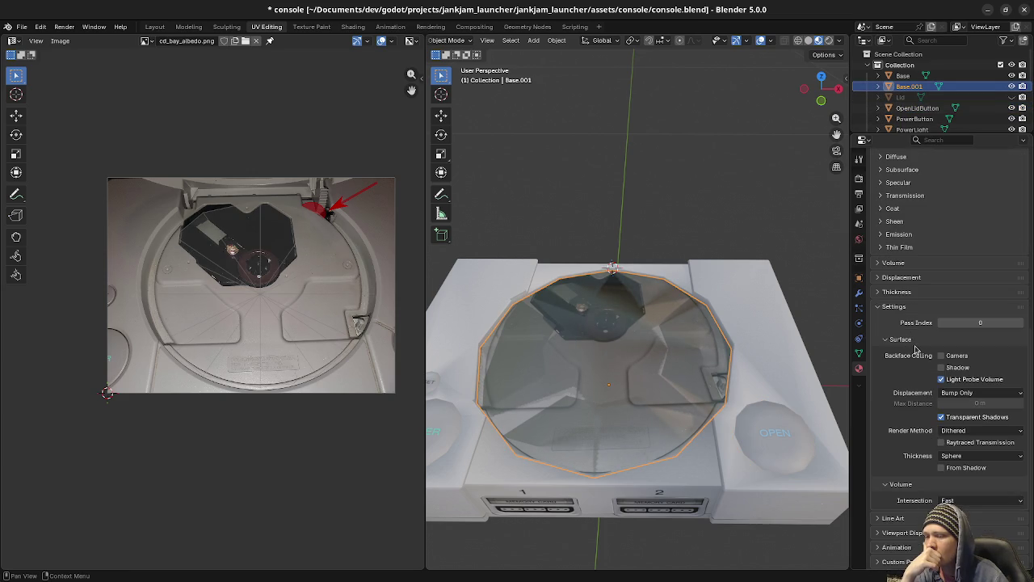
{"action": "scroll", "coordinate": [915, 349], "scroll_direction": "up", "scroll_amount": 4}
{"action": "scroll", "coordinate": [916, 349], "scroll_direction": "up", "scroll_amount": 4}
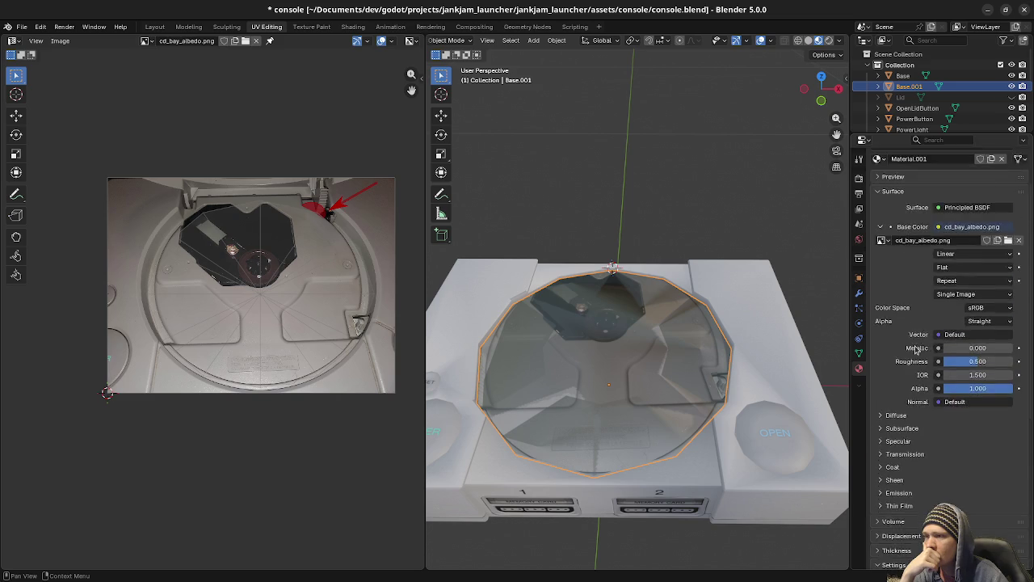
{"action": "scroll", "coordinate": [916, 349], "scroll_direction": "up", "scroll_amount": 2}
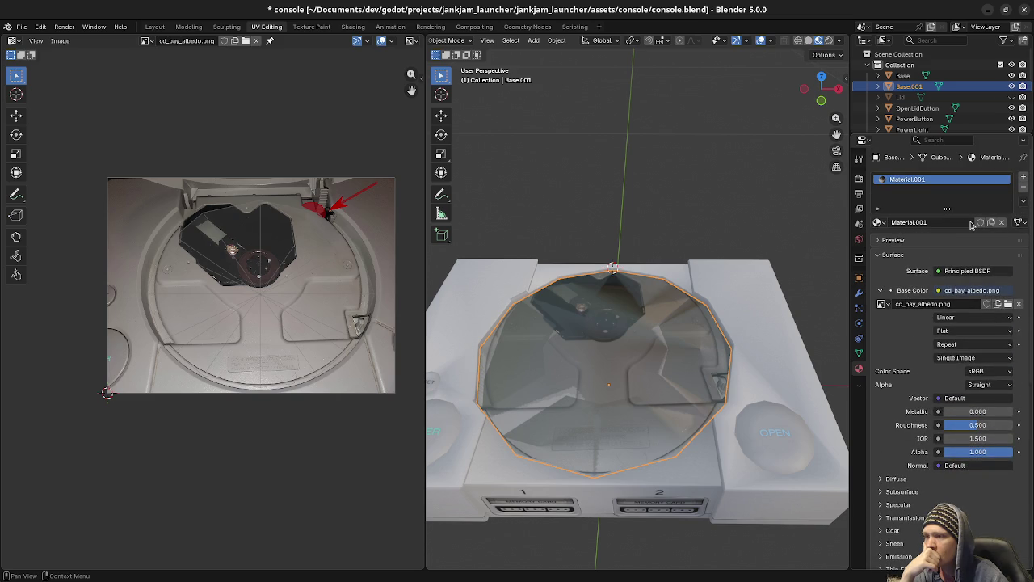
{"action": "left_click", "coordinate": [879, 222]}
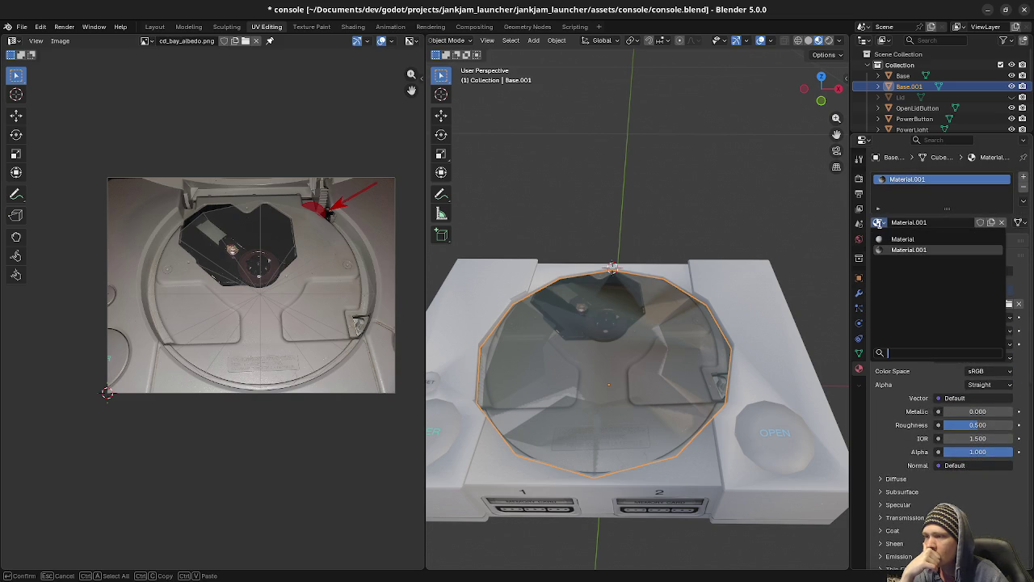
{"action": "left_click", "coordinate": [903, 239]}
{"action": "left_click", "coordinate": [879, 222]}
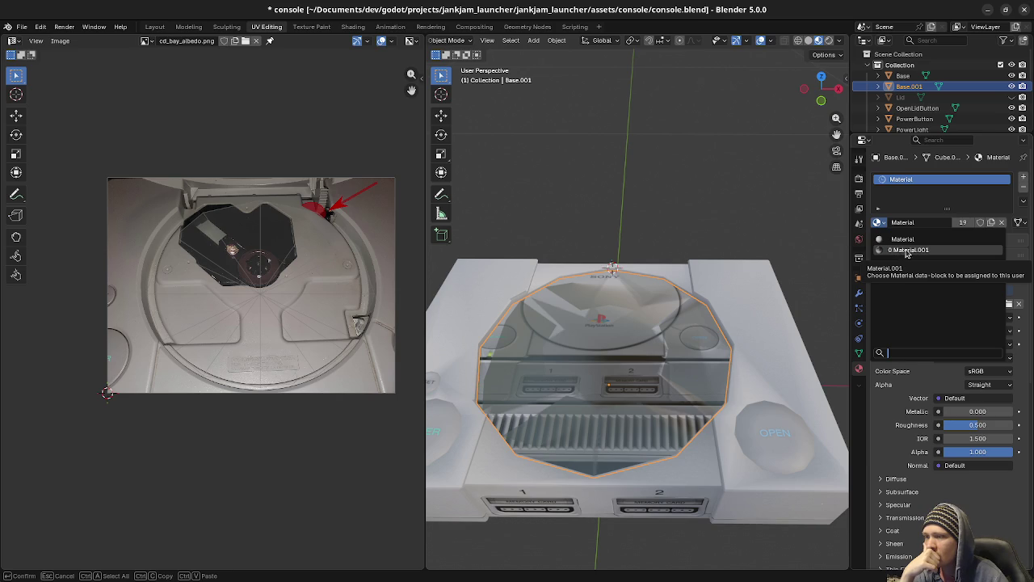
{"action": "left_click", "coordinate": [905, 250]}
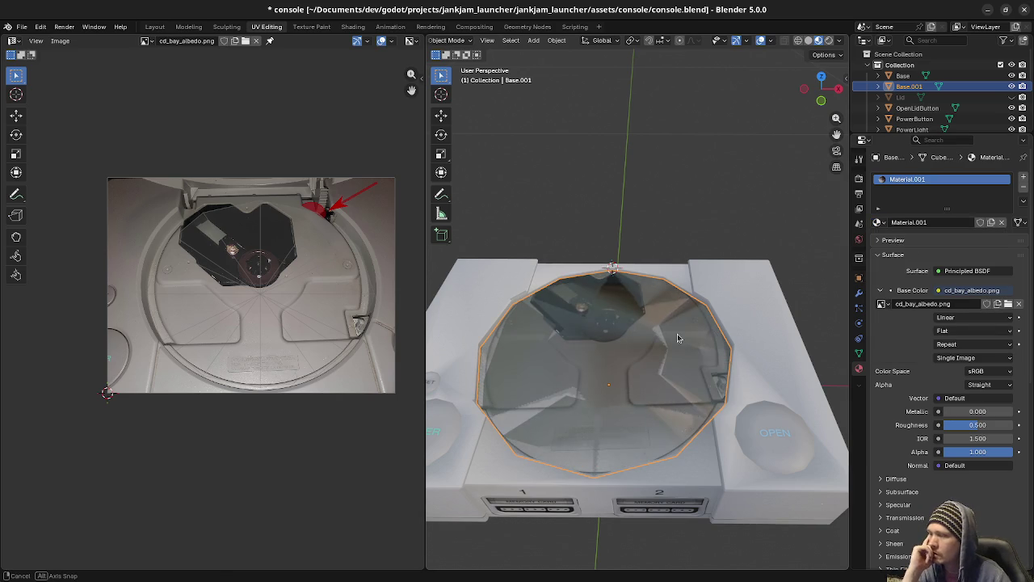
{"action": "middle_click_drag", "start_coordinate": [677, 338], "coordinate": [674, 361]}
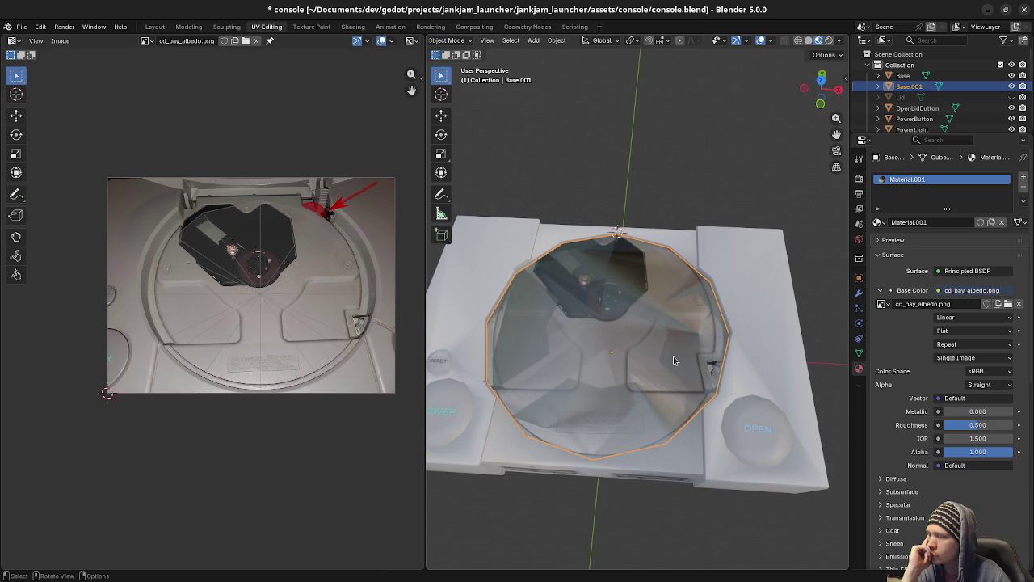
{"action": "mouse_move", "coordinate": [690, 353]}
{"action": "middle_mouse_down"}
{"action": "mouse_move", "coordinate": [678, 362]}
{"action": "mouse_move", "coordinate": [718, 298]}
{"action": "middle_mouse_up"}
In top view, slide several stray vertices on the disc outline into place.
{"action": "key", "text": "Tab"}
{"action": "key", "text": "KP_7"}
{"action": "left_click", "coordinate": [729, 220]}
{"action": "key", "text": "g"}
{"action": "key", "text": "g"}
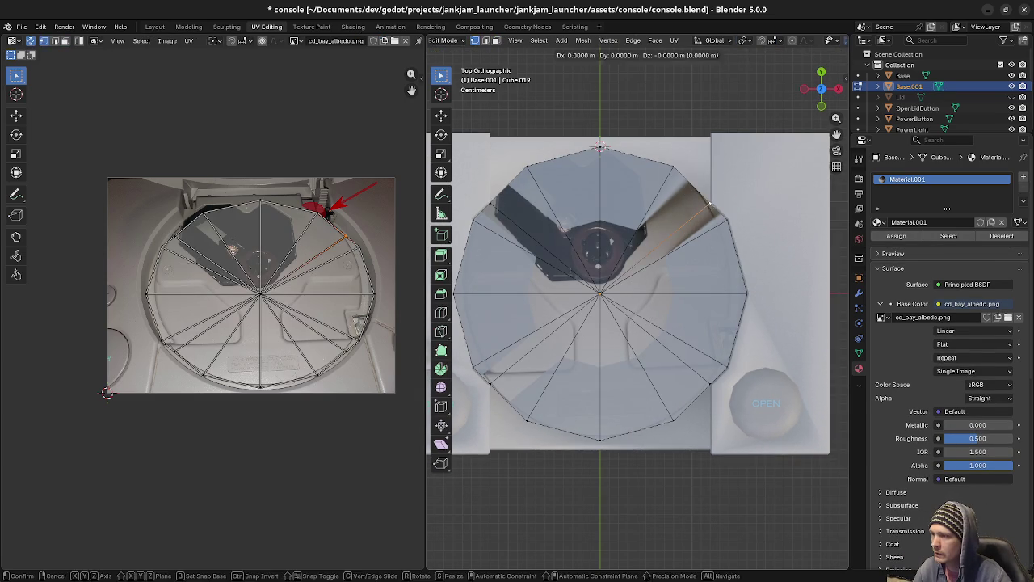
{"action": "left_click", "coordinate": [764, 247]}
{"action": "left_click", "coordinate": [726, 369]}
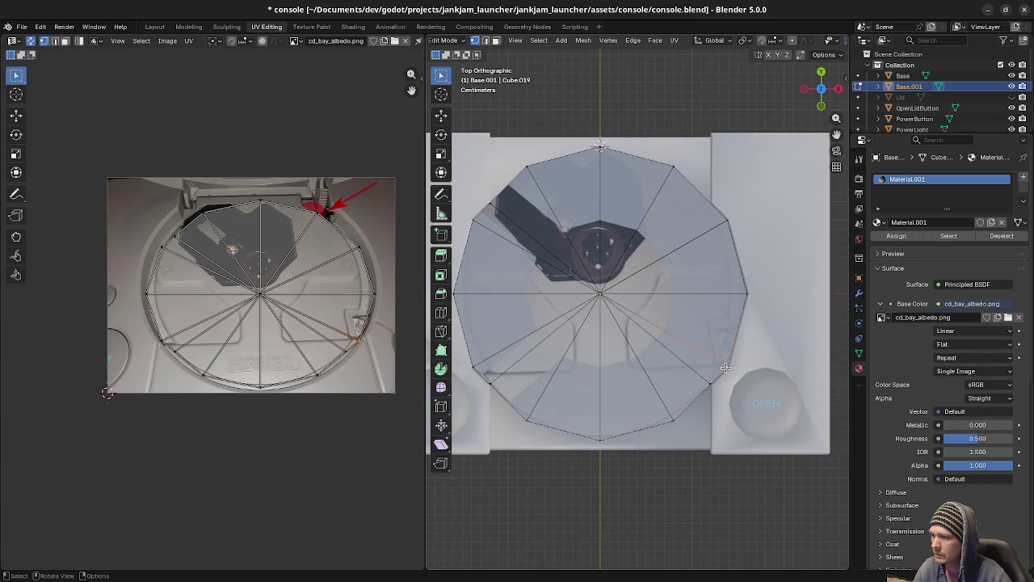
{"action": "key", "text": "g"}
{"action": "left_click", "coordinate": [728, 364]}
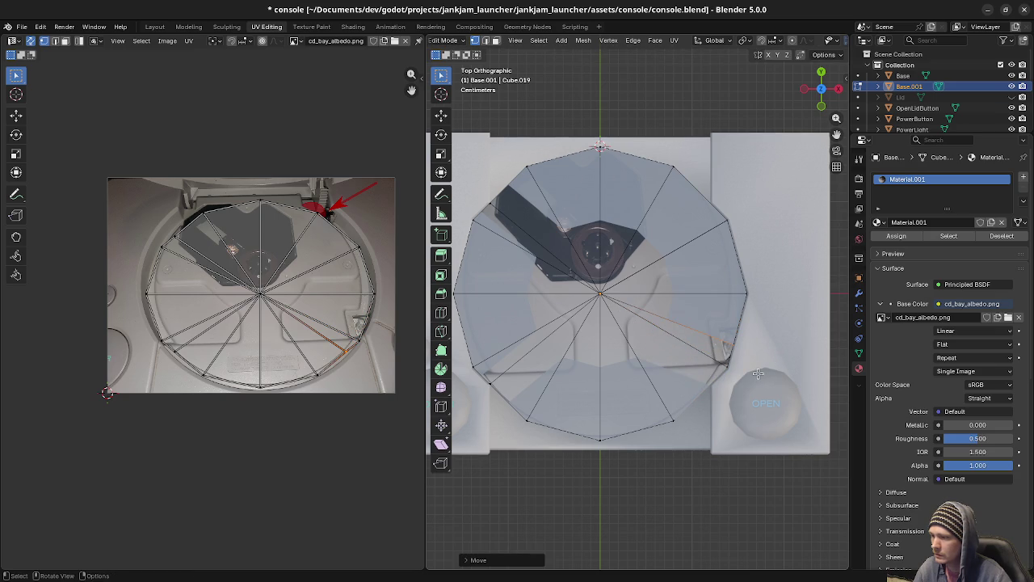
{"action": "key", "text": "g"}
{"action": "key", "text": "g"}
{"action": "left_click", "coordinate": [732, 376]}
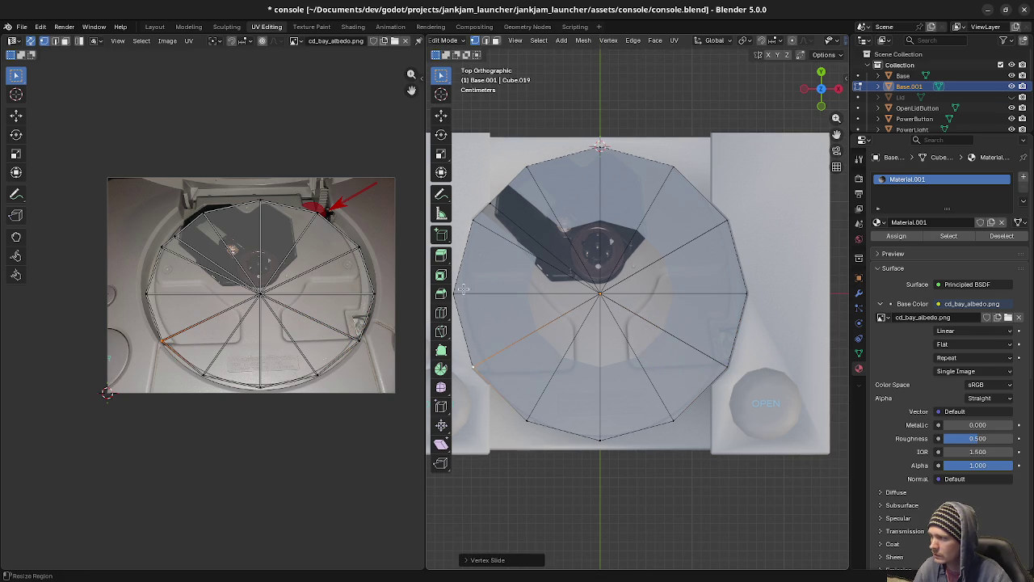
{"action": "left_click", "coordinate": [488, 206]}
{"action": "key", "text": "g"}
{"action": "key", "text": "g"}
{"action": "left_click", "coordinate": [596, 287]}
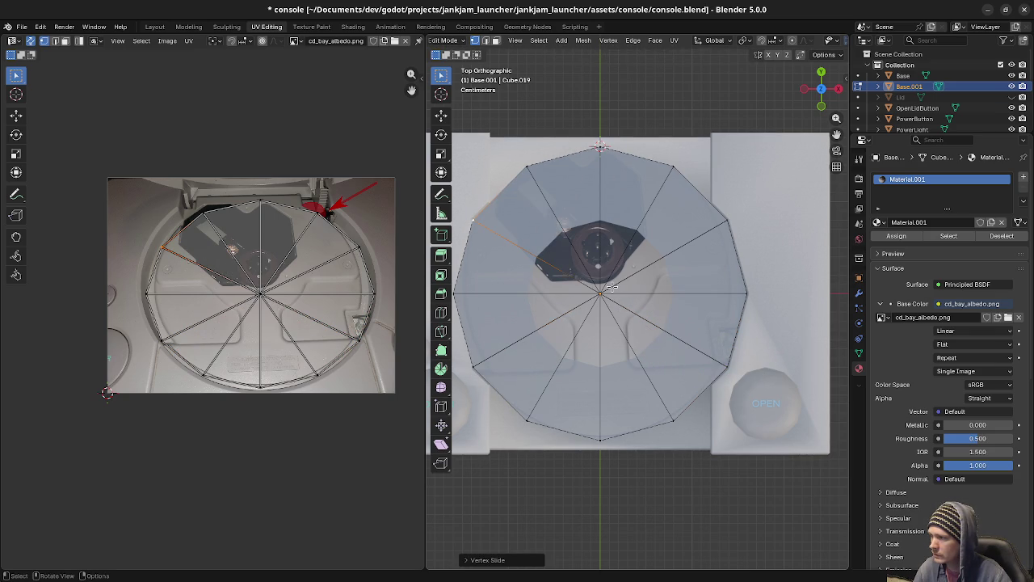
Merge the disc's 4 duplicate vertices by distance and re-project its UVs from the top view.
{"action": "key", "text": "a"}
{"action": "key", "text": "m"}
{"action": "left_click", "coordinate": [612, 286]}
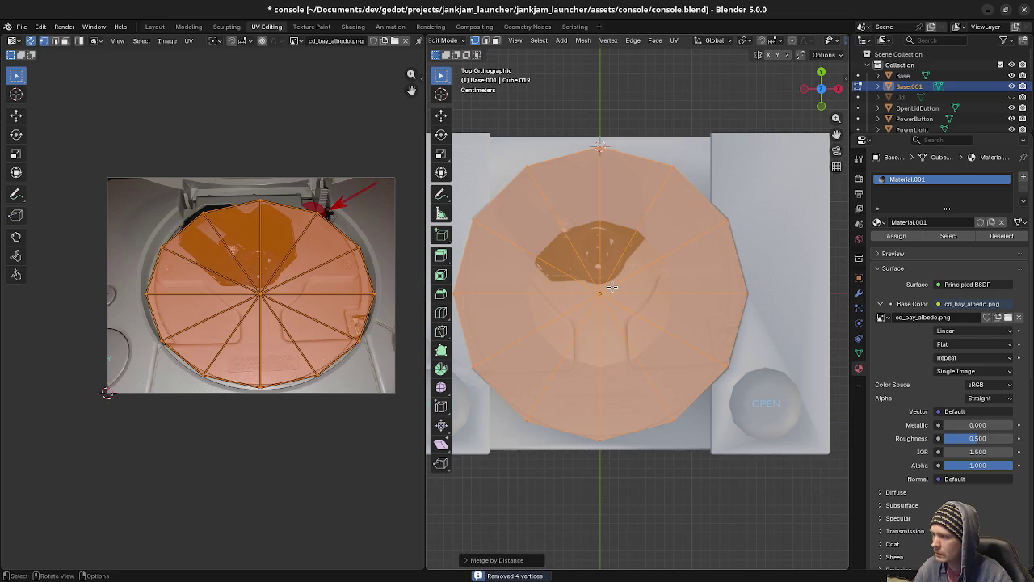
{"action": "key", "text": "u"}
{"action": "left_click", "coordinate": [708, 290]}
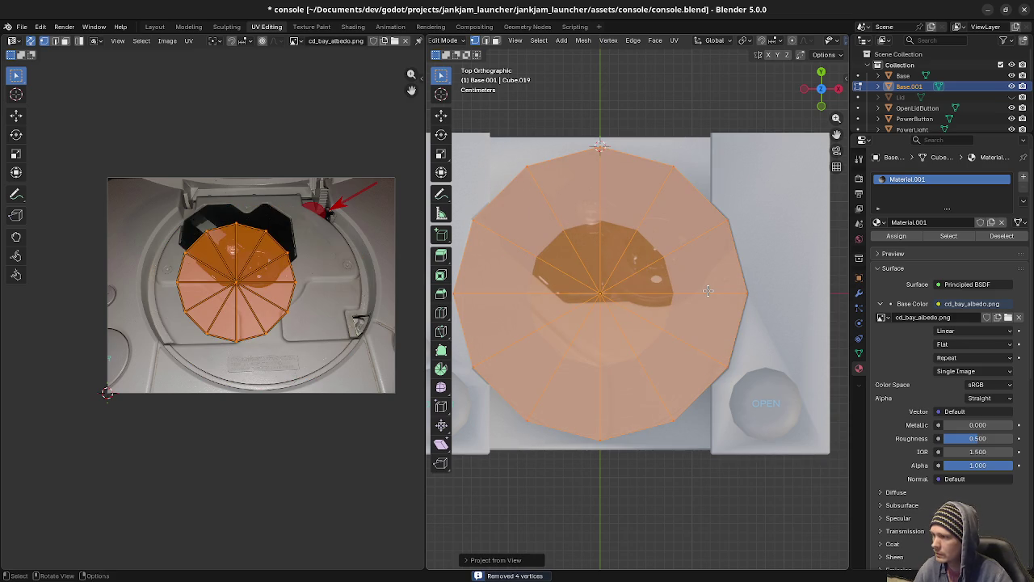
{"action": "middle_click_drag", "start_coordinate": [652, 368], "coordinate": [660, 317]}
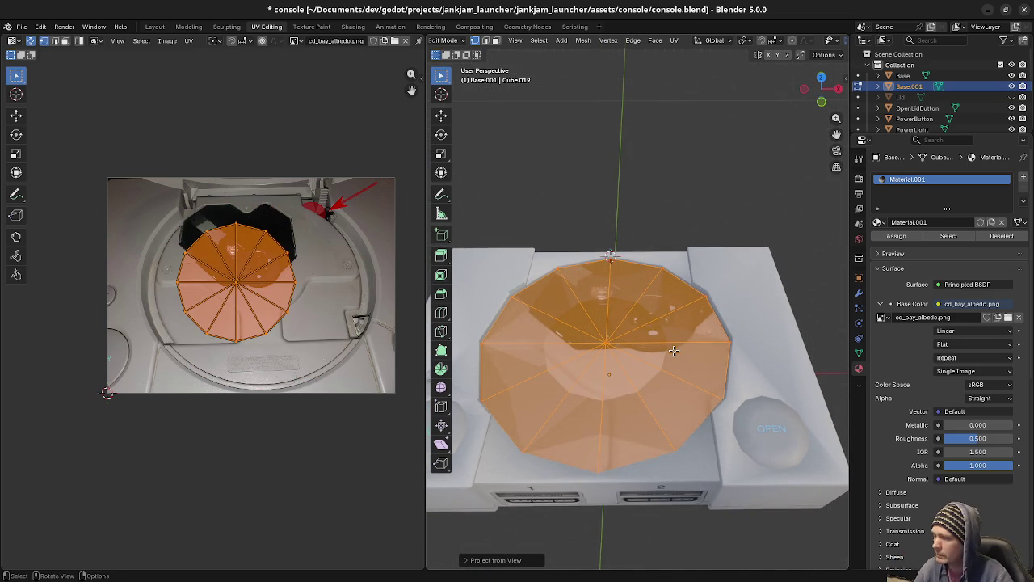
{"action": "middle_click_drag", "start_coordinate": [667, 383], "coordinate": [665, 370]}
{"action": "key", "text": "g"}
{"action": "left_click", "coordinate": [695, 316]}
{"action": "mouse_move", "coordinate": [695, 316]}
{"action": "middle_mouse_down"}
{"action": "mouse_move", "coordinate": [694, 262]}
{"action": "mouse_move", "coordinate": [697, 323]}
{"action": "middle_mouse_up"}
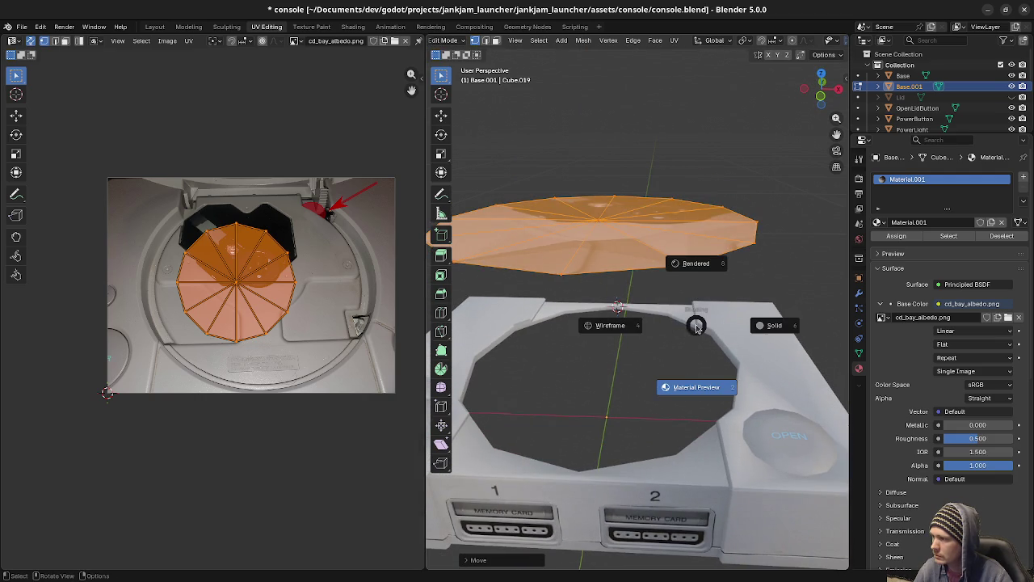
{"action": "key", "text": "ctrl+z"}
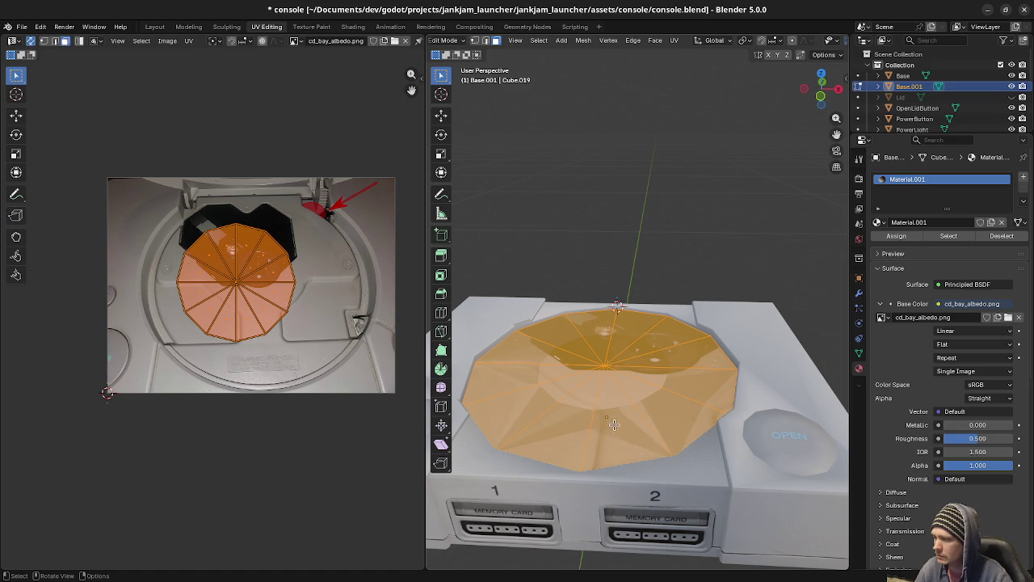
{"action": "key", "text": "z"}
{"action": "left_click", "coordinate": [625, 429]}
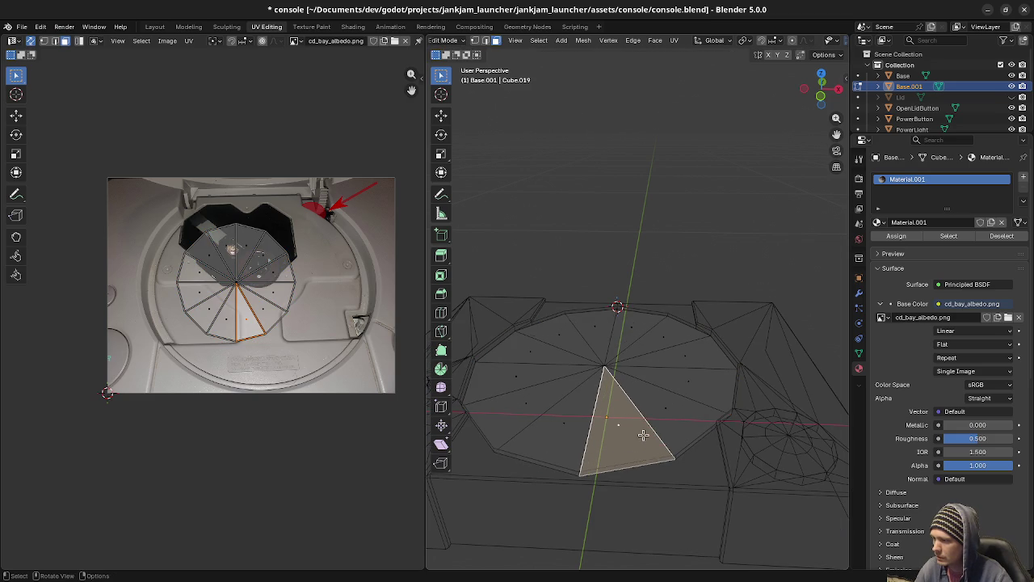
{"action": "key", "text": "z"}
{"action": "left_click", "coordinate": [589, 576]}
{"action": "key", "text": "l"}
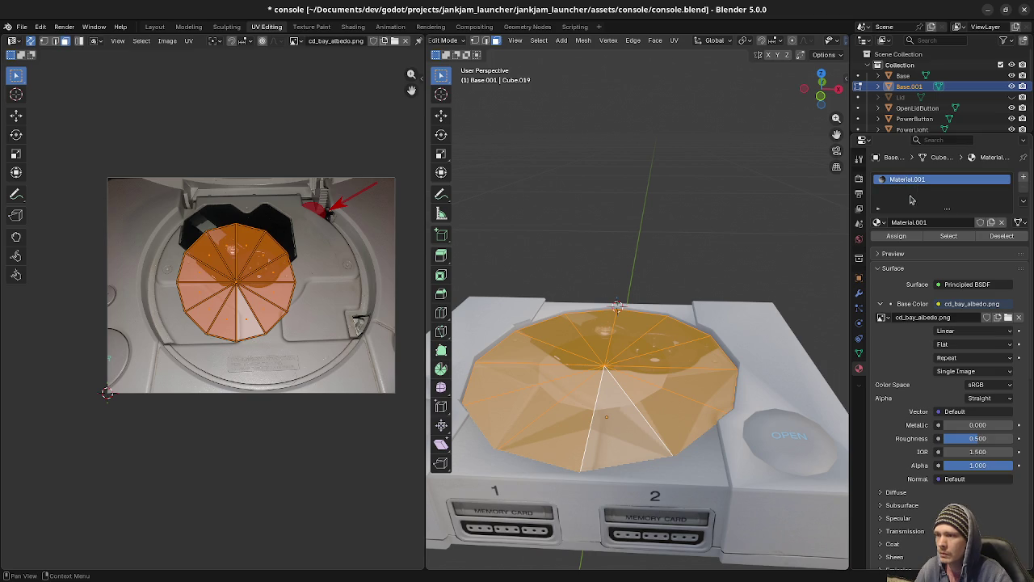
{"action": "mouse_move", "coordinate": [688, 344]}
{"action": "middle_mouse_down"}
{"action": "mouse_move", "coordinate": [665, 404]}
{"action": "mouse_move", "coordinate": [651, 404]}
{"action": "mouse_move", "coordinate": [657, 421]}
{"action": "middle_mouse_up"}
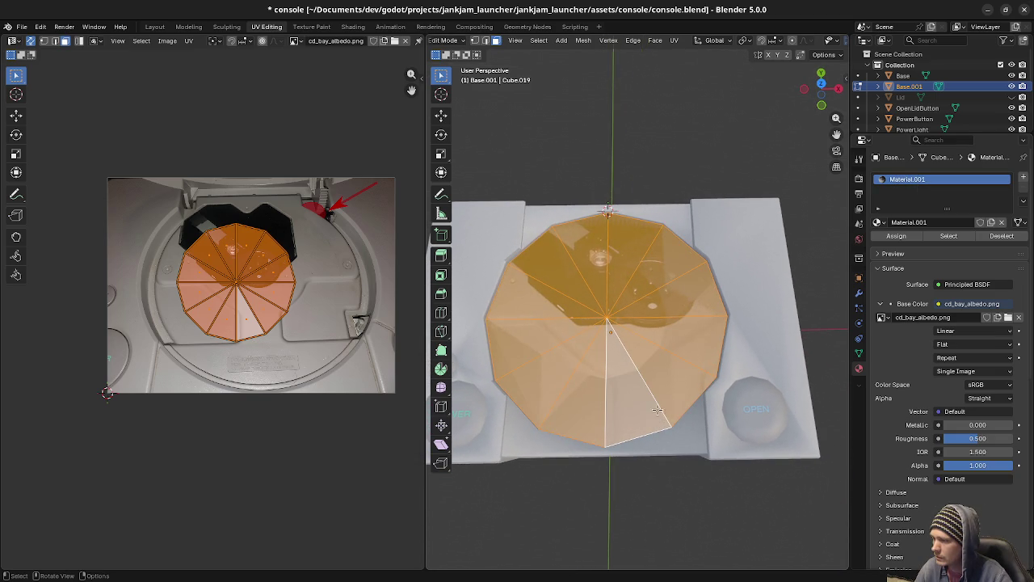
{"action": "key", "text": "1"}
Delete the disc's centre vertex so the fan becomes one polygon face, then select it in top view.
{"action": "left_click", "coordinate": [608, 321]}
{"action": "key", "text": "x"}
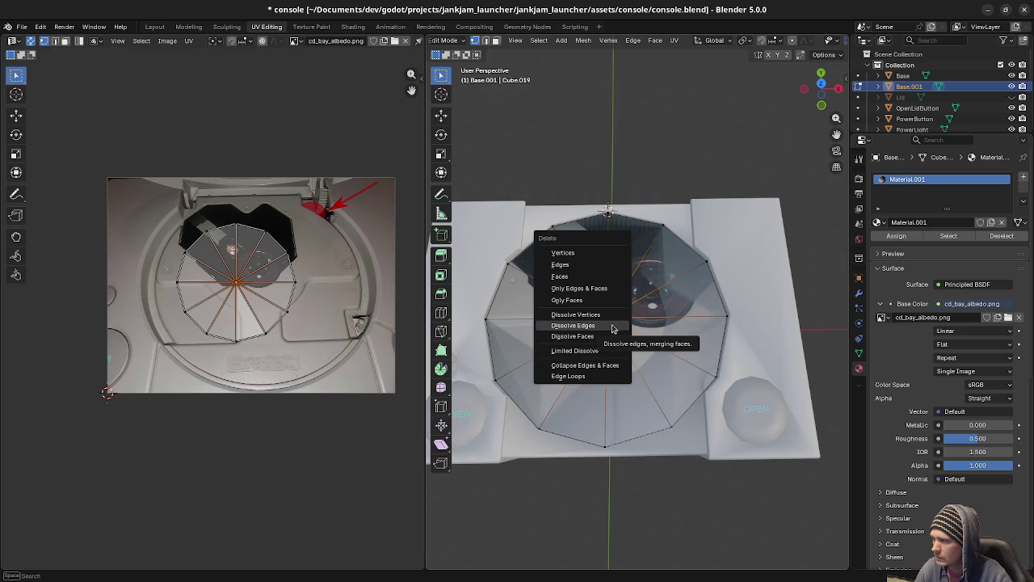
{"action": "left_click", "coordinate": [587, 253]}
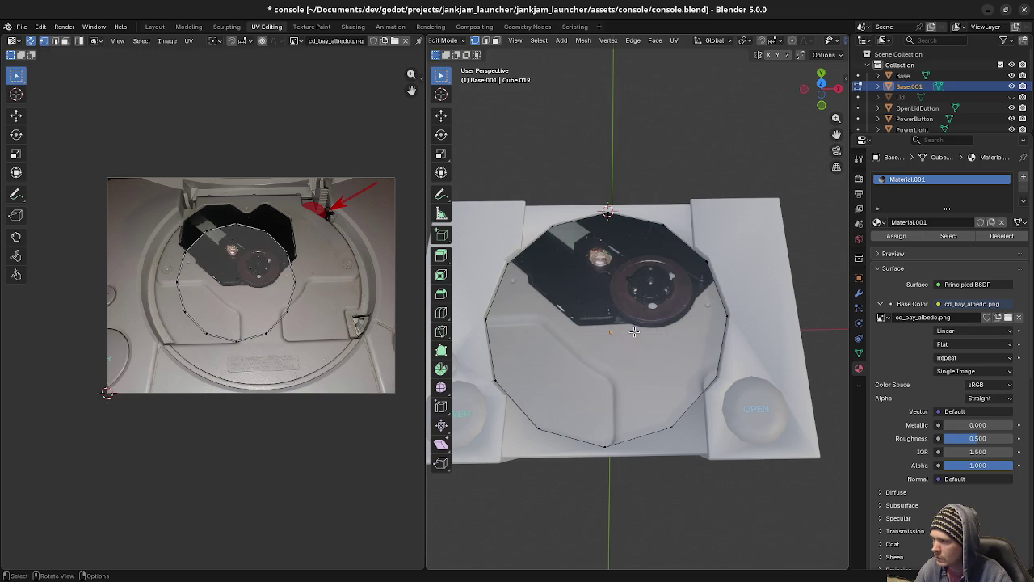
{"action": "key", "text": "a"}
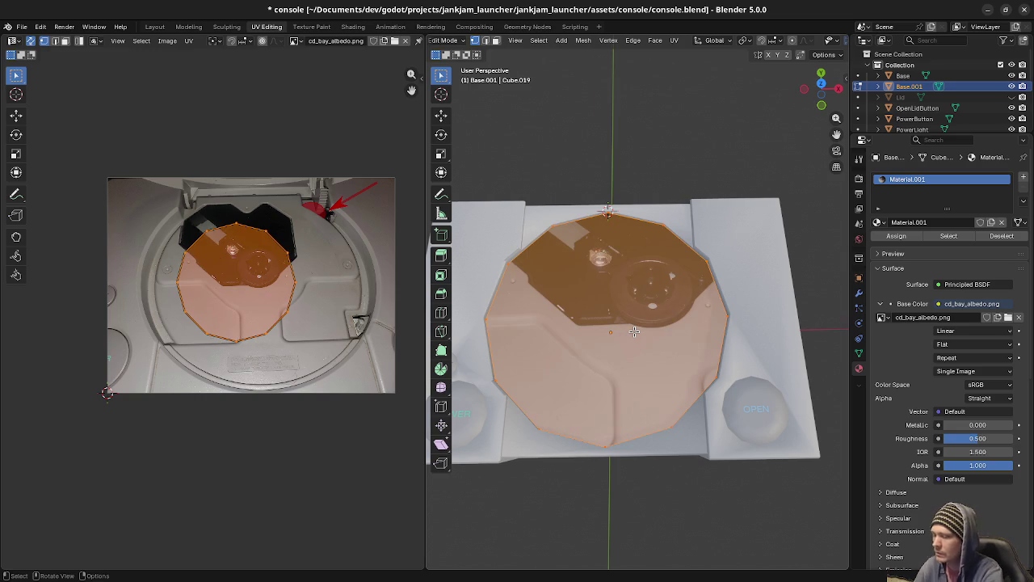
{"action": "key", "text": "KP_7"}
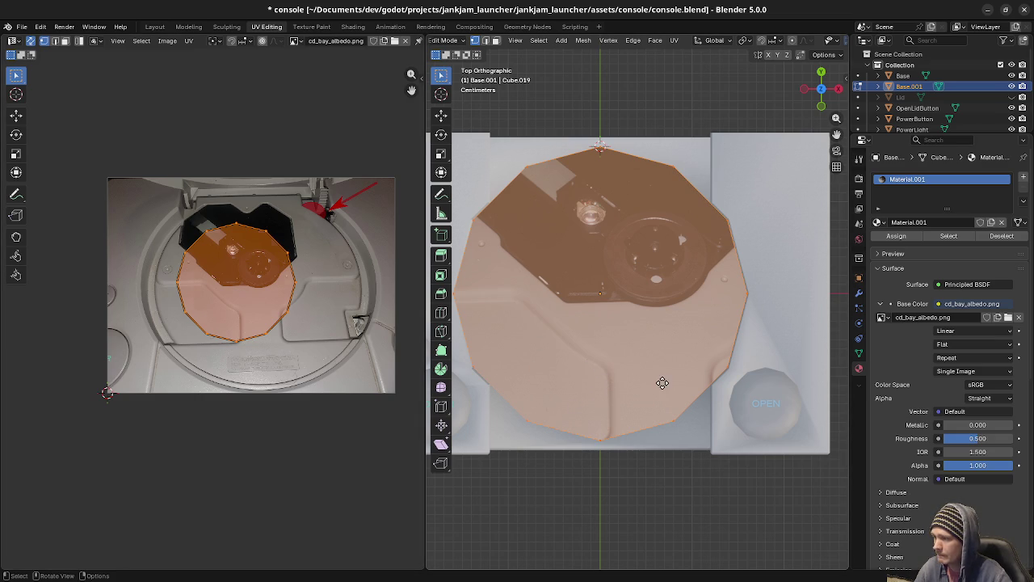
{"action": "key", "text": "e"}
{"action": "key", "text": "s"}
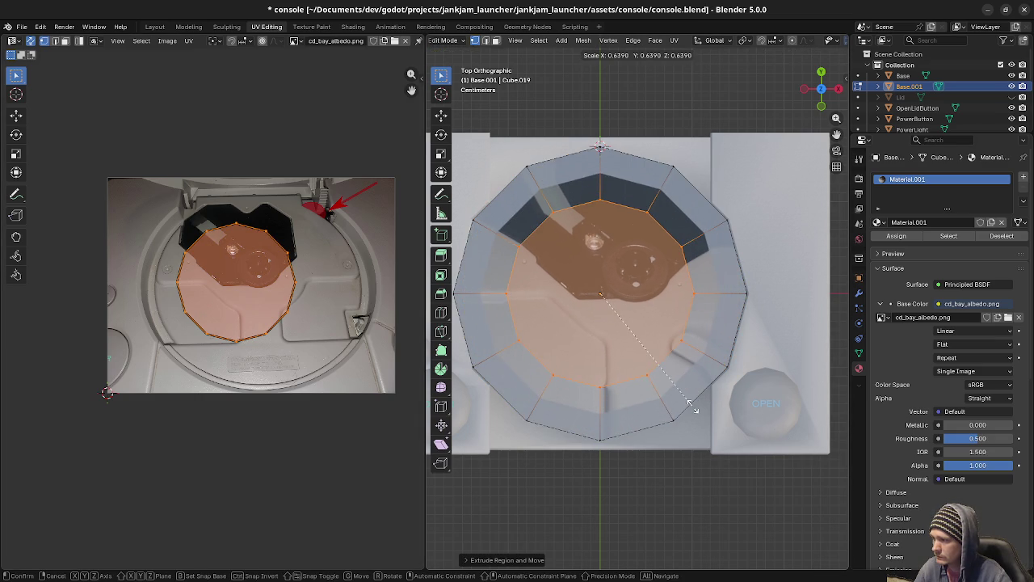
{"action": "key", "text": "Escape"}
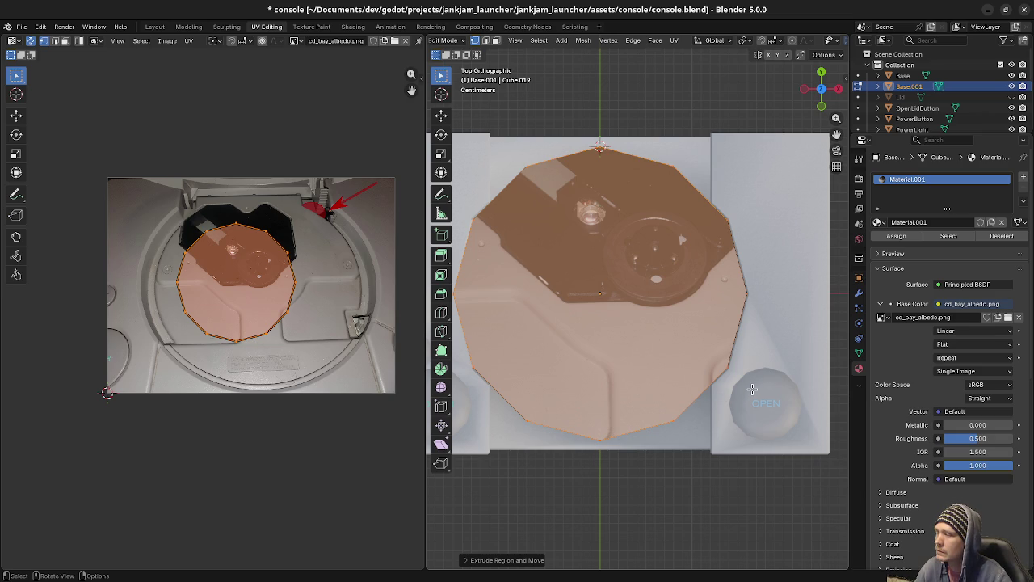
{"action": "key", "text": "z"}
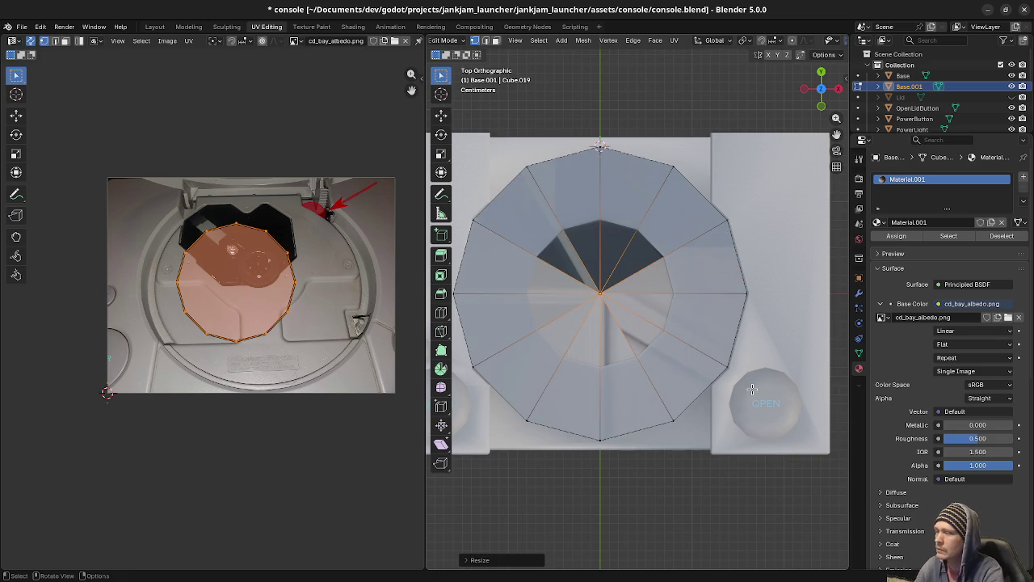
{"action": "key", "text": "alt+z"}
{"action": "key", "text": "u"}
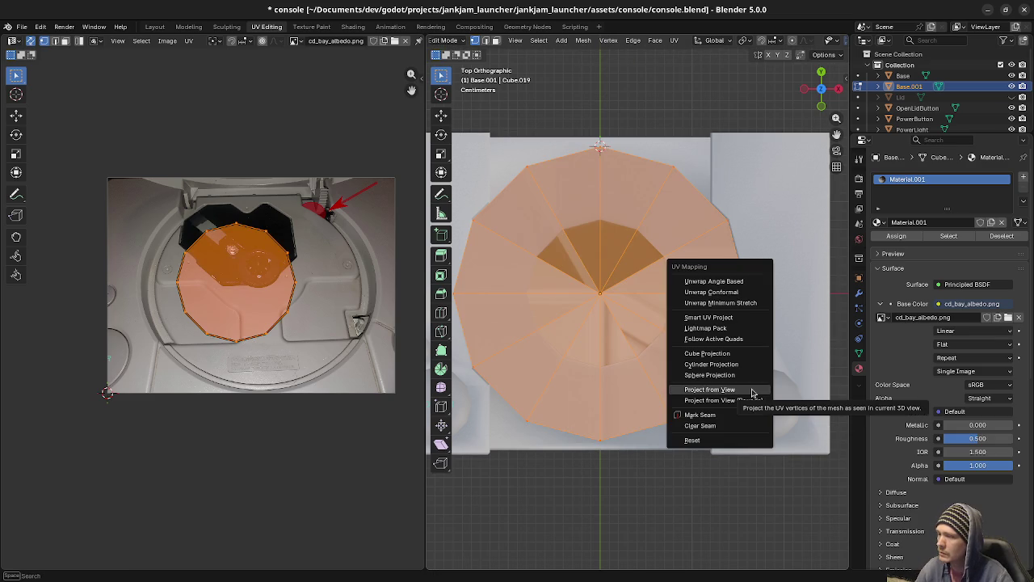
{"action": "left_click", "coordinate": [752, 389]}
{"action": "key", "text": "ctrl+z"}
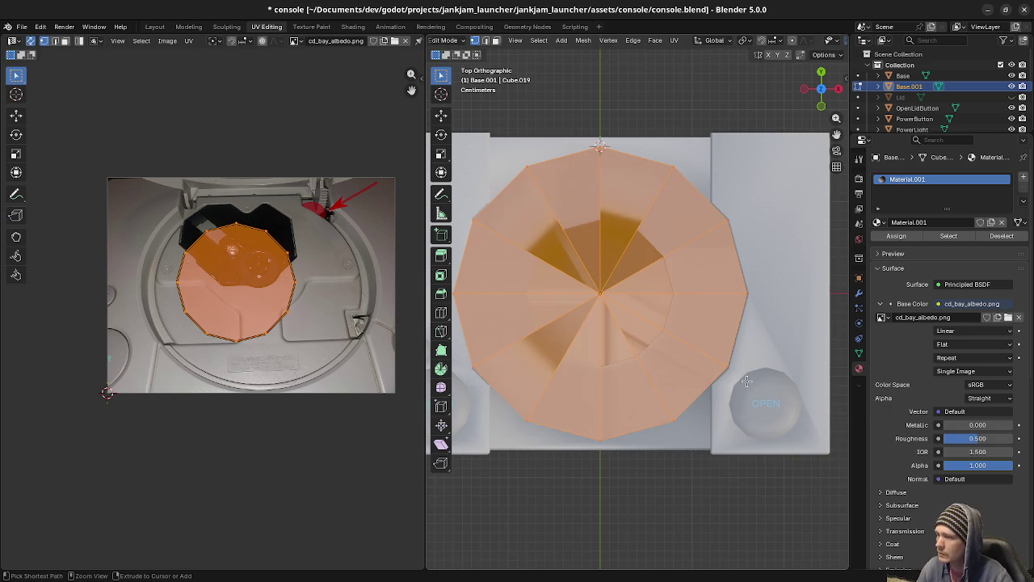
{"action": "key", "text": "ctrl+z"}
{"action": "key", "text": "alt+z"}
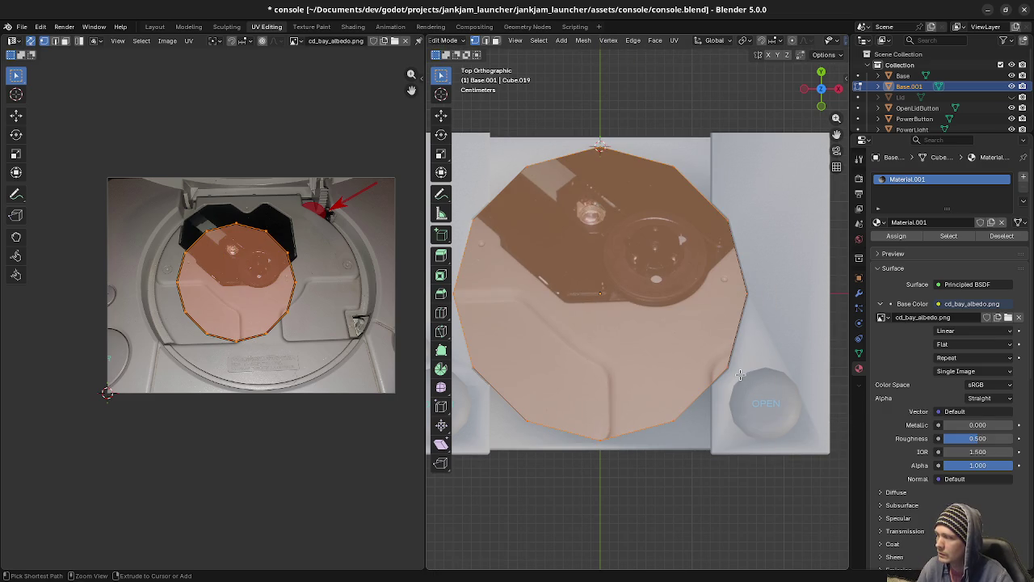
{"action": "key", "text": "ctrl+z"}
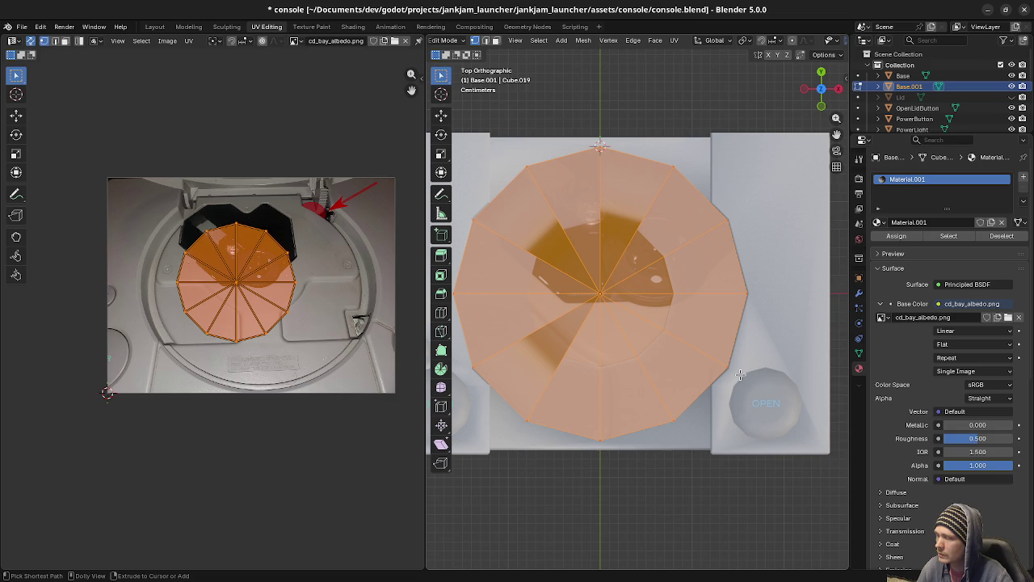
{"action": "key", "text": "ctrl+z"}
{"action": "key", "text": "ctrl+z"}
{"action": "key", "text": "ctrl+z"}
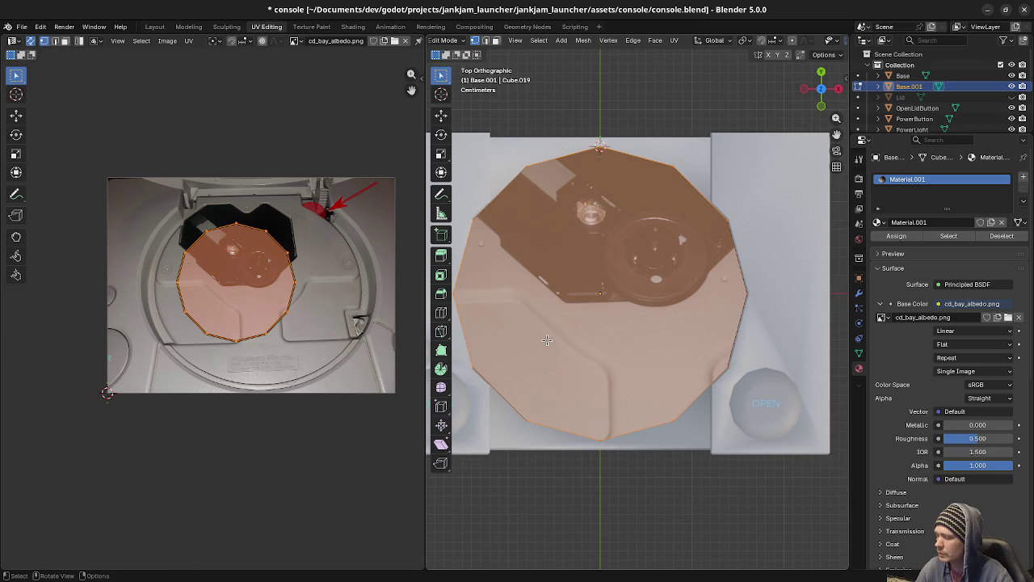
{"action": "key", "text": "ctrl+t"}
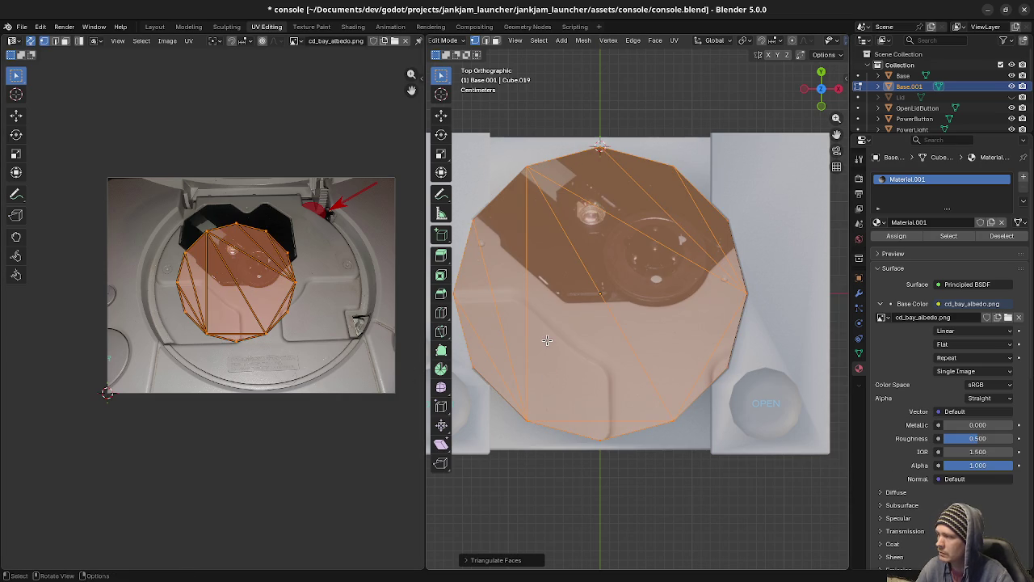
{"action": "key", "text": "ctrl+z"}
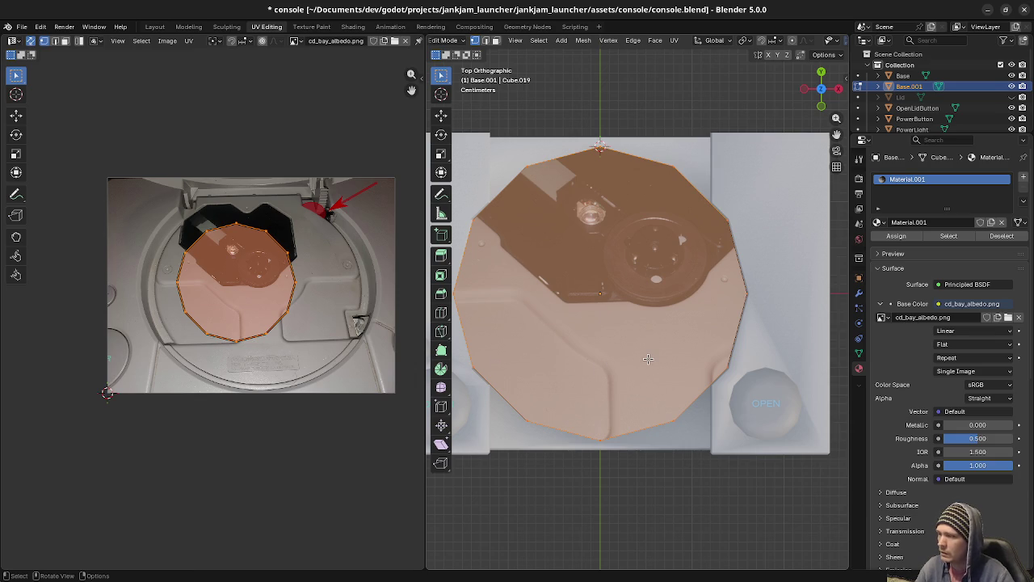
Move the UV island over the tray, enlarge it, and widen it horizontally.
{"action": "key", "text": "g"}
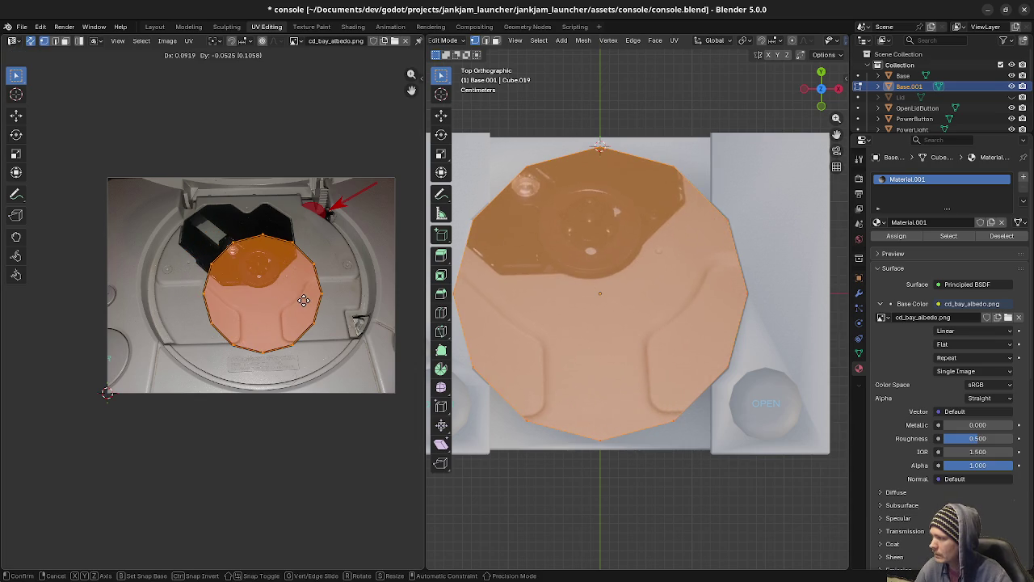
{"action": "left_click", "coordinate": [300, 299]}
{"action": "key", "text": "s"}
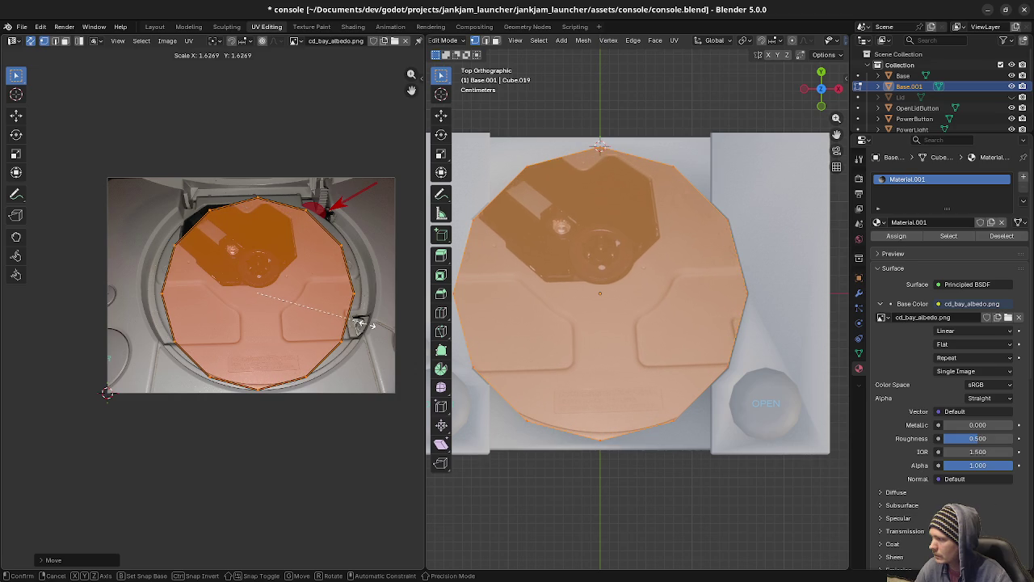
{"action": "left_click", "coordinate": [367, 327]}
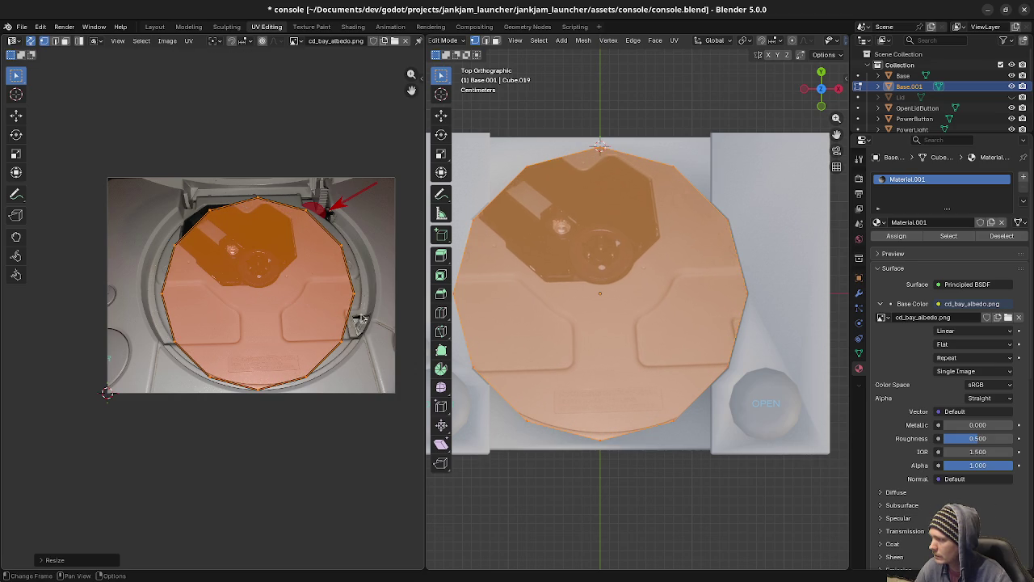
{"action": "key", "text": "s"}
{"action": "key", "text": "x"}
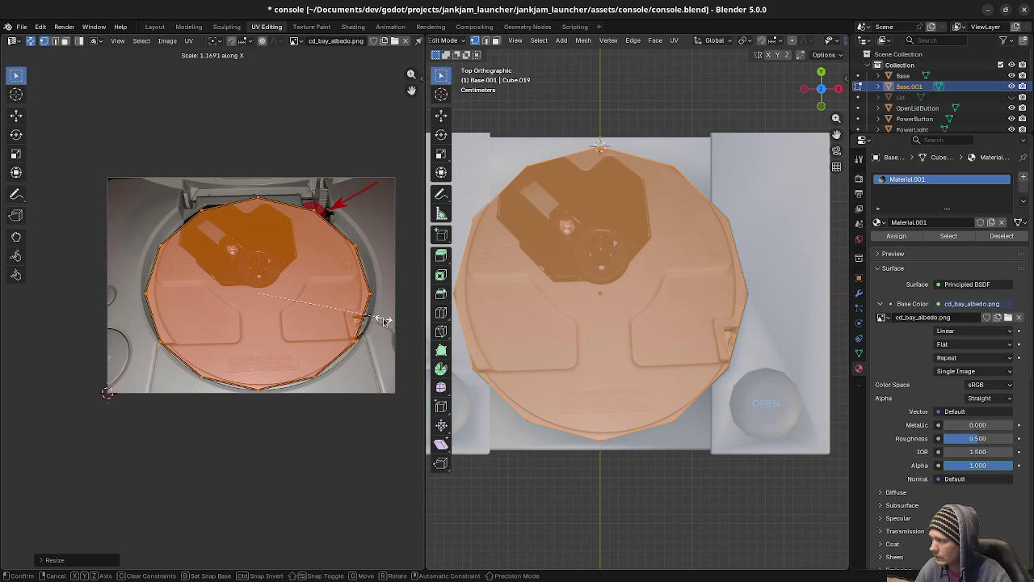
{"action": "left_click", "coordinate": [383, 318]}
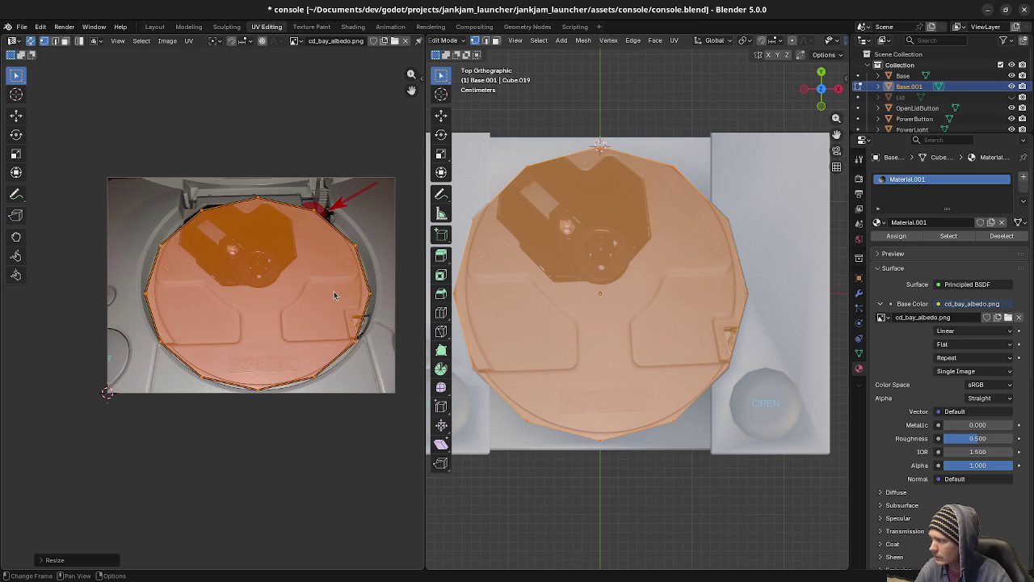
Shift the UV island vertically onto the tray circle and preview the textured tray in Object Mode.
{"action": "key", "text": "s"}
{"action": "key", "text": "y"}
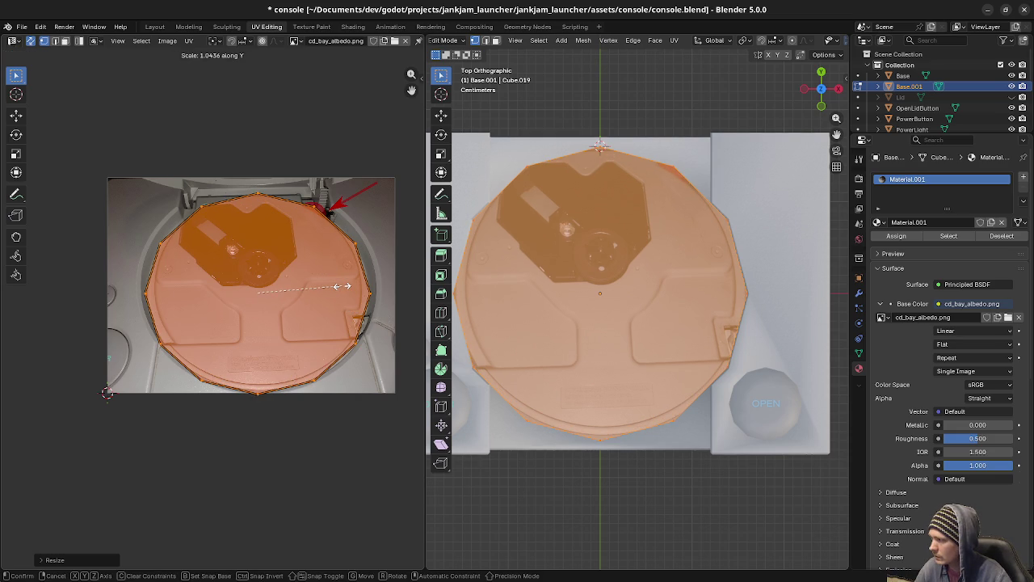
{"action": "key", "text": "Escape"}
{"action": "key", "text": "g"}
{"action": "key", "text": "y"}
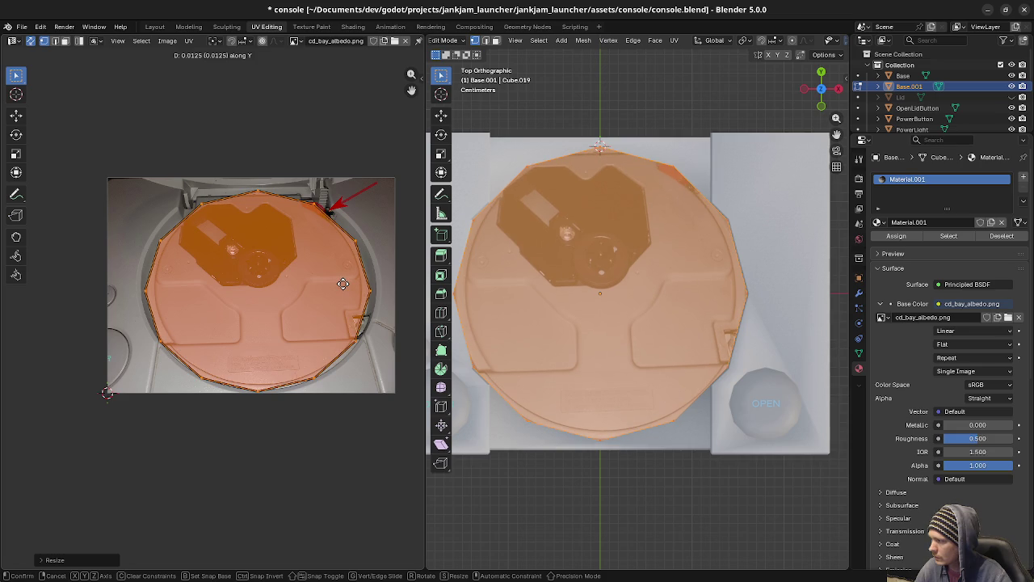
{"action": "left_click", "coordinate": [343, 283]}
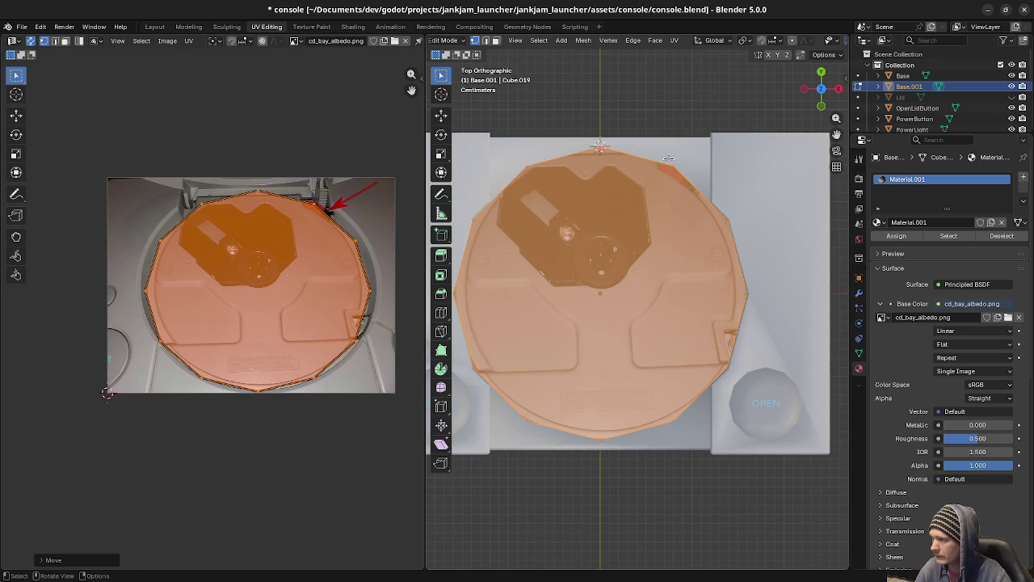
{"action": "middle_click_drag", "start_coordinate": [616, 296], "coordinate": [614, 379]}
{"action": "key", "text": "Tab"}
{"action": "scroll", "coordinate": [623, 382], "scroll_direction": "up", "scroll_amount": 2}
{"action": "key", "text": "Tab"}
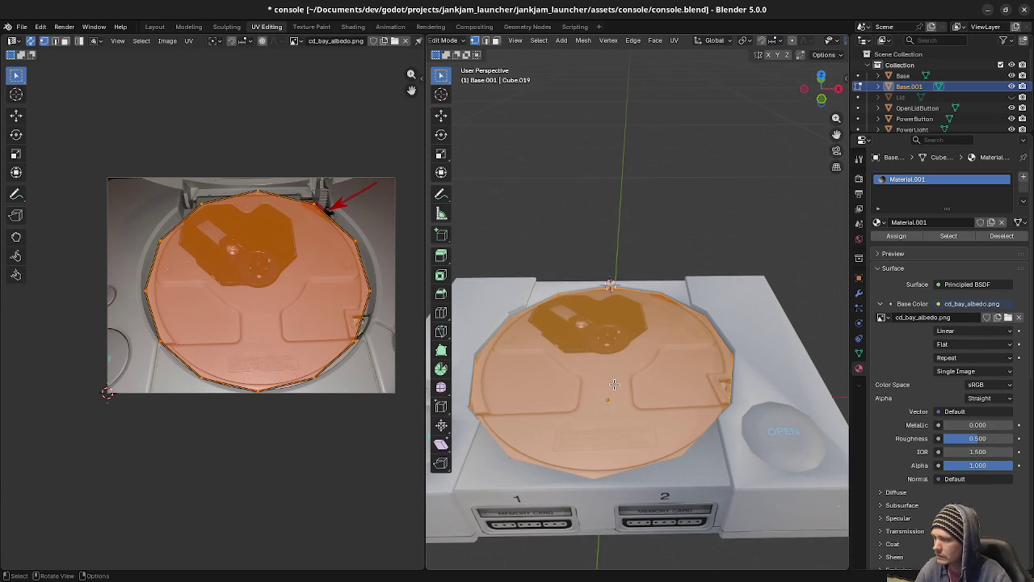
Select only the CD-bay tray Base.001 and select all its faces in Edit Mode.
{"action": "key", "text": "Tab"}
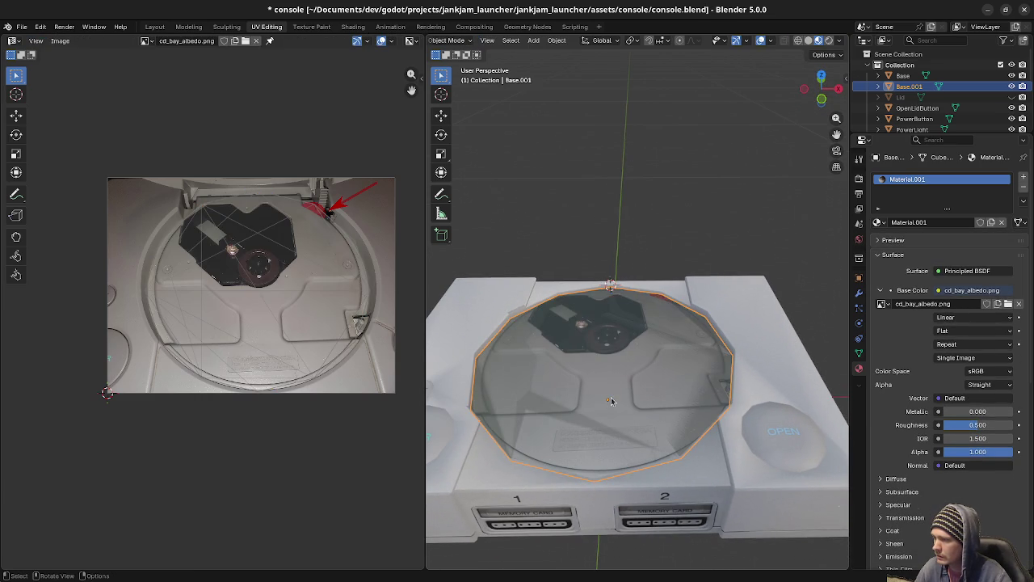
{"action": "key", "text": "Tab"}
{"action": "key", "text": "Tab"}
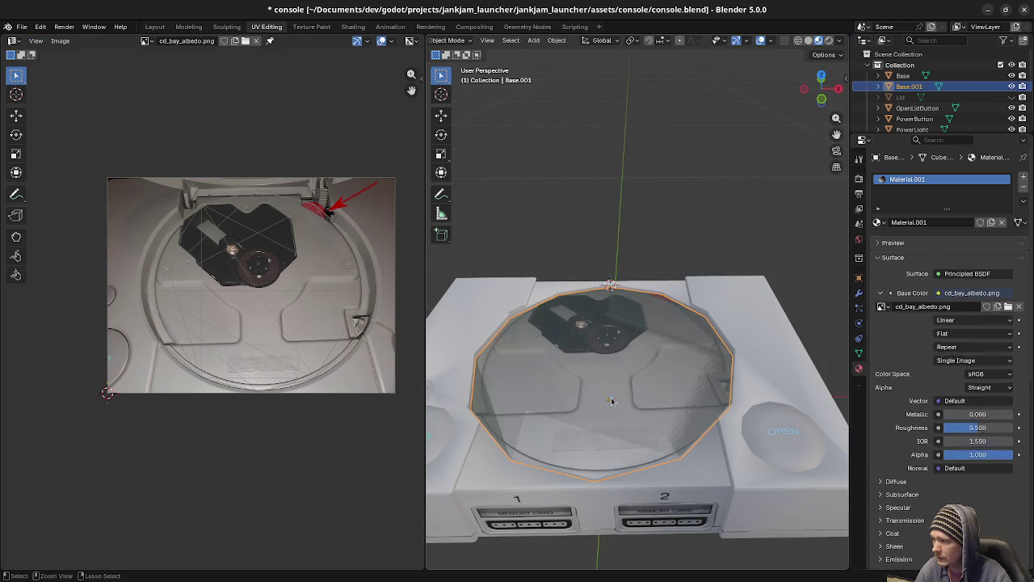
{"action": "key", "text": "a"}
{"action": "left_click", "coordinate": [611, 401]}
{"action": "key", "text": "Tab"}
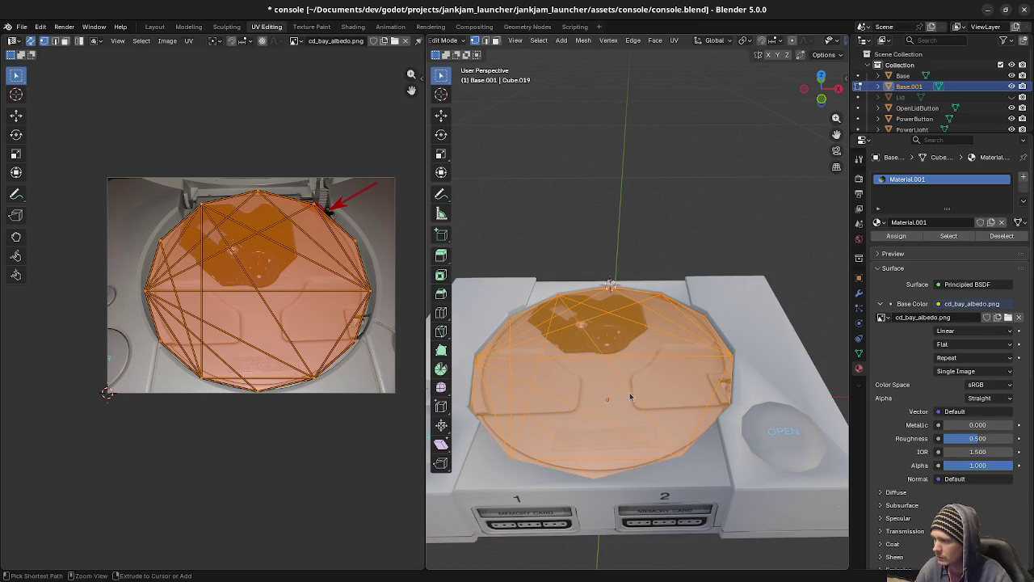
{"action": "key", "text": "alt+a"}
{"action": "key", "text": "ctrl+z"}
{"action": "key", "text": "ctrl+z"}
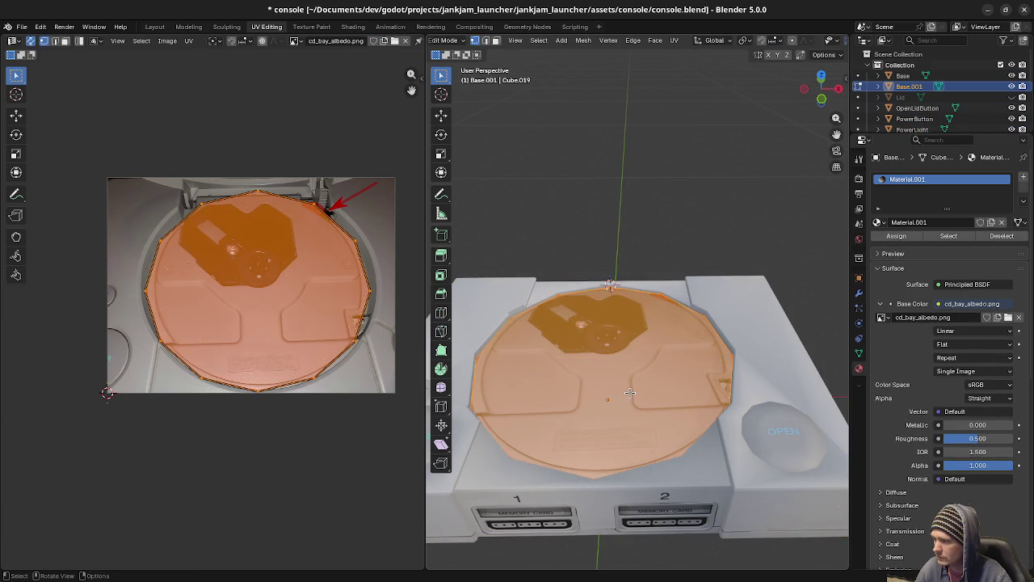
Run Merge by Distance twice on the tray (0 removed) and view it from the top in Object Mode.
{"action": "key", "text": "m"}
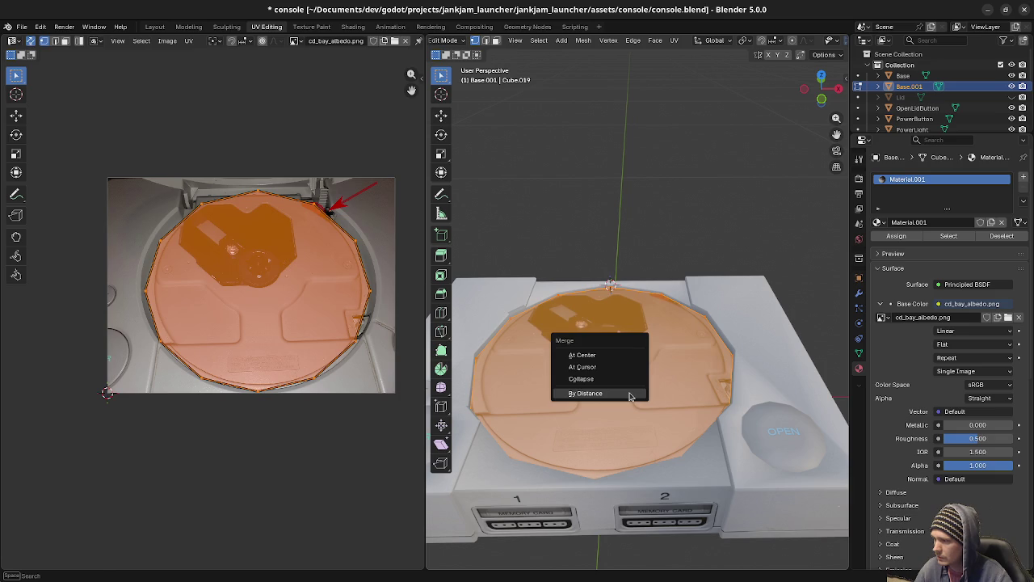
{"action": "left_click", "coordinate": [630, 392]}
{"action": "key", "text": "m"}
{"action": "left_click", "coordinate": [630, 392]}
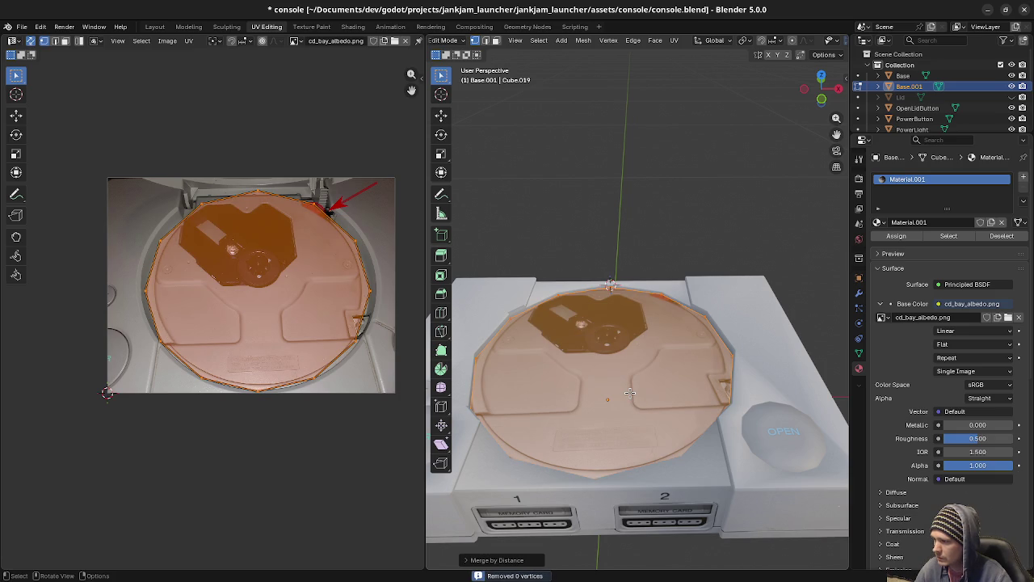
{"action": "key", "text": "Tab"}
{"action": "mouse_move", "coordinate": [629, 401]}
{"action": "middle_mouse_down"}
{"action": "mouse_move", "coordinate": [626, 378]}
{"action": "mouse_move", "coordinate": [628, 397]}
{"action": "middle_mouse_up"}
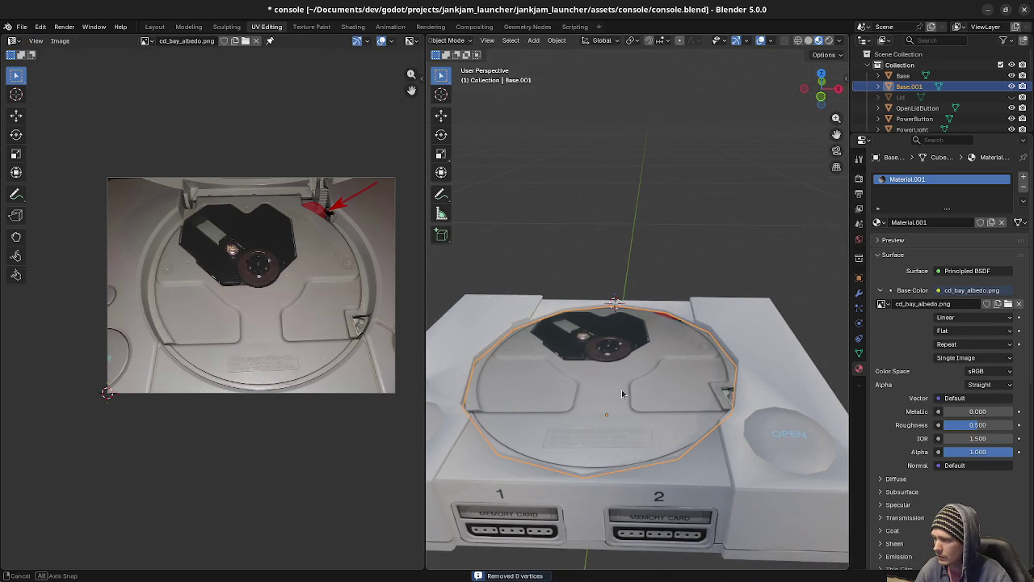
{"action": "key", "text": "KP_7"}
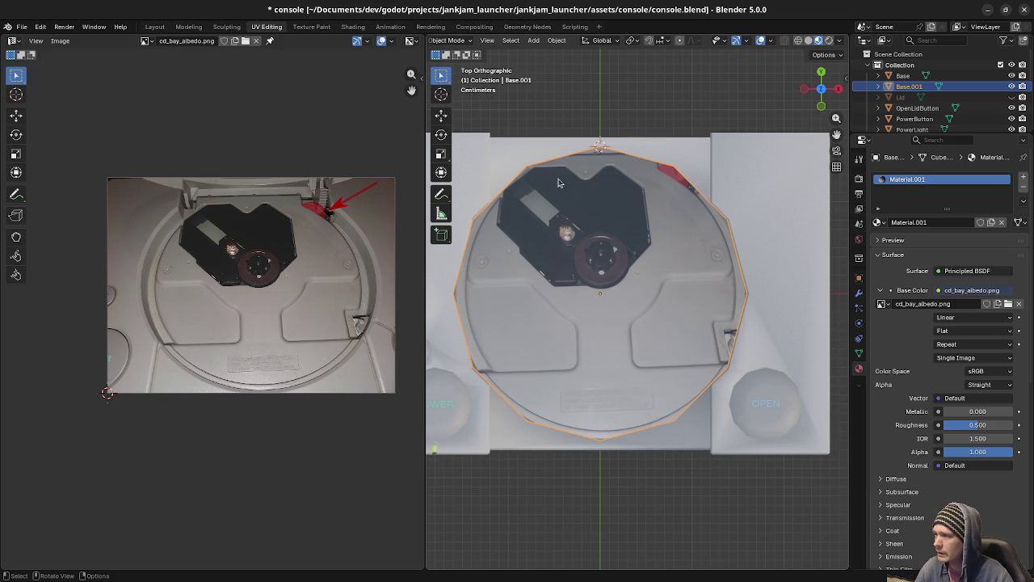
Enter Edit Mode on the tray, clear its selection and switch to the top-down view.
{"action": "key", "text": "Tab"}
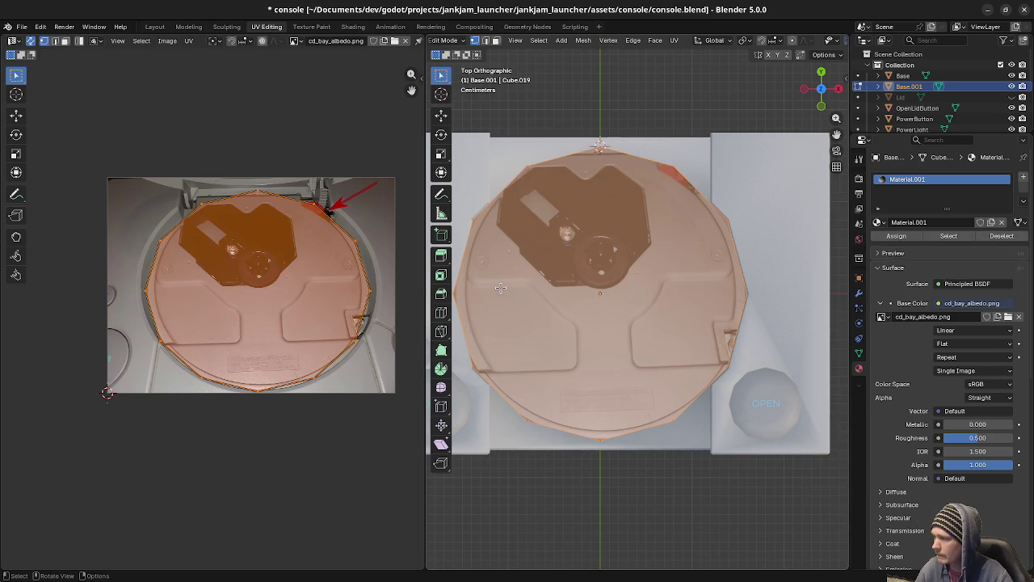
{"action": "left_click", "coordinate": [528, 194]}
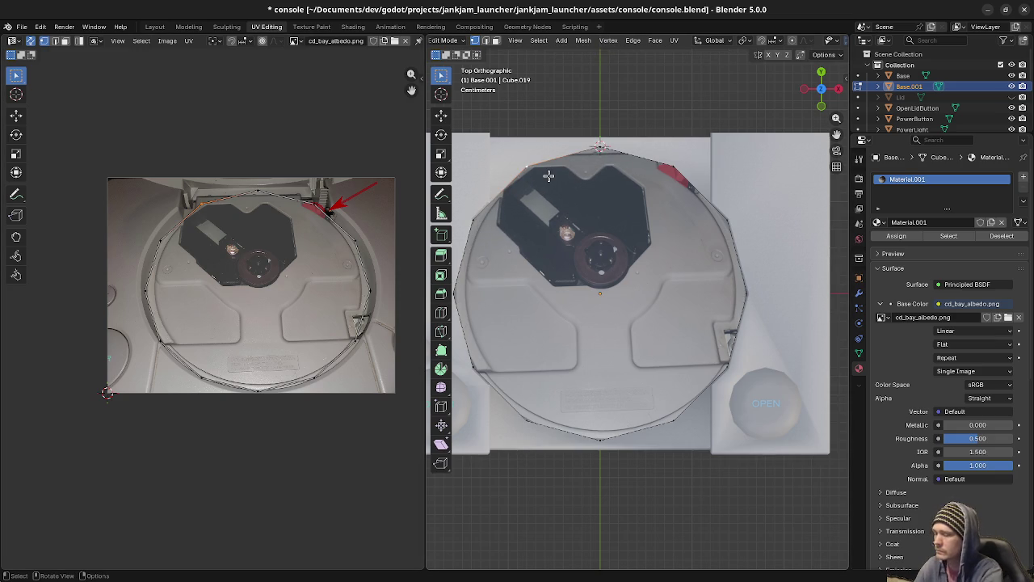
{"action": "middle_click_drag", "start_coordinate": [566, 201], "coordinate": [571, 232]}
{"action": "key", "text": "KP_7"}
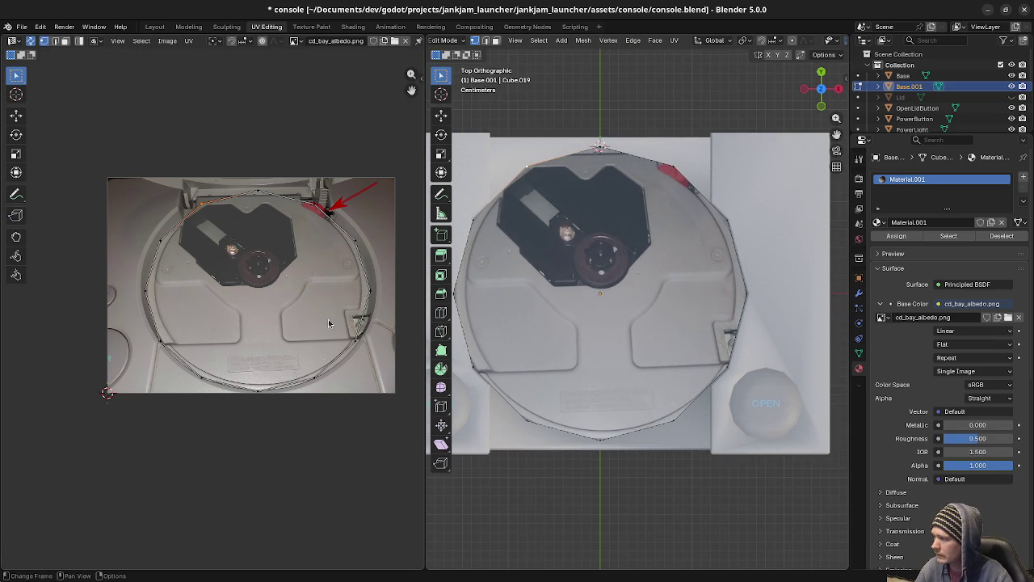
Move the tray's UVs and rotate them about 1.5° to match the photo, then exit Edit Mode.
{"action": "key", "text": "a"}
{"action": "key", "text": "g"}
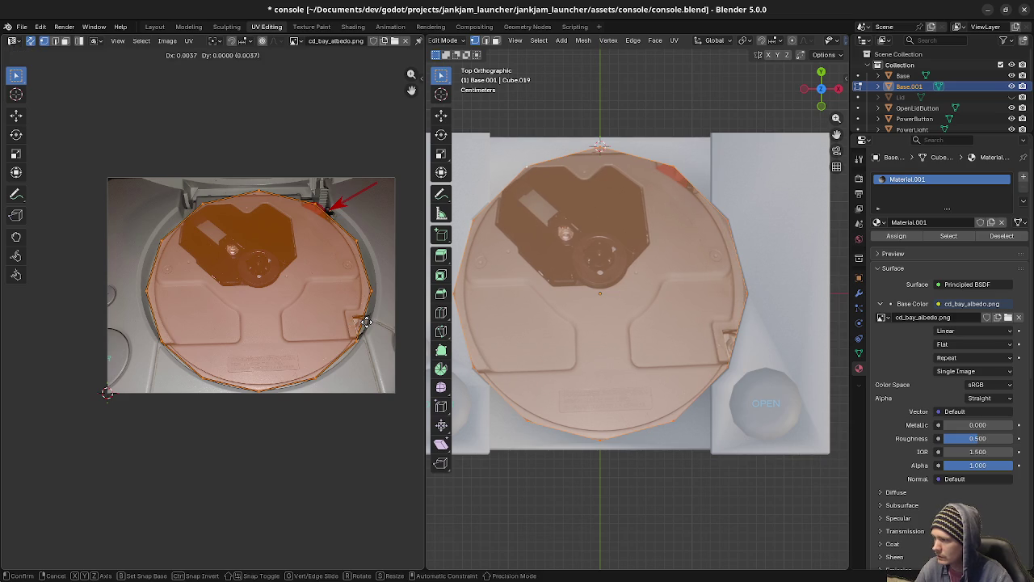
{"action": "left_click", "coordinate": [367, 321]}
{"action": "key", "text": "r"}
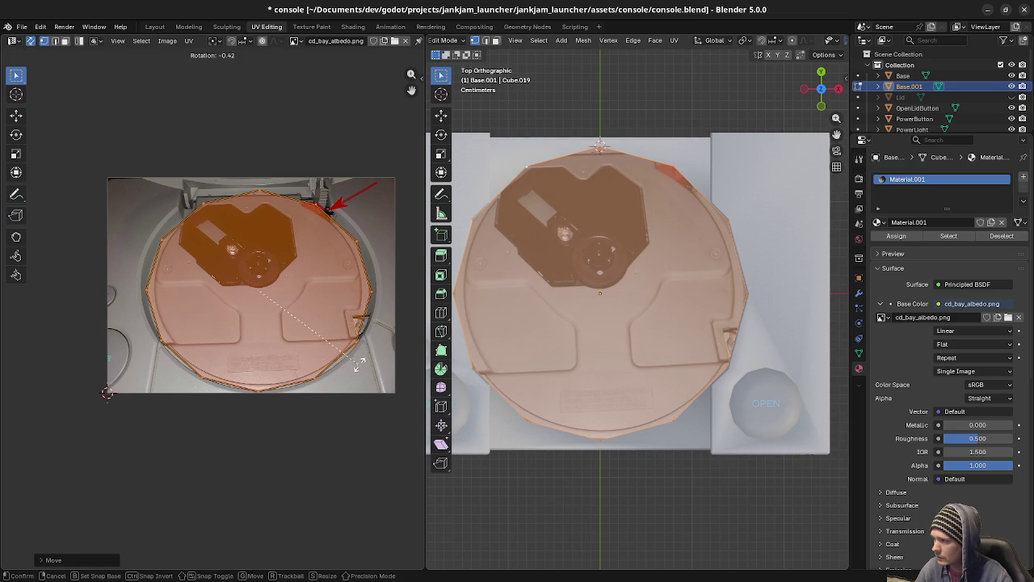
{"action": "key", "text": "Escape"}
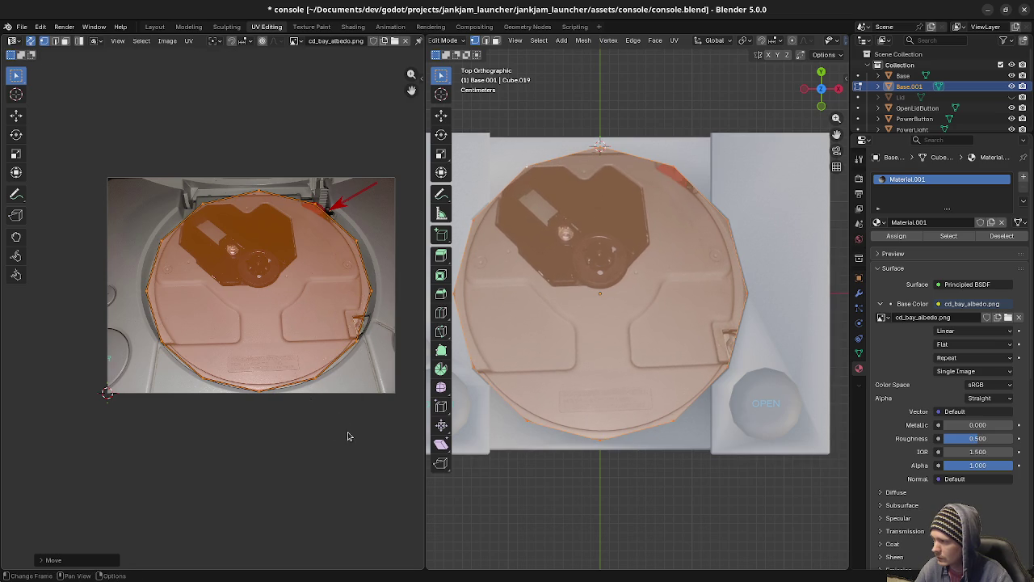
{"action": "key", "text": "r"}
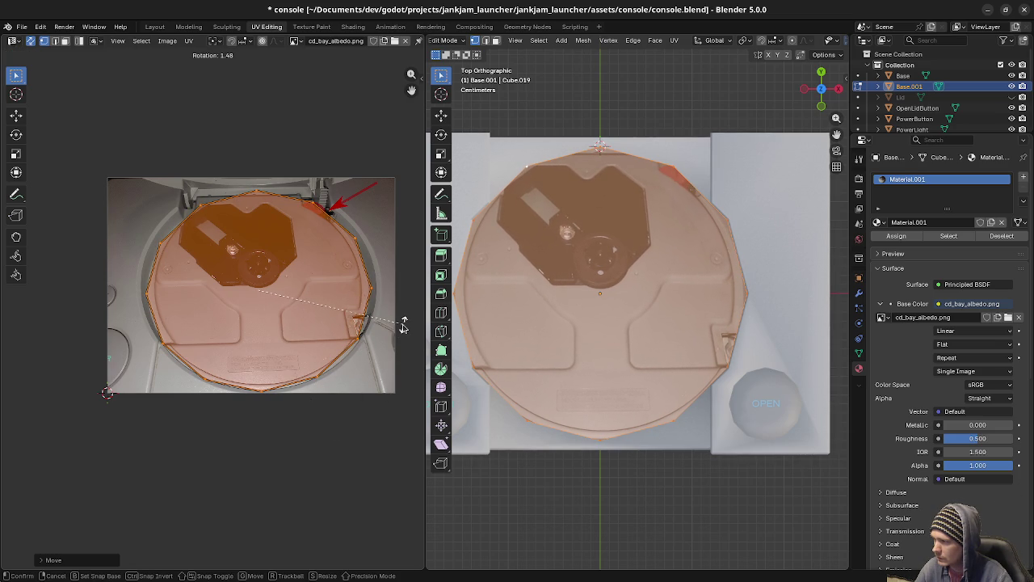
{"action": "left_click", "coordinate": [404, 326]}
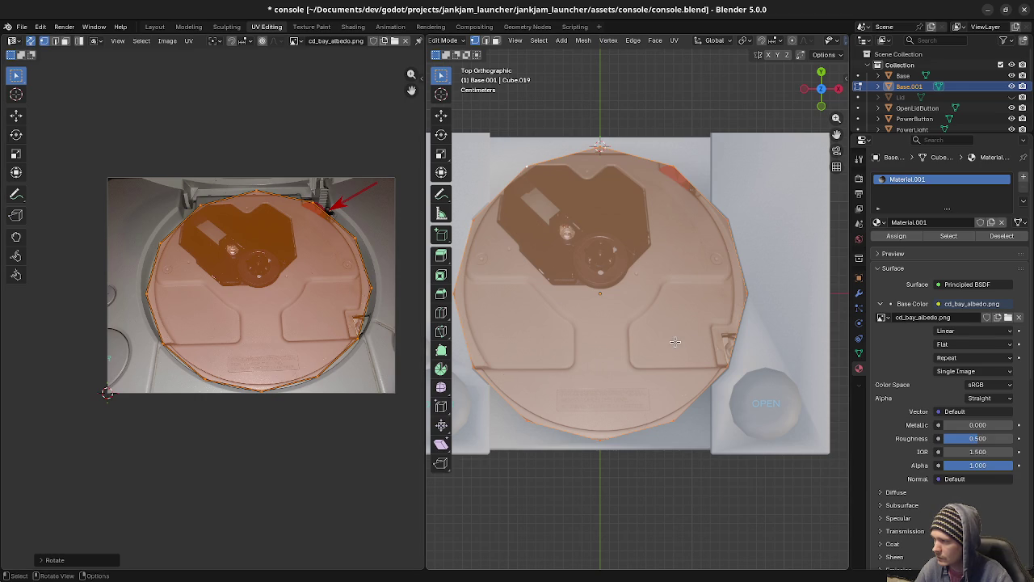
{"action": "key", "text": "Tab"}
{"action": "mouse_move", "coordinate": [611, 430]}
{"action": "middle_mouse_down"}
{"action": "mouse_move", "coordinate": [614, 335]}
{"action": "mouse_move", "coordinate": [619, 384]}
{"action": "mouse_move", "coordinate": [597, 390]}
{"action": "mouse_move", "coordinate": [615, 360]}
{"action": "middle_mouse_up"}
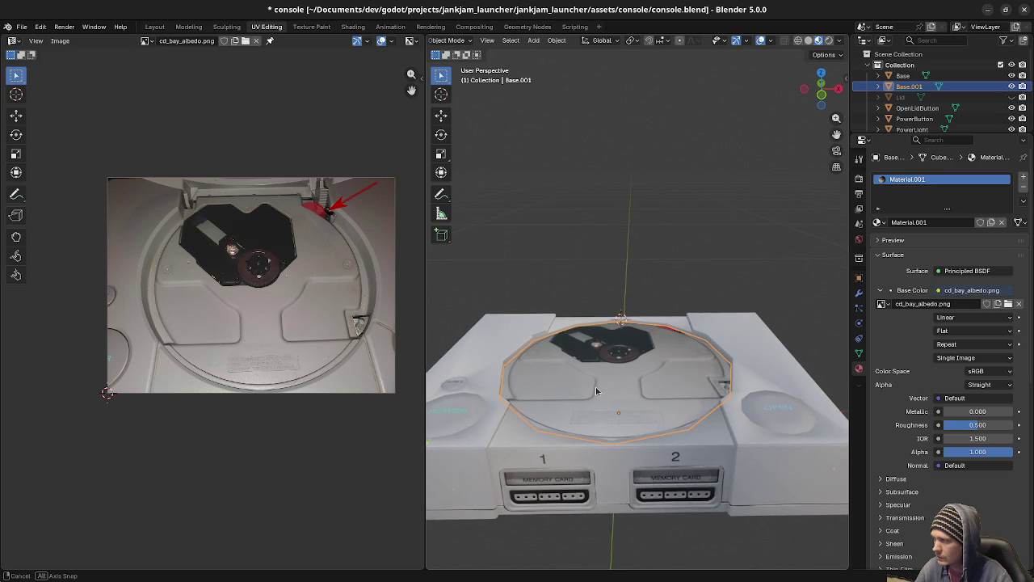
Join the left and right rim vertices and subdivide that edge to create a centre vertex.
{"action": "key", "text": "Tab"}
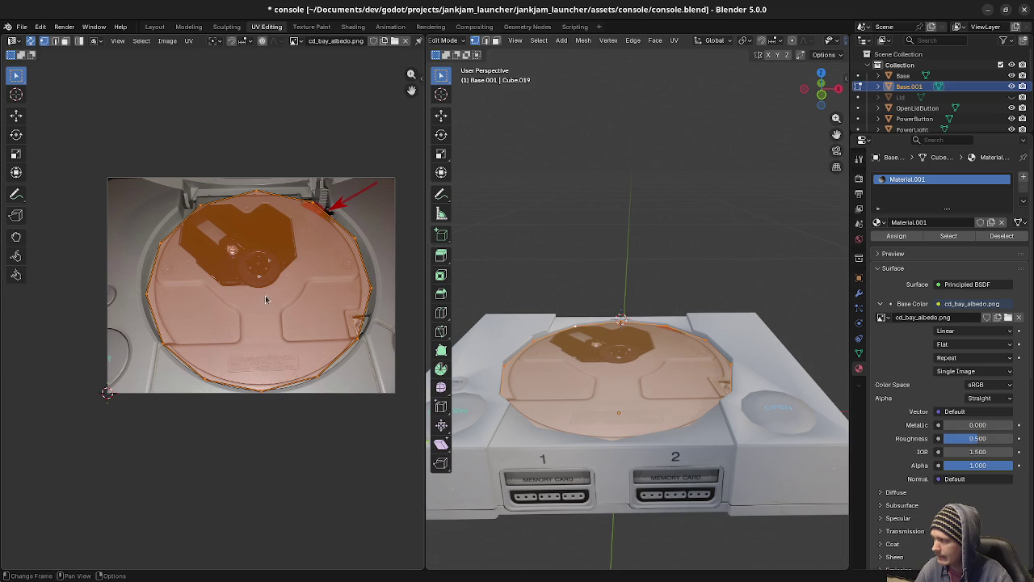
{"action": "middle_click_drag", "start_coordinate": [592, 345], "coordinate": [592, 368]}
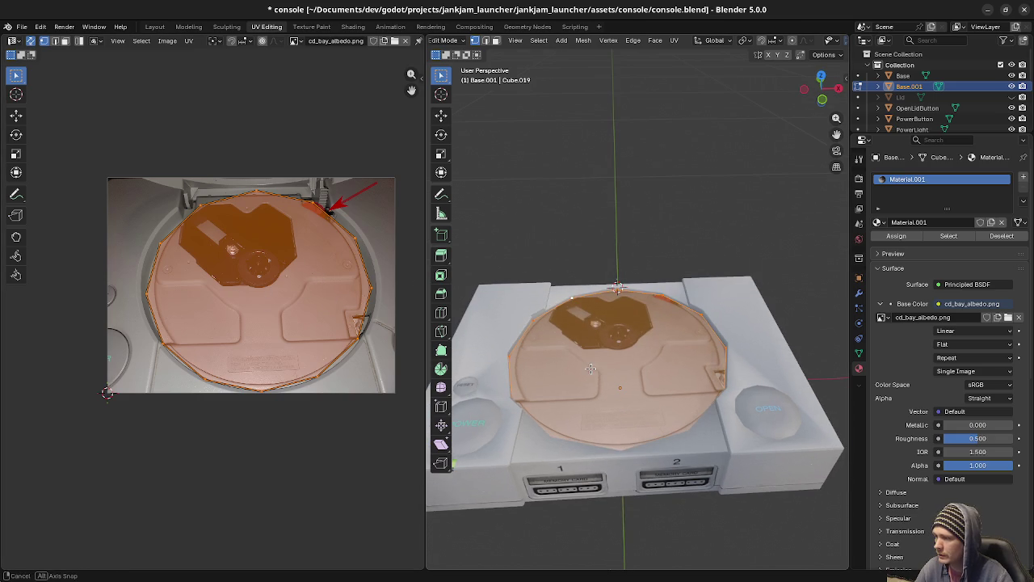
{"action": "left_click", "coordinate": [516, 356]}
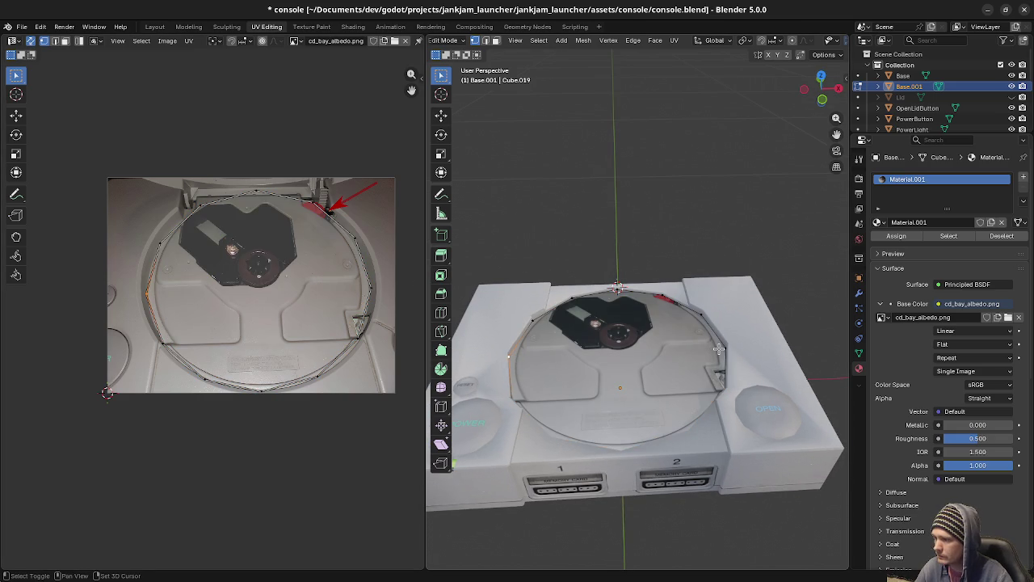
{"action": "key", "text": "j"}
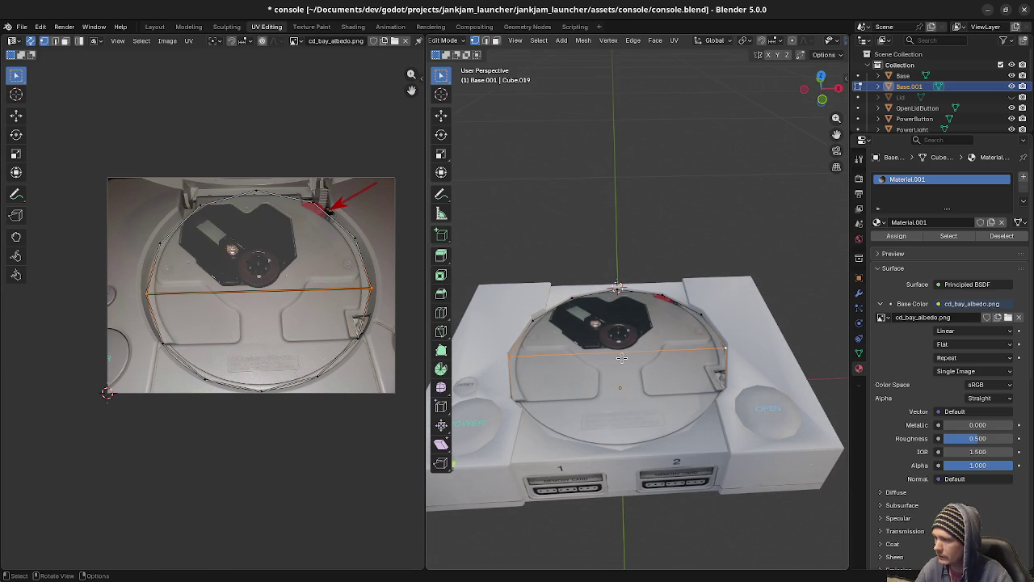
{"action": "key", "text": "F3"}
{"action": "type", "text": "sub"}
{"action": "key", "text": "Return"}
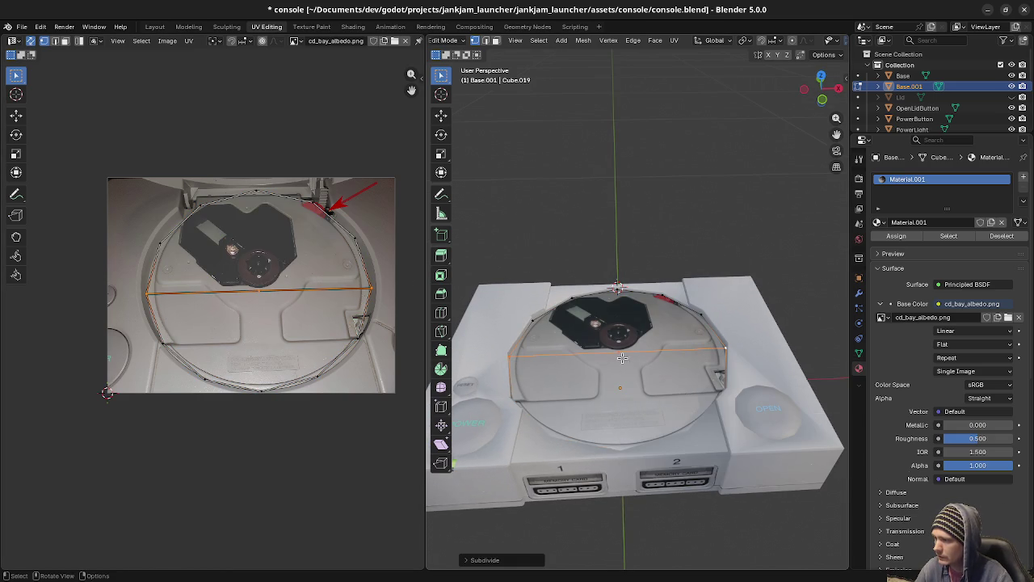
Connect the centre vertex to the bottom, top, upper-right, right and lower-right rim vertices.
{"action": "middle_click_drag", "start_coordinate": [627, 443], "coordinate": [623, 474]}
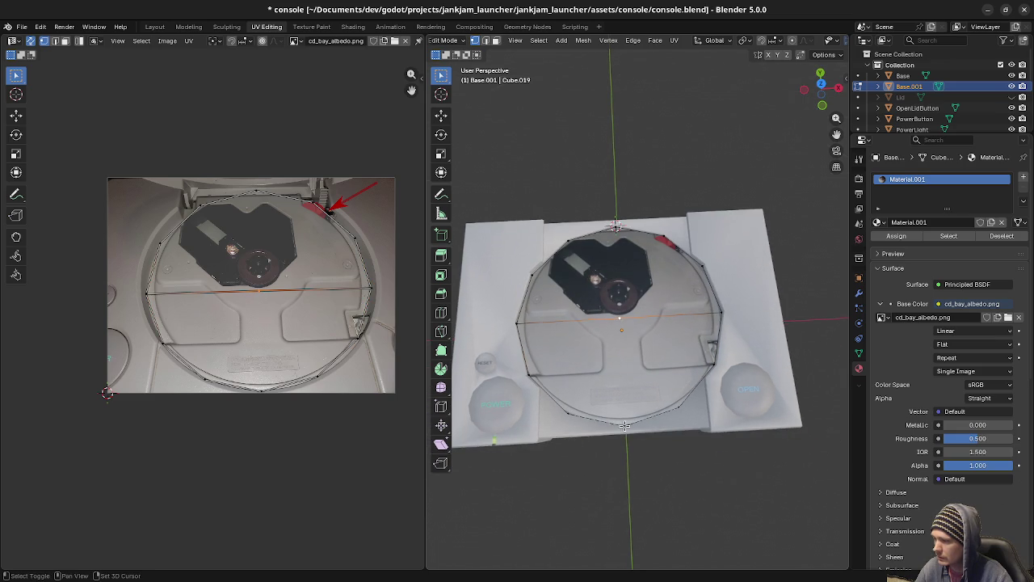
{"action": "key", "text": "j"}
{"action": "left_click", "coordinate": [616, 327]}
{"action": "left_click", "coordinate": [617, 228], "text": "shift"}
{"action": "key", "text": "j"}
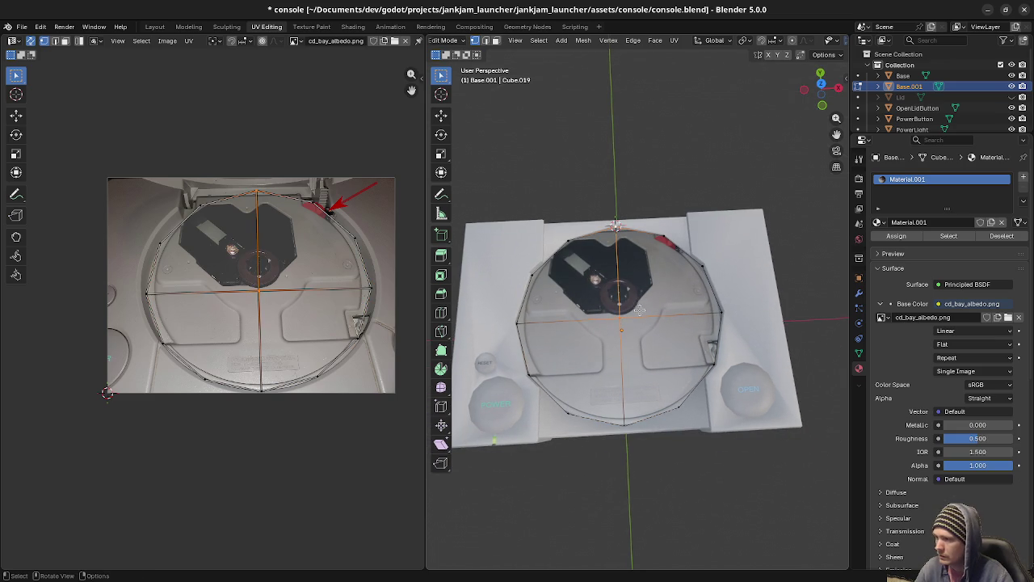
{"action": "left_click", "coordinate": [625, 323]}
{"action": "left_click", "coordinate": [661, 239], "text": "shift"}
{"action": "key", "text": "j"}
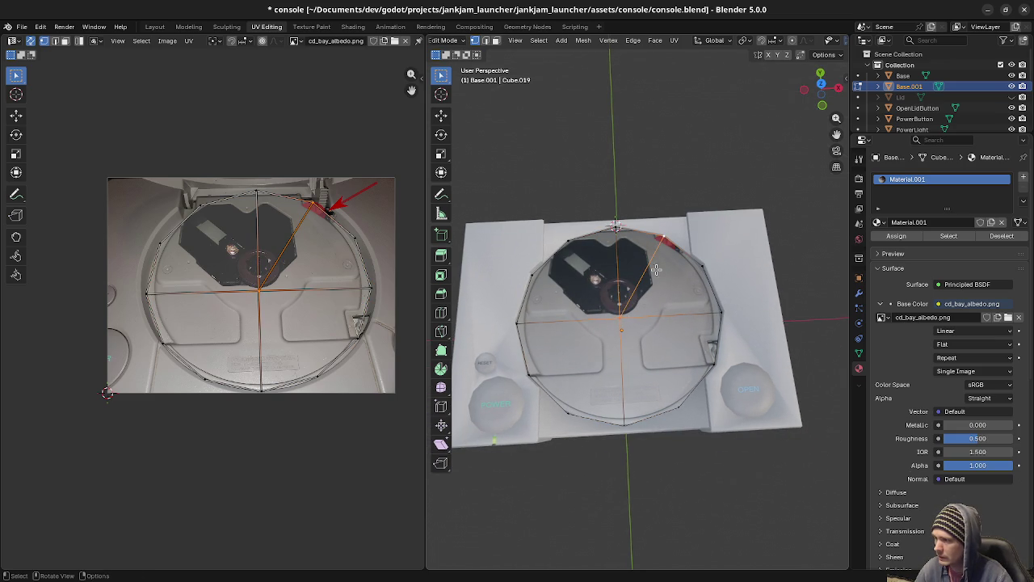
{"action": "left_click", "coordinate": [622, 311]}
{"action": "left_click", "coordinate": [702, 267], "text": "shift"}
{"action": "key", "text": "j"}
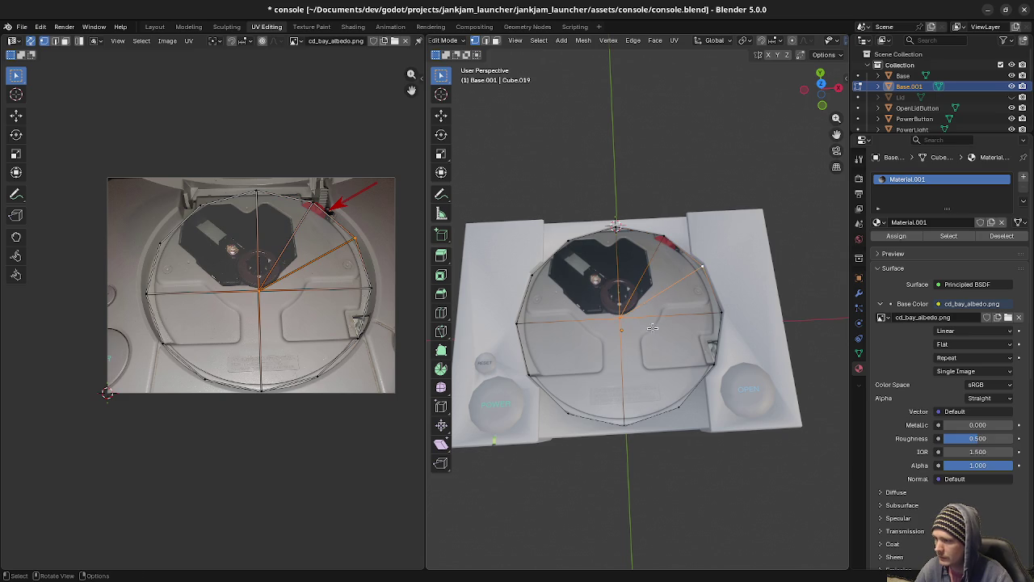
{"action": "left_click", "coordinate": [625, 317]}
{"action": "left_click", "coordinate": [713, 363], "text": "shift"}
{"action": "key", "text": "j"}
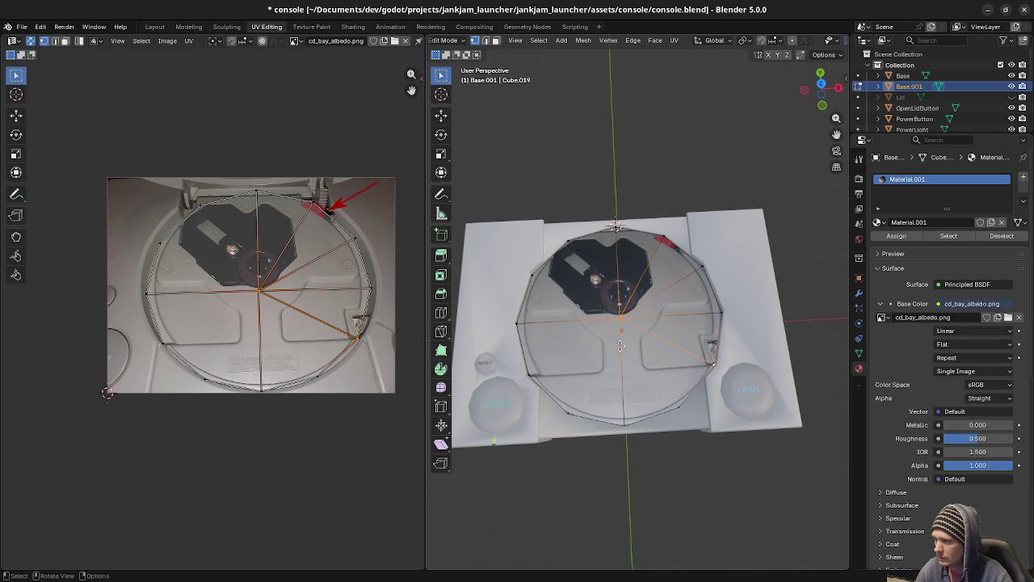
Connect the centre vertex to the remaining lower, left and upper-left rim vertices, leaving the centre selected.
{"action": "left_click", "coordinate": [713, 364], "text": "shift"}
{"action": "left_click", "coordinate": [679, 413], "text": "shift"}
{"action": "key", "text": "j"}
{"action": "left_click", "coordinate": [569, 414]}
{"action": "left_click", "coordinate": [621, 315], "text": "shift"}
{"action": "key", "text": "j"}
{"action": "left_click", "coordinate": [537, 374]}
{"action": "left_click", "coordinate": [619, 319], "text": "shift"}
{"action": "key", "text": "j"}
{"action": "left_click", "coordinate": [553, 322]}
{"action": "left_click", "coordinate": [619, 320], "text": "shift"}
{"action": "key", "text": "j"}
{"action": "left_click", "coordinate": [536, 274]}
{"action": "left_click", "coordinate": [619, 319], "text": "shift"}
{"action": "key", "text": "j"}
{"action": "left_click", "coordinate": [619, 319]}
{"action": "left_click", "coordinate": [569, 244]}
{"action": "left_click", "coordinate": [620, 318], "text": "shift"}
{"action": "key", "text": "j"}
{"action": "left_click", "coordinate": [620, 318]}
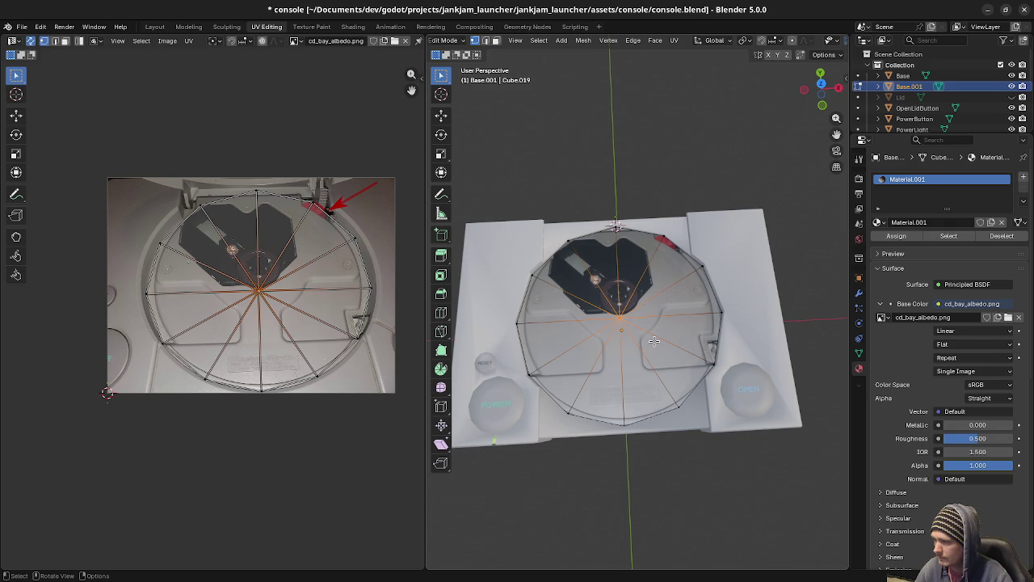
Merge the tray's duplicate vertices by distance and select the disc's centre vertex in top view.
{"action": "key", "text": "a"}
{"action": "key", "text": "m"}
{"action": "left_click", "coordinate": [655, 340]}
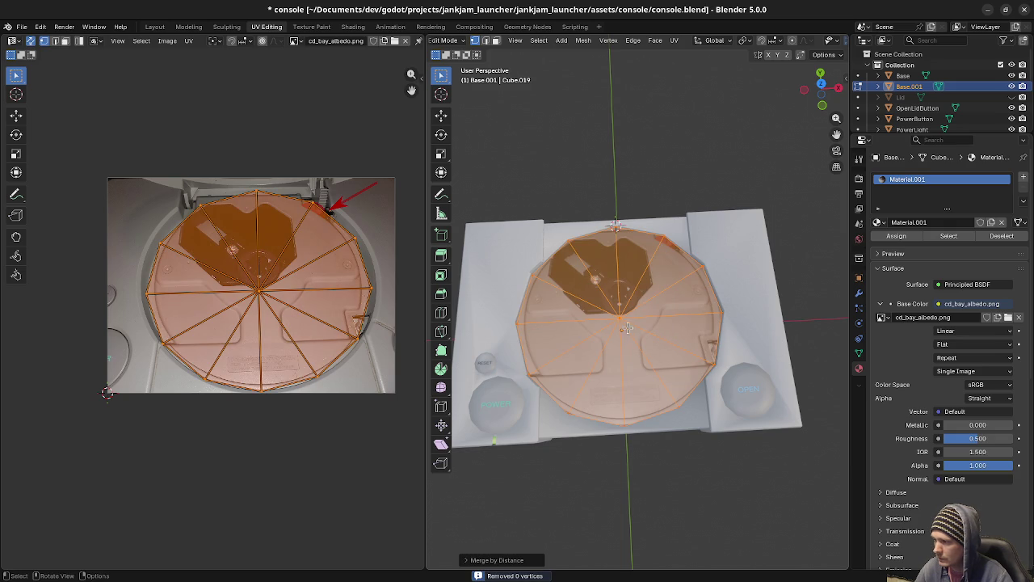
{"action": "left_click", "coordinate": [633, 330]}
{"action": "key", "text": "KP_7"}
{"action": "key", "text": "g"}
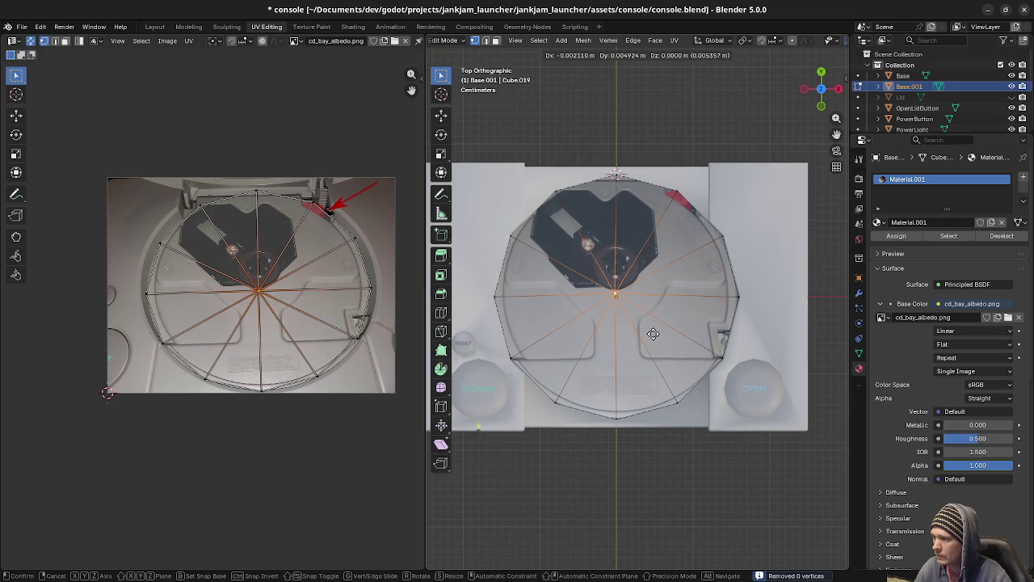
{"action": "key", "text": "g"}
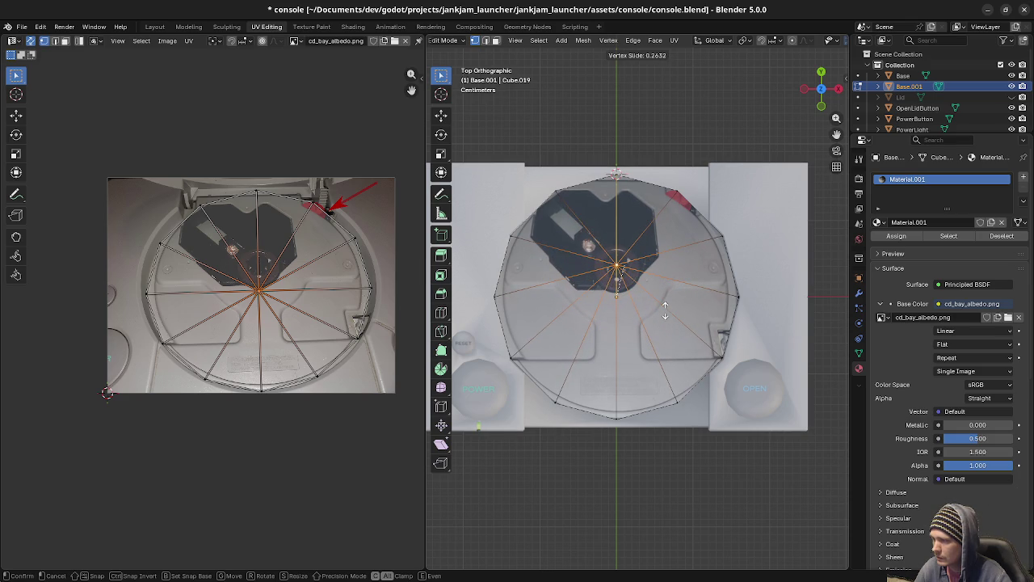
{"action": "right_click", "coordinate": [665, 311]}
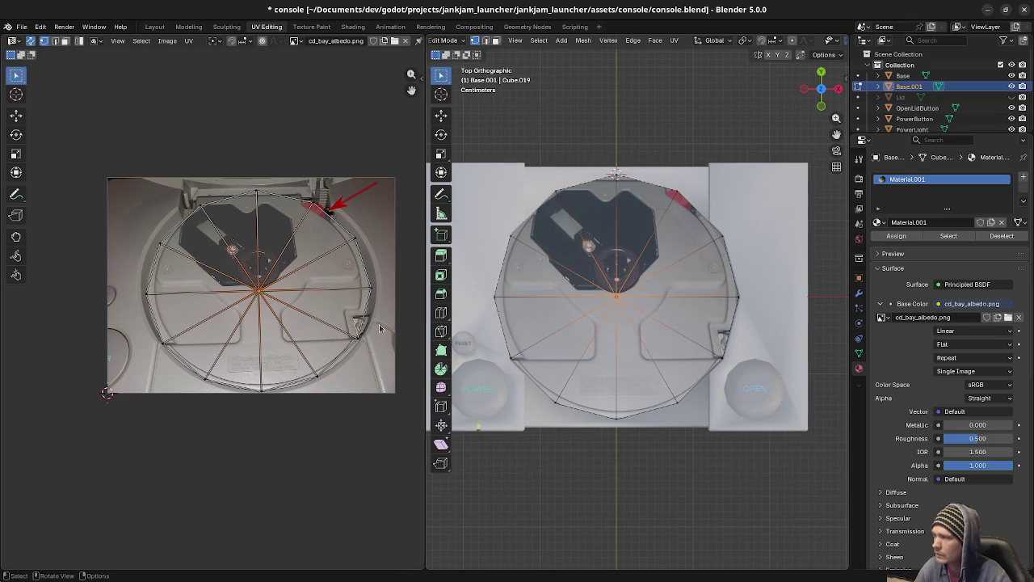
Move the centre UV point upward onto the photo's spindle and return to Object Mode.
{"action": "key", "text": "g"}
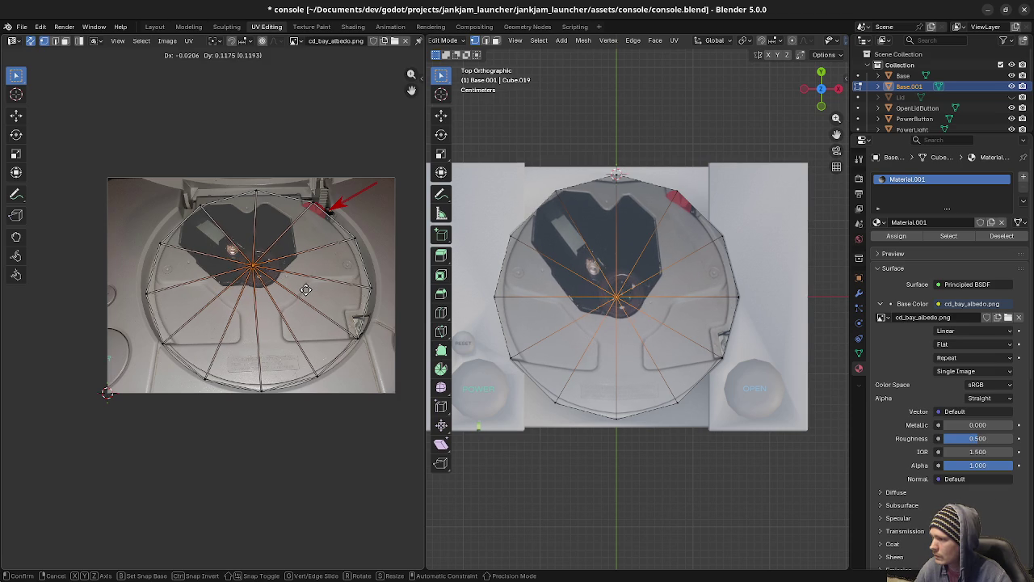
{"action": "left_click", "coordinate": [357, 262]}
{"action": "mouse_move", "coordinate": [644, 414]}
{"action": "middle_mouse_down"}
{"action": "mouse_move", "coordinate": [626, 396]}
{"action": "mouse_move", "coordinate": [638, 388]}
{"action": "mouse_move", "coordinate": [632, 397]}
{"action": "middle_mouse_up"}
{"action": "key", "text": "Tab"}
{"action": "scroll", "coordinate": [632, 398], "scroll_direction": "up", "scroll_amount": 3}
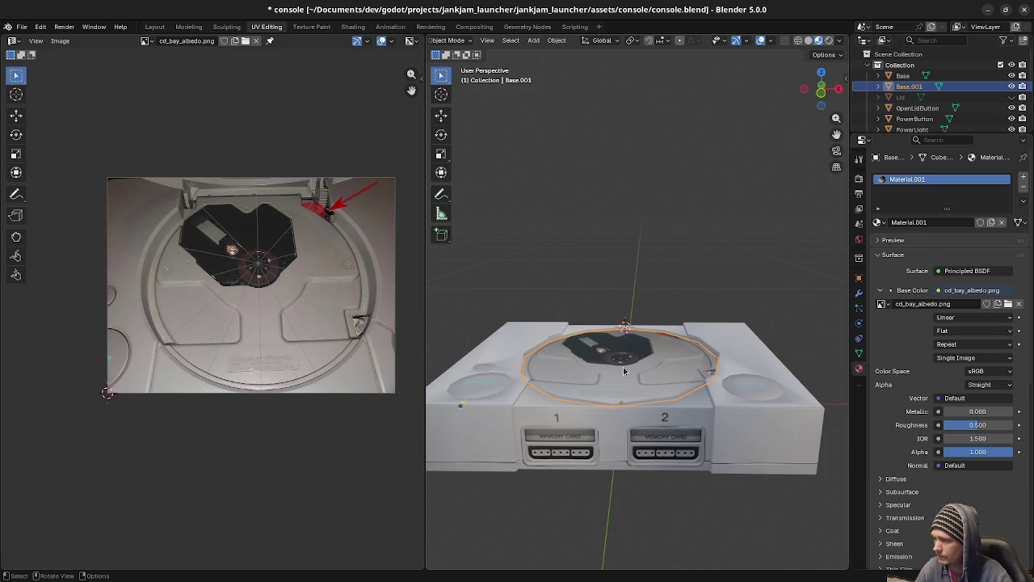
Scale all tray UVs to about 0.97 and rotate them about 1.24°, then exit Edit Mode.
{"action": "key", "text": "Tab"}
{"action": "key", "text": "a"}
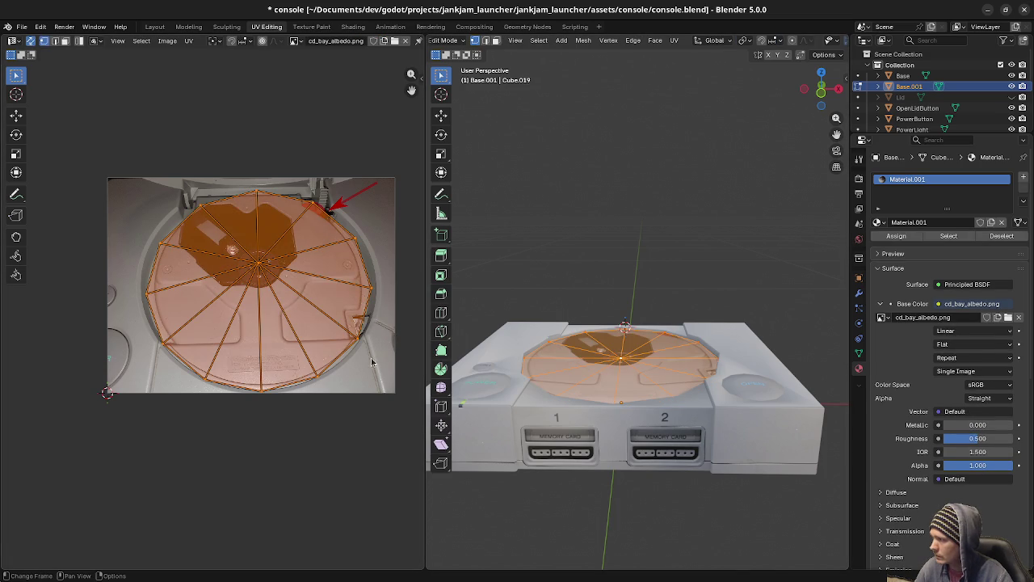
{"action": "key", "text": "s"}
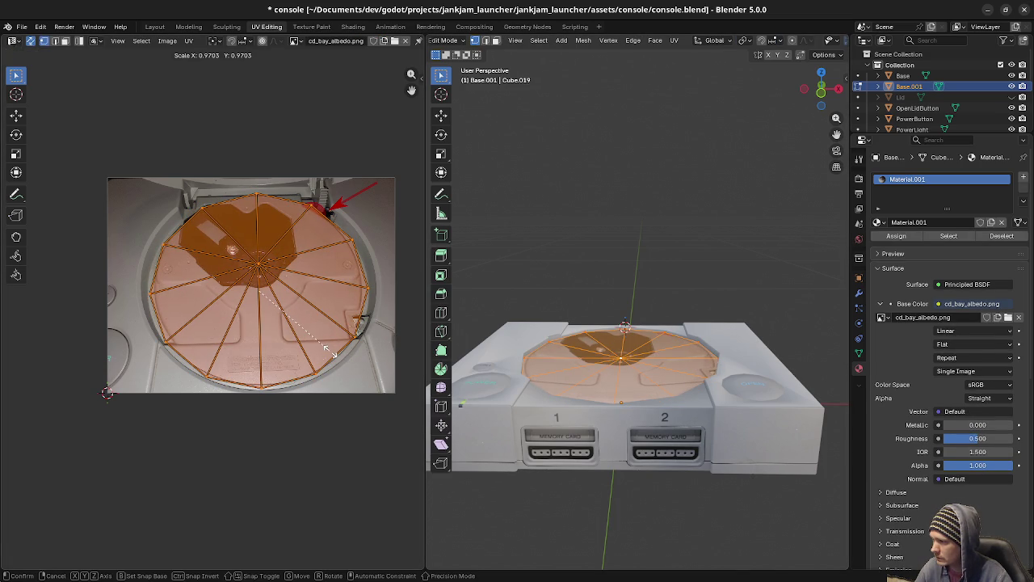
{"action": "left_click", "coordinate": [329, 352]}
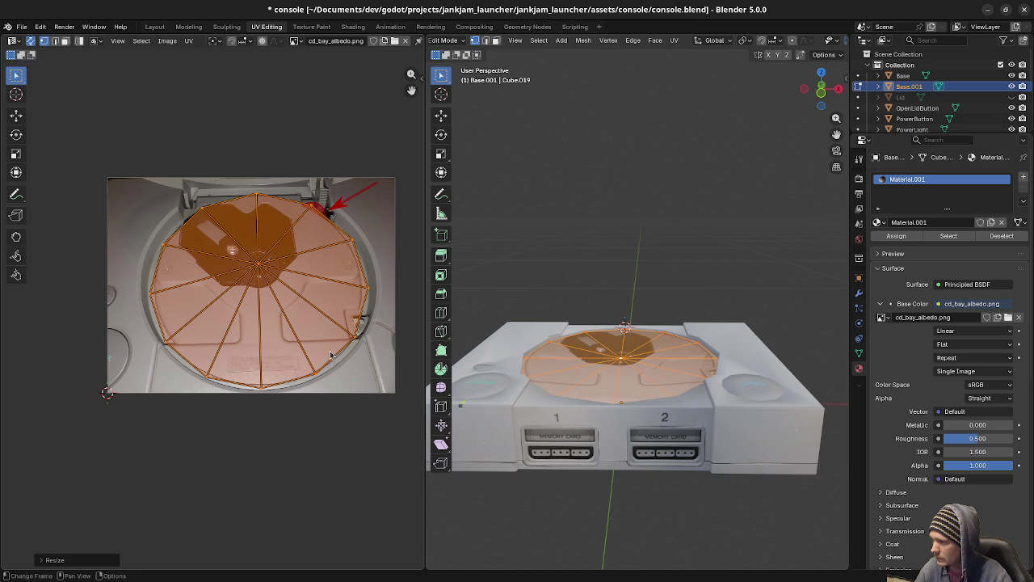
{"action": "middle_click_drag", "start_coordinate": [630, 427], "coordinate": [643, 422]}
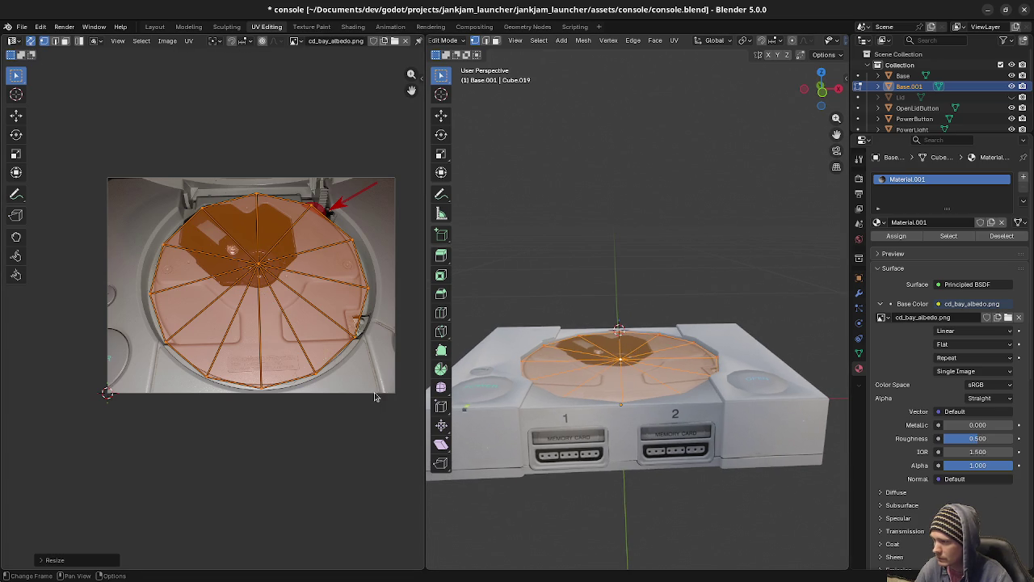
{"action": "key", "text": "r"}
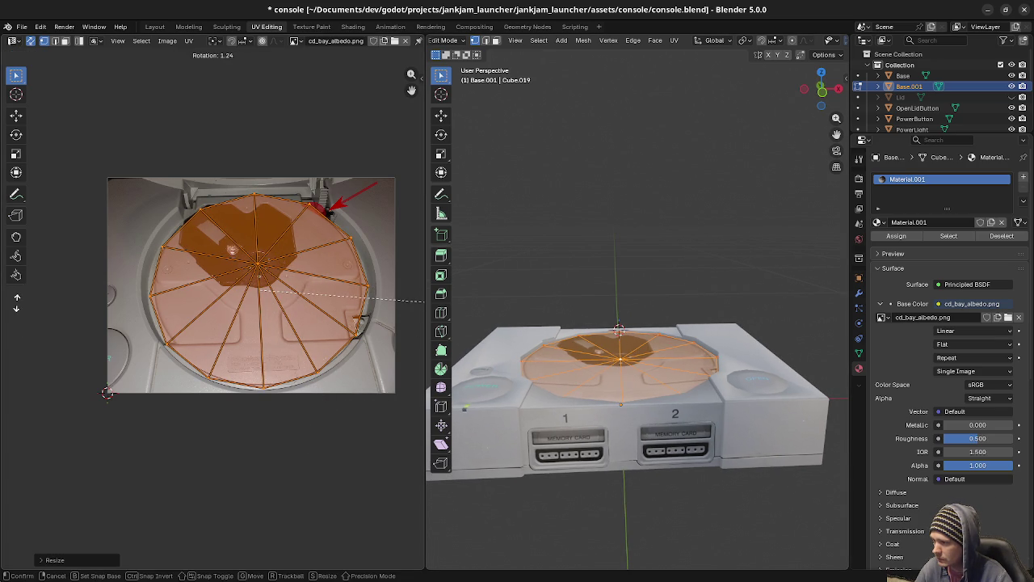
{"action": "left_click", "coordinate": [421, 314]}
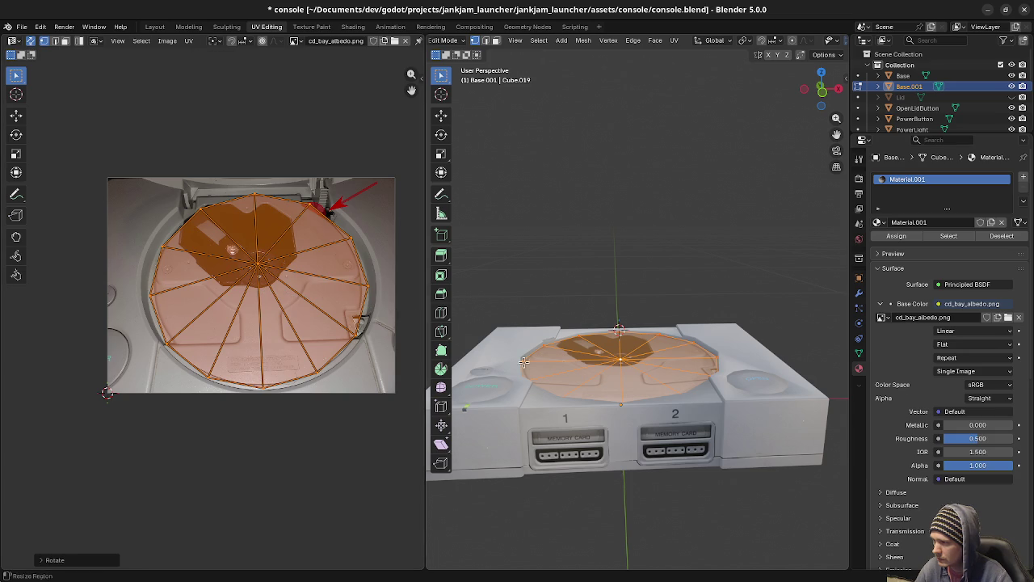
{"action": "mouse_move", "coordinate": [710, 408]}
{"action": "middle_mouse_down"}
{"action": "mouse_move", "coordinate": [643, 401]}
{"action": "mouse_move", "coordinate": [644, 372]}
{"action": "mouse_move", "coordinate": [645, 396]}
{"action": "middle_mouse_up"}
{"action": "key", "text": "Tab"}
{"action": "key", "text": "Tab"}
{"action": "key", "text": "Tab"}
{"action": "scroll", "coordinate": [645, 396], "scroll_direction": "up", "scroll_amount": 2}
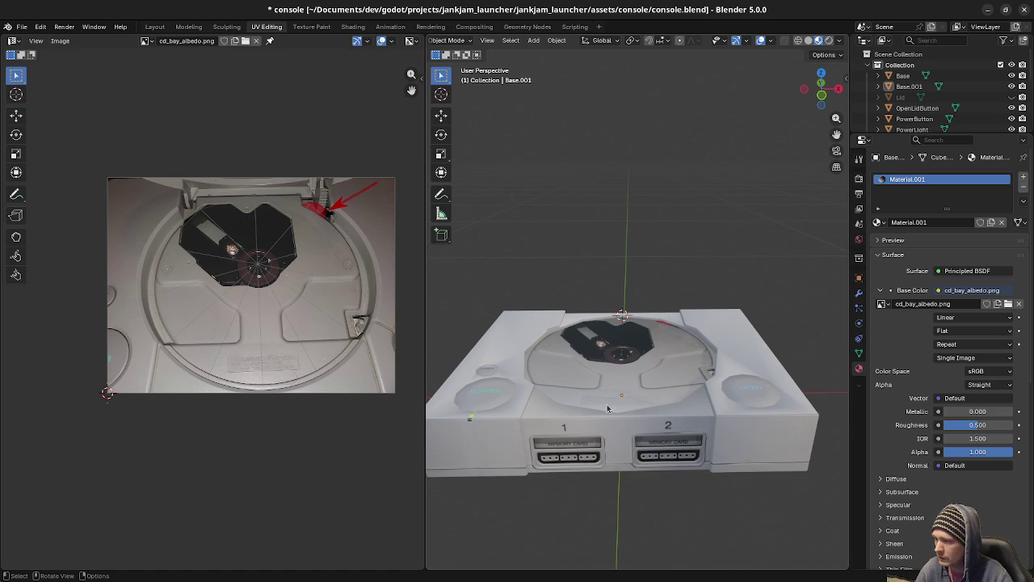
Select Base.001 in Edit Mode and zoom into a top-down view of the tray.
{"action": "middle_click_drag", "start_coordinate": [608, 409], "coordinate": [619, 450]}
{"action": "left_click", "coordinate": [656, 358]}
{"action": "key", "text": "Tab"}
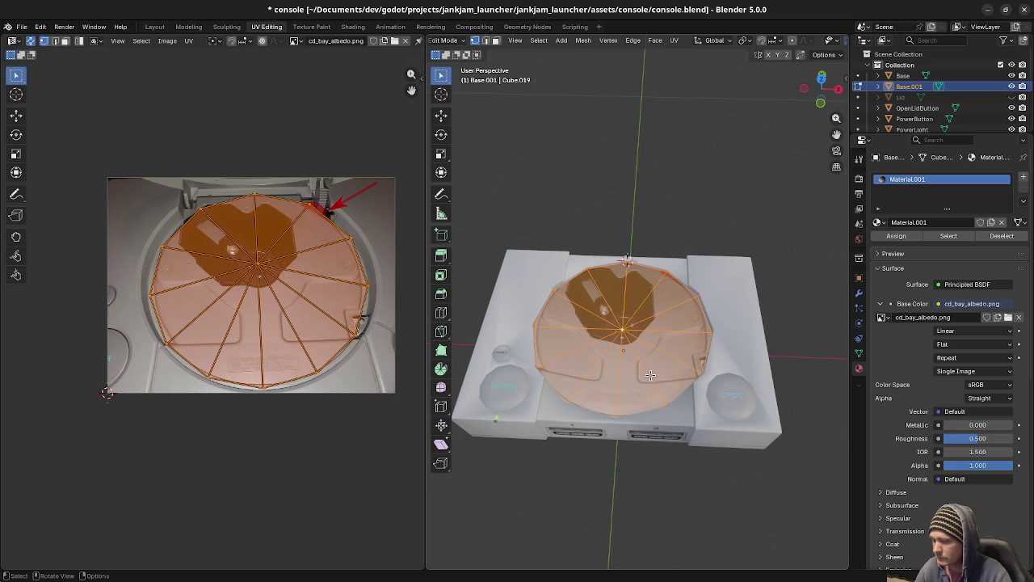
{"action": "key", "text": "KP_7"}
{"action": "scroll", "coordinate": [641, 365], "scroll_direction": "up", "scroll_amount": 3}
{"action": "scroll", "coordinate": [641, 366], "scroll_direction": "up", "scroll_amount": 2}
{"action": "scroll", "coordinate": [640, 365], "scroll_direction": "up", "scroll_amount": 2}
{"action": "scroll", "coordinate": [614, 356], "scroll_direction": "up", "scroll_amount": 2}
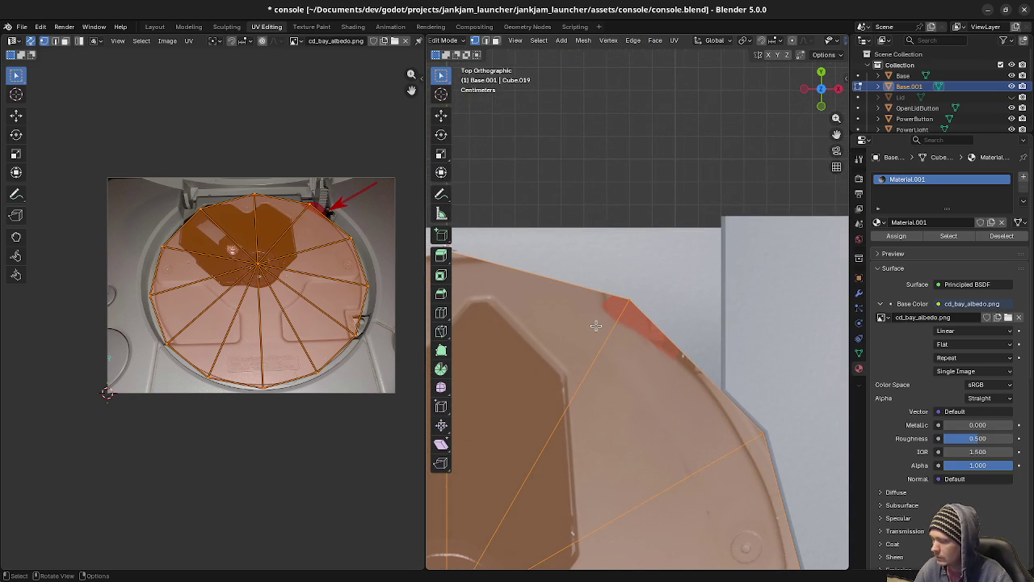
Trace a three-point knife cut across the rim beside the red marker.
{"action": "key", "text": "k"}
{"action": "left_click", "coordinate": [587, 287]}
{"action": "left_click", "coordinate": [608, 338]}
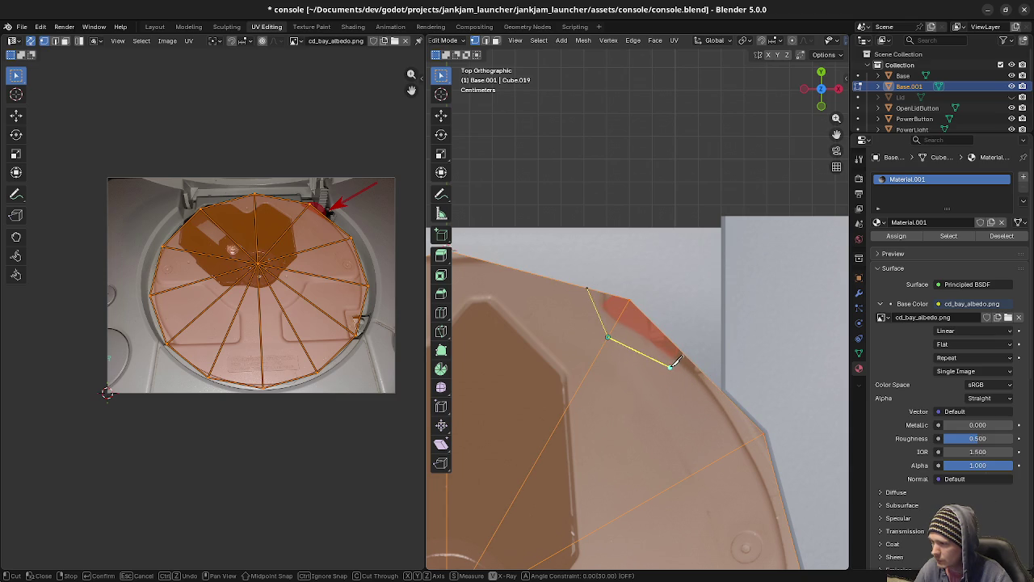
{"action": "left_click", "coordinate": [677, 367]}
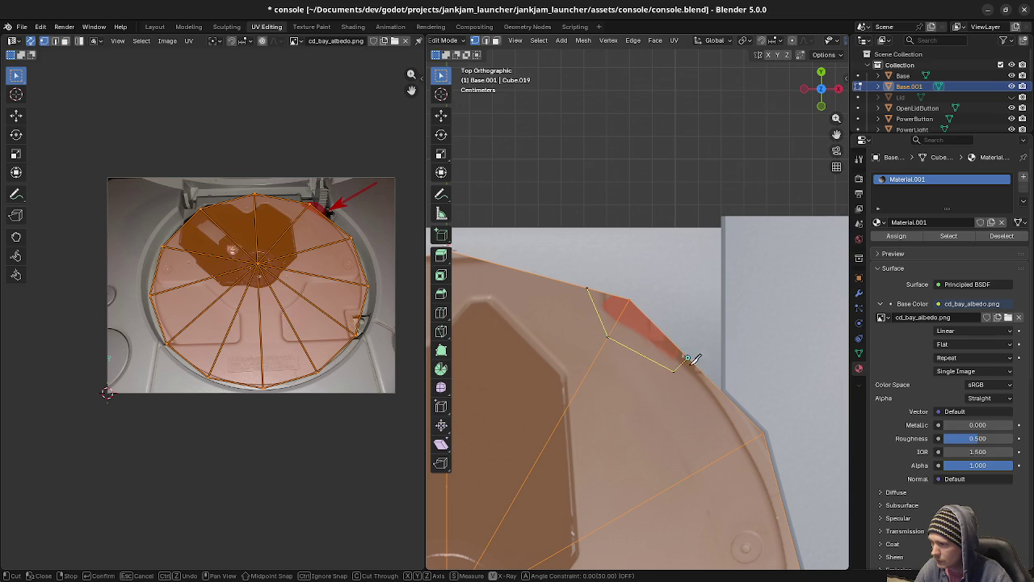
Confirm the knife cut and join the rim vertex below it to close off the small face.
{"action": "key", "text": "Return"}
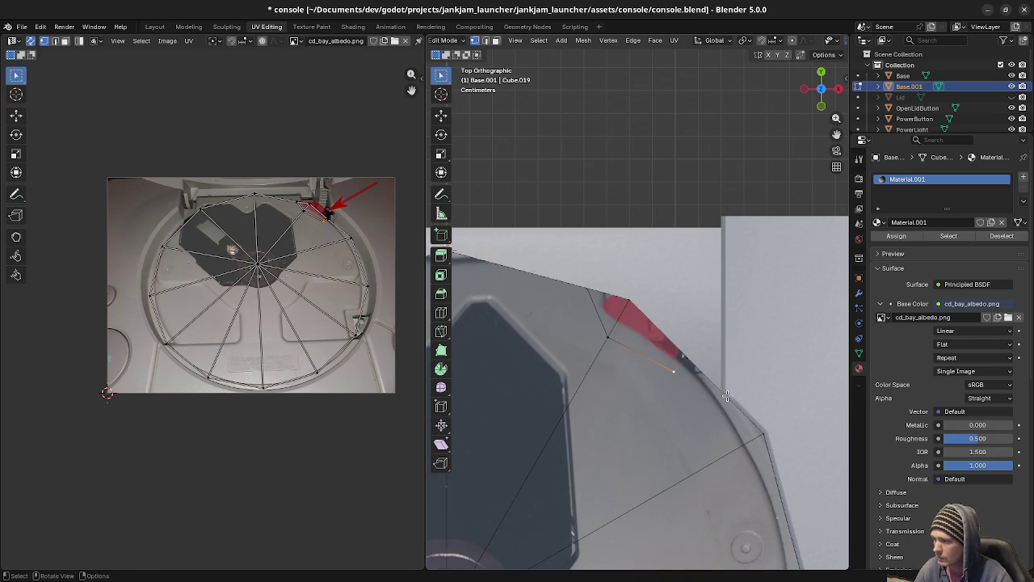
{"action": "left_click", "coordinate": [763, 435]}
{"action": "key", "text": "k"}
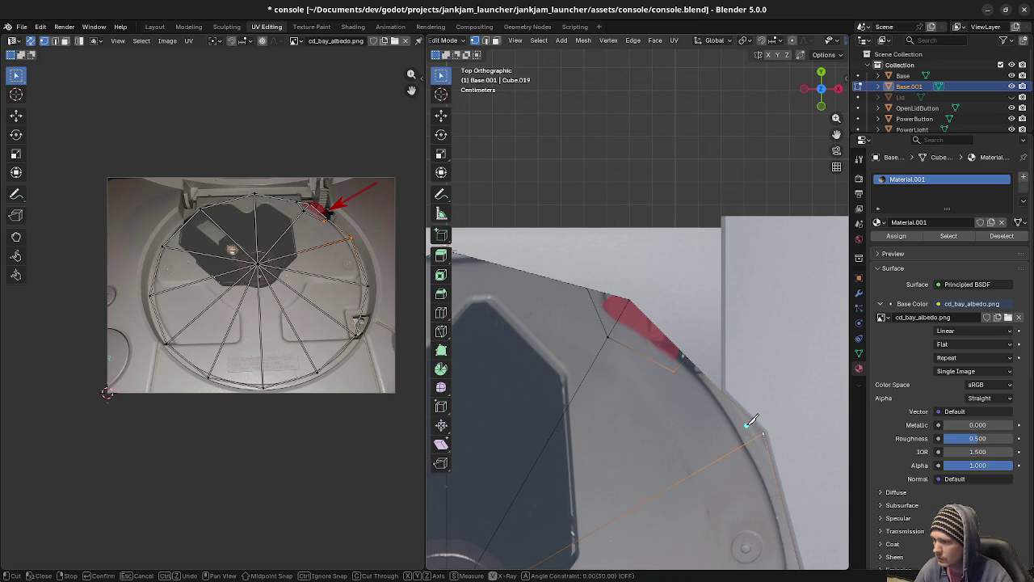
{"action": "key", "text": "Escape"}
{"action": "key", "text": "j"}
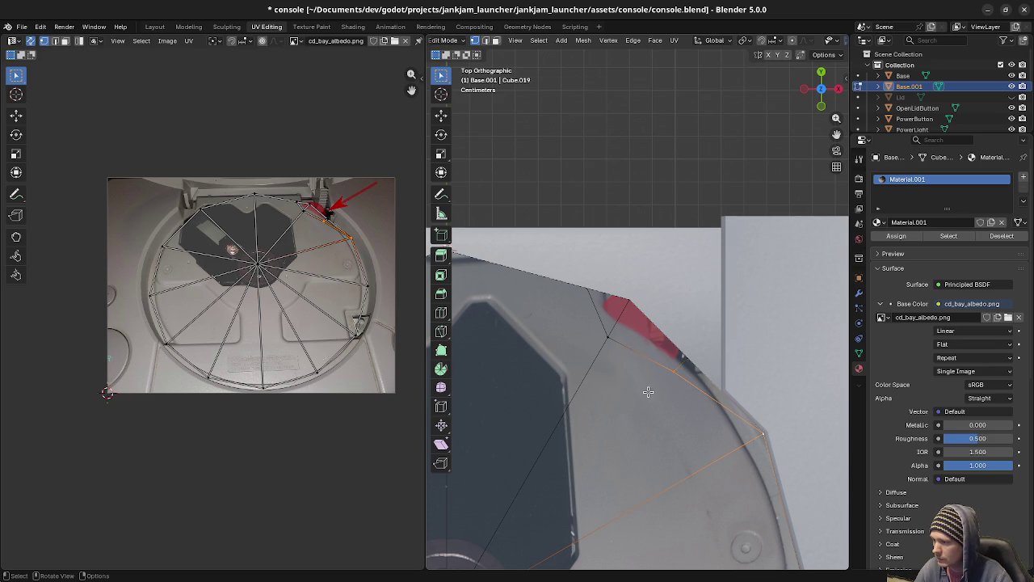
Select the small rim face and its adjacent triangle beside the red marker.
{"action": "key", "text": "alt+a"}
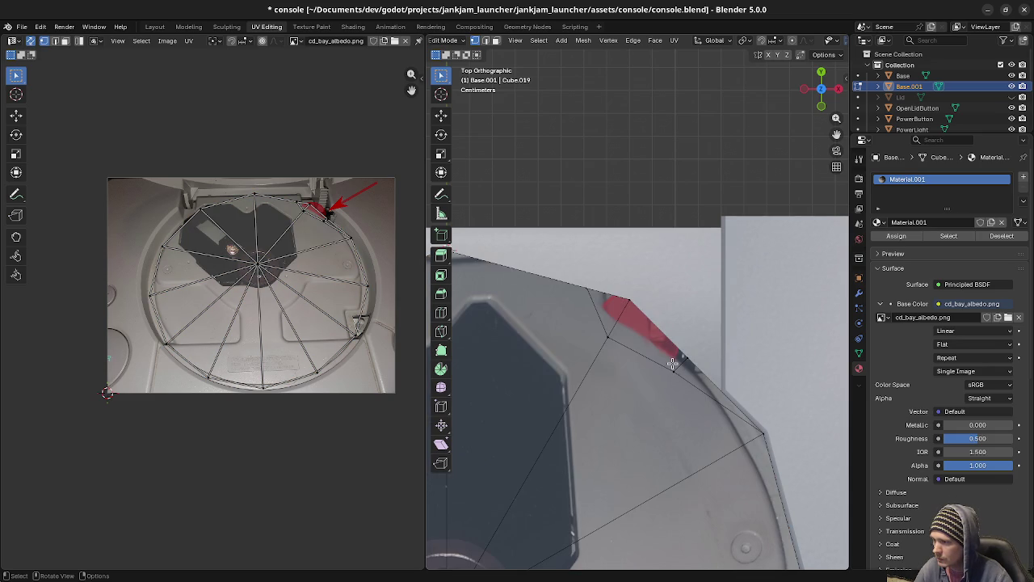
{"action": "left_click", "coordinate": [647, 344]}
{"action": "left_click", "coordinate": [611, 314], "text": "shift"}
{"action": "scroll", "coordinate": [232, 368], "scroll_direction": "up", "scroll_amount": 2}
{"action": "scroll", "coordinate": [232, 368], "scroll_direction": "up", "scroll_amount": 3}
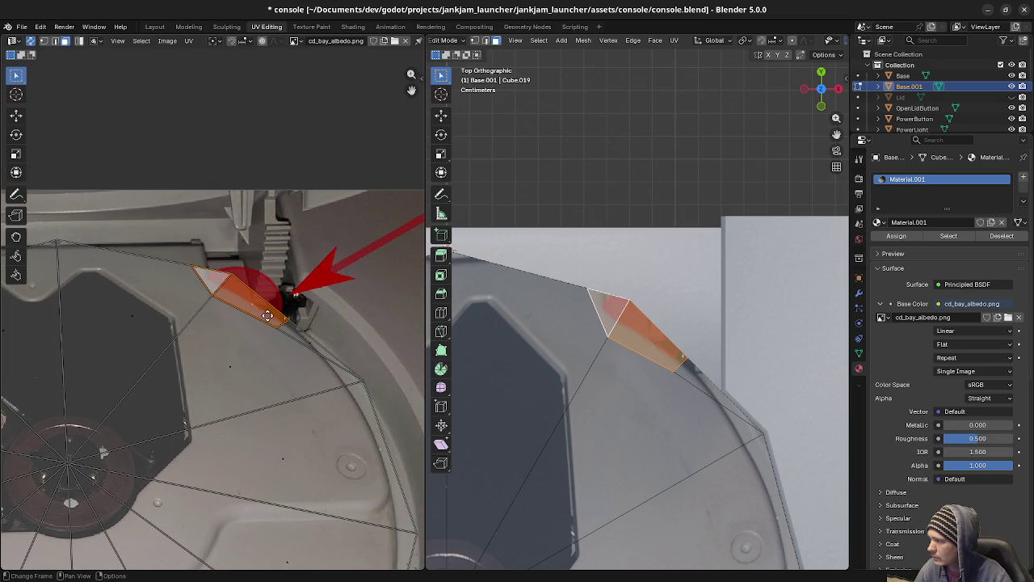
Move the rim faces' UVs below the red marker onto plain plastic, rotated about -22.75°, then exit Edit Mode.
{"action": "key", "text": "g"}
{"action": "left_click", "coordinate": [285, 322]}
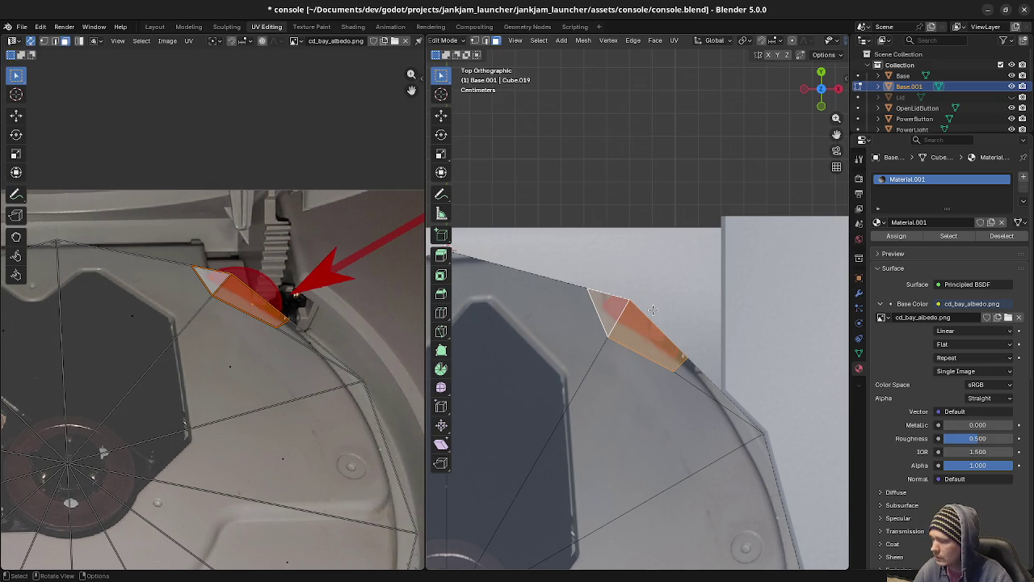
{"action": "key", "text": "g"}
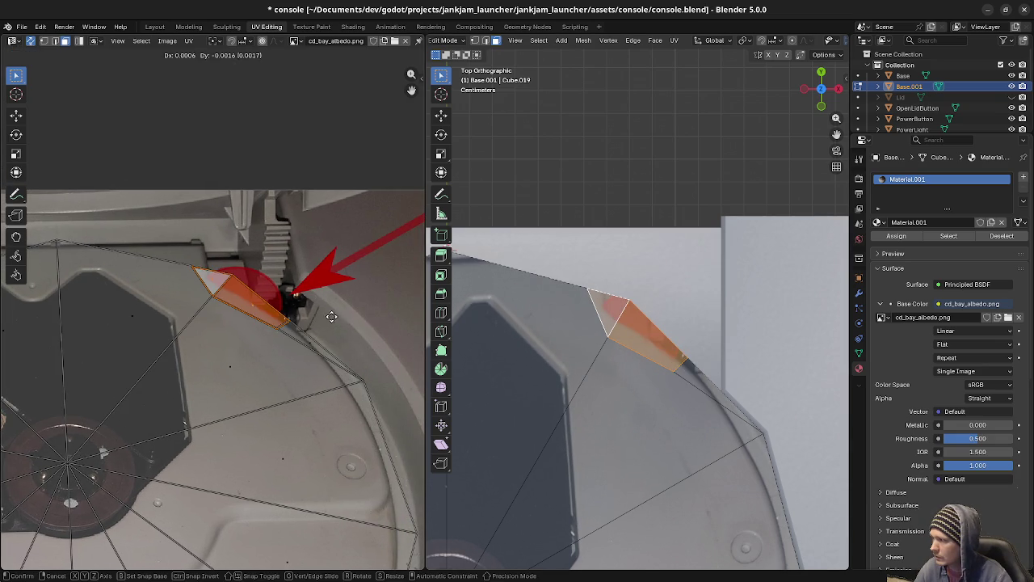
{"action": "left_click", "coordinate": [396, 347]}
{"action": "key", "text": "r"}
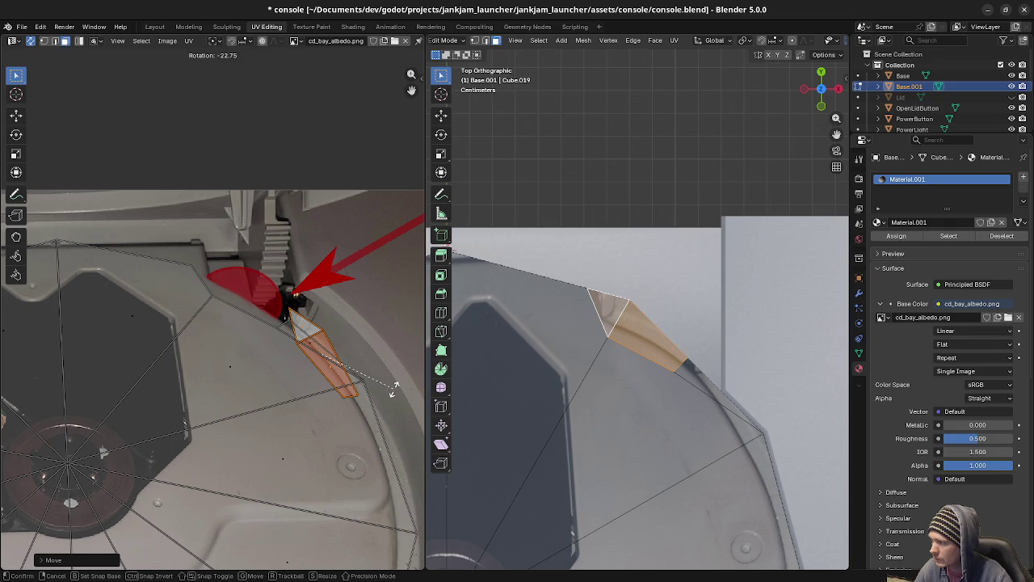
{"action": "left_click", "coordinate": [394, 389]}
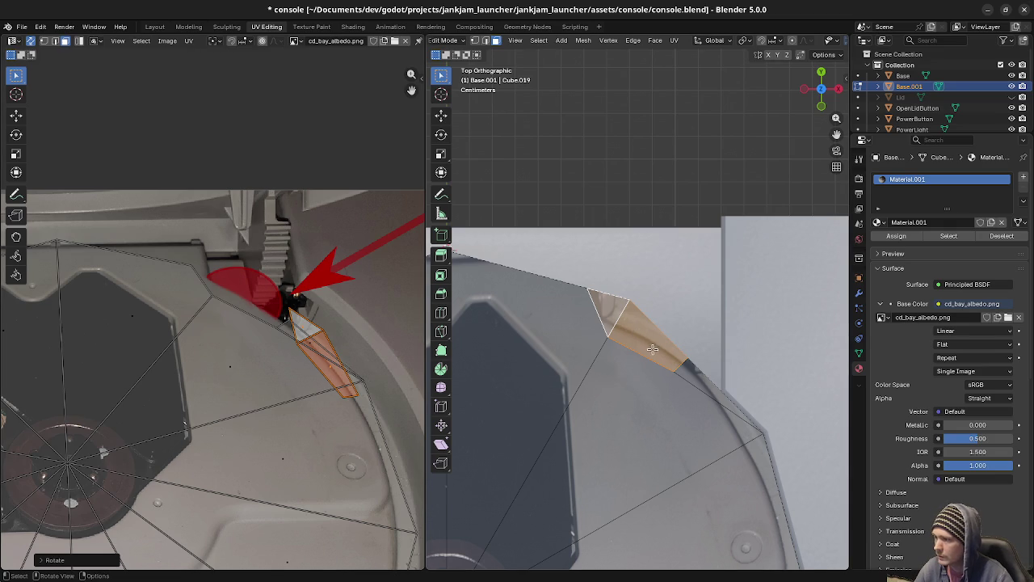
{"action": "key", "text": "Tab"}
{"action": "scroll", "coordinate": [629, 413], "scroll_direction": "down", "scroll_amount": 3}
{"action": "mouse_move", "coordinate": [629, 413]}
{"action": "middle_mouse_down"}
{"action": "mouse_move", "coordinate": [664, 341]}
{"action": "mouse_move", "coordinate": [659, 387]}
{"action": "mouse_move", "coordinate": [655, 360]}
{"action": "middle_mouse_up"}
{"action": "scroll", "coordinate": [659, 388], "scroll_direction": "down", "scroll_amount": 2}
{"action": "scroll", "coordinate": [664, 374], "scroll_direction": "down", "scroll_amount": 1}
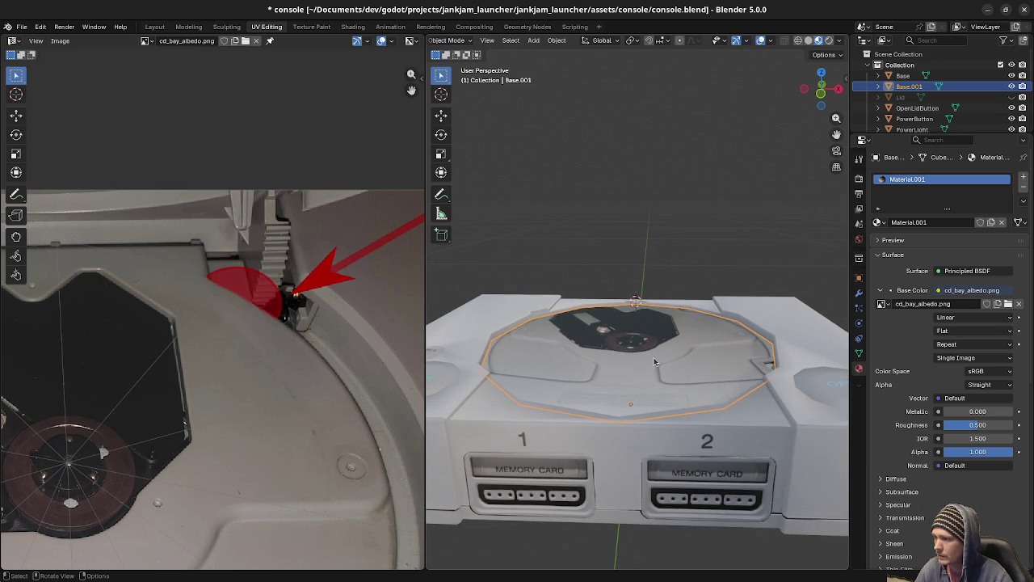
Look down into the CD bay, select Base.001 in Edit Mode, and bring up the Add Mesh menu.
{"action": "middle_click_drag", "start_coordinate": [648, 345], "coordinate": [649, 372]}
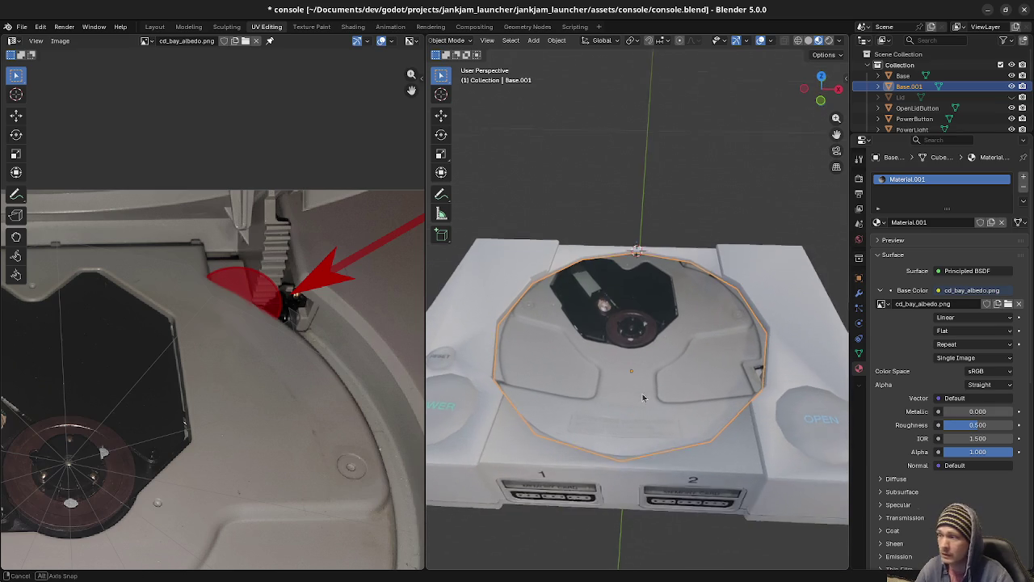
{"action": "key", "text": "alt+a"}
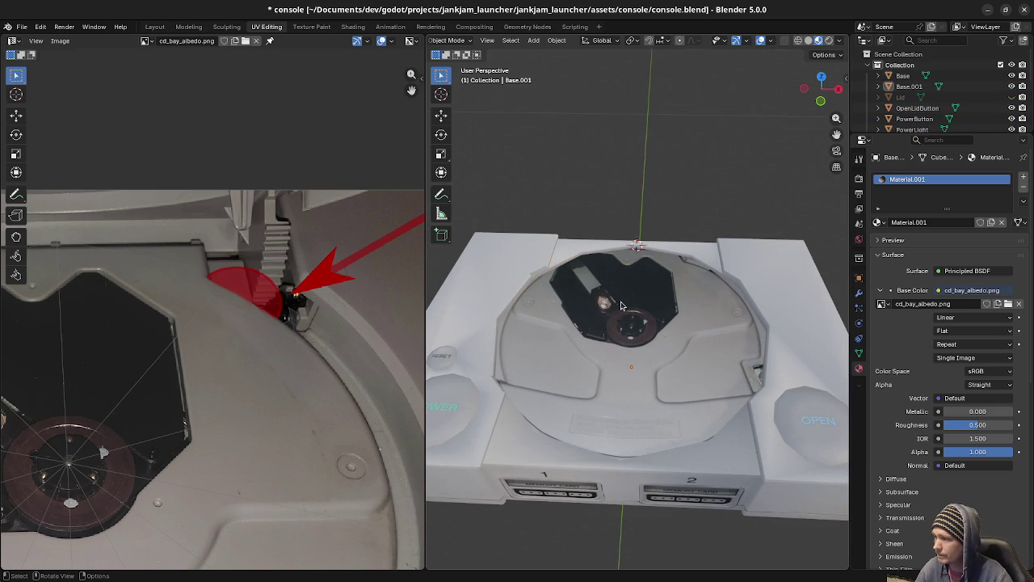
{"action": "middle_click_drag", "start_coordinate": [611, 337], "coordinate": [564, 336]}
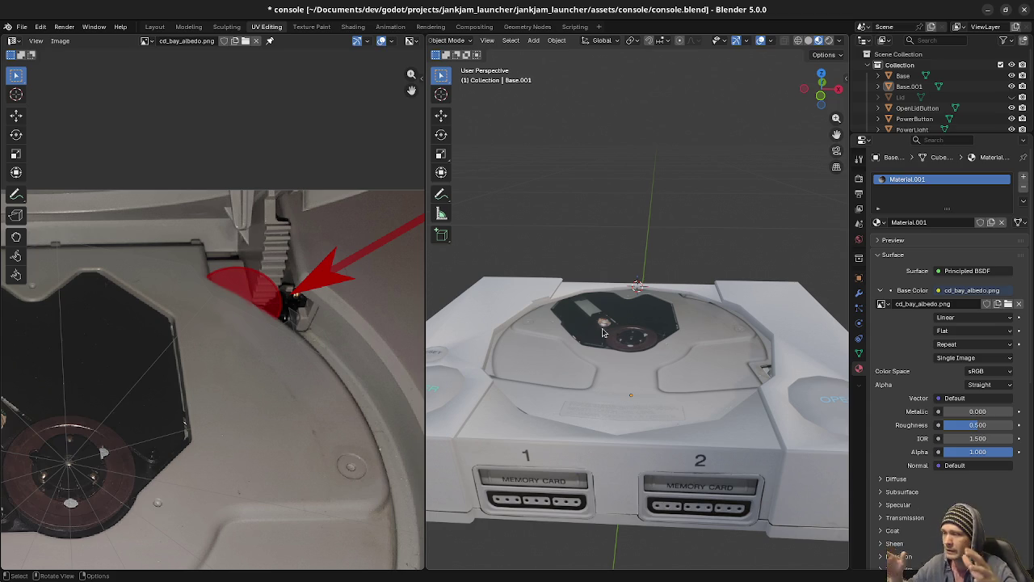
{"action": "mouse_move", "coordinate": [602, 331]}
{"action": "middle_mouse_down"}
{"action": "mouse_move", "coordinate": [618, 367]}
{"action": "mouse_move", "coordinate": [631, 325]}
{"action": "mouse_move", "coordinate": [650, 352]}
{"action": "mouse_move", "coordinate": [644, 386]}
{"action": "middle_mouse_up"}
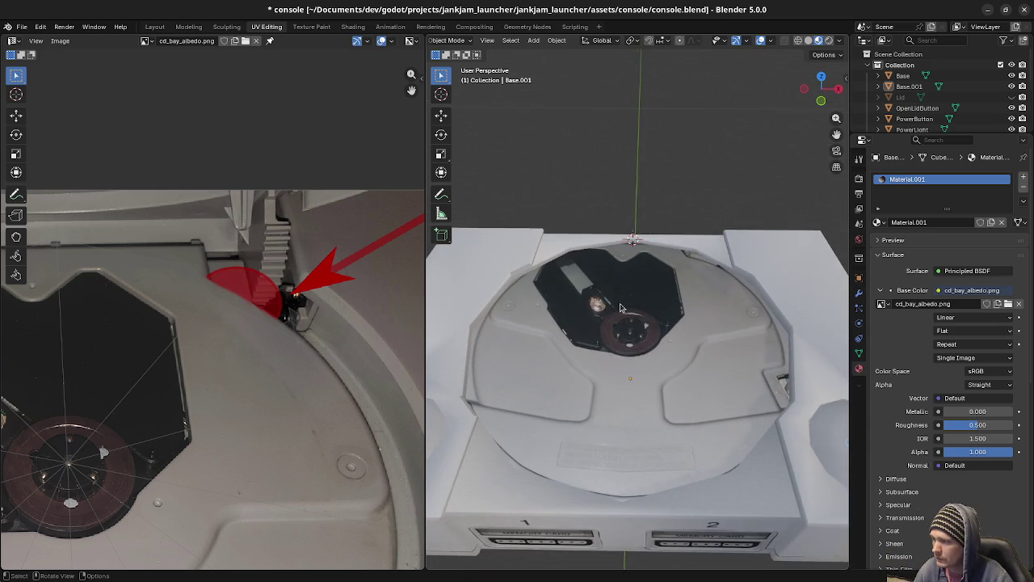
{"action": "middle_click_drag", "start_coordinate": [621, 307], "coordinate": [663, 348]}
{"action": "left_click", "coordinate": [663, 348]}
{"action": "key", "text": "Tab"}
{"action": "key", "text": "shift+a"}
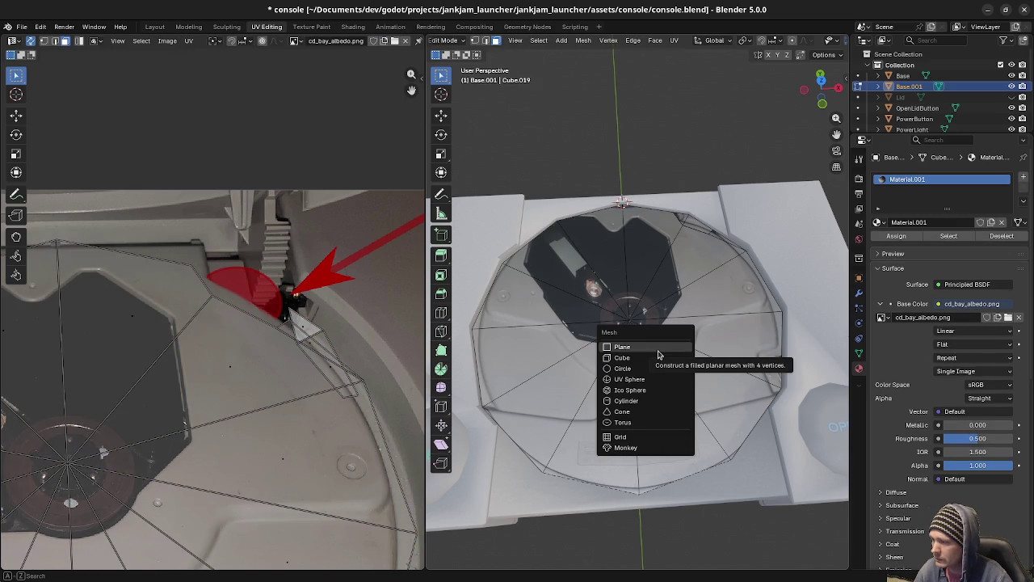
Add a plane to the base mesh, switch to top view, and snap the 3D cursor to world origin.
{"action": "left_click", "coordinate": [659, 354]}
{"action": "middle_click_drag", "start_coordinate": [659, 354], "coordinate": [727, 420]}
{"action": "key", "text": "KP_7"}
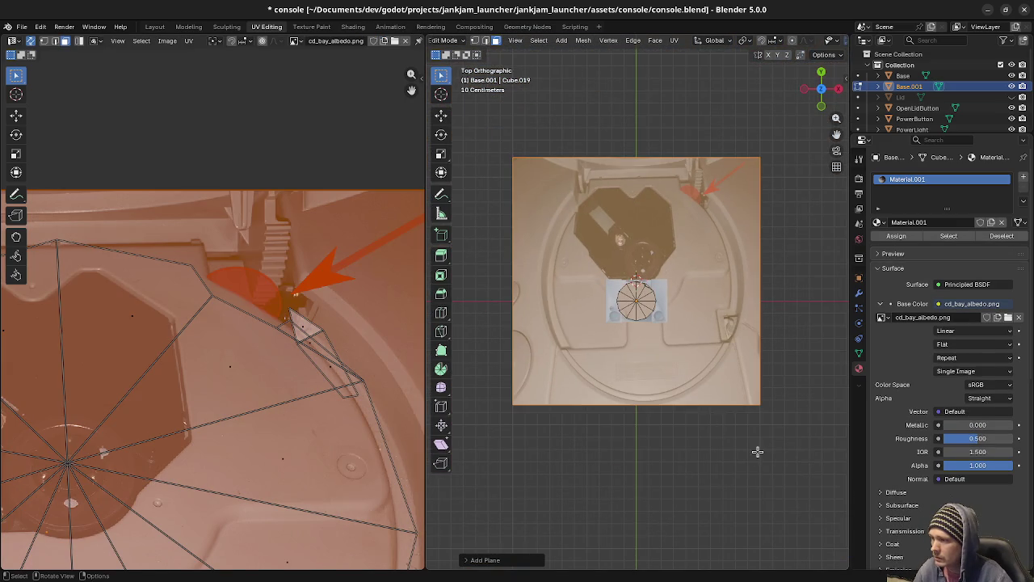
{"action": "key", "text": "alt+a"}
{"action": "key", "text": "a"}
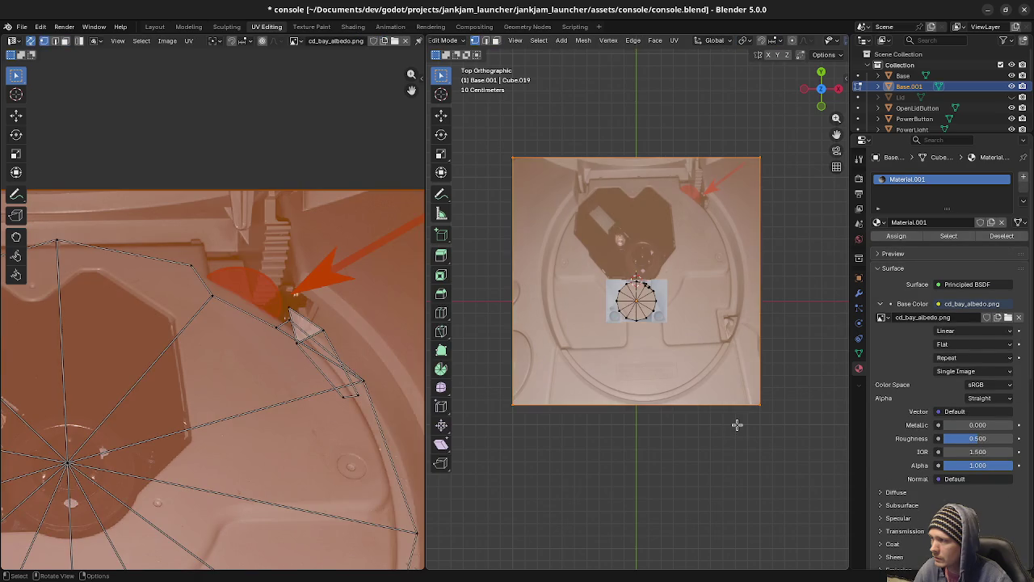
{"action": "key", "text": "alt+a"}
{"action": "key", "text": "shift+s"}
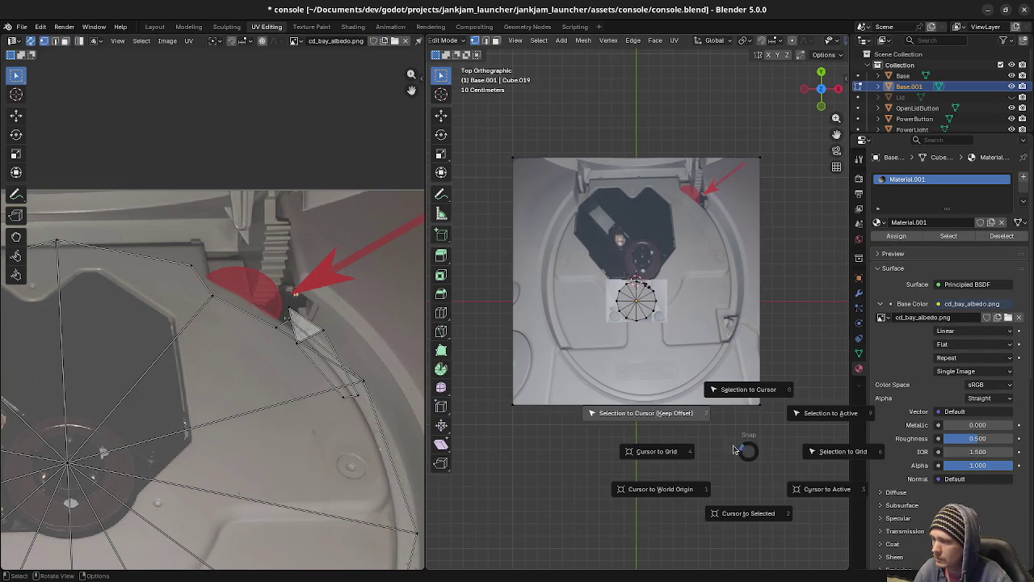
{"action": "left_click", "coordinate": [688, 492]}
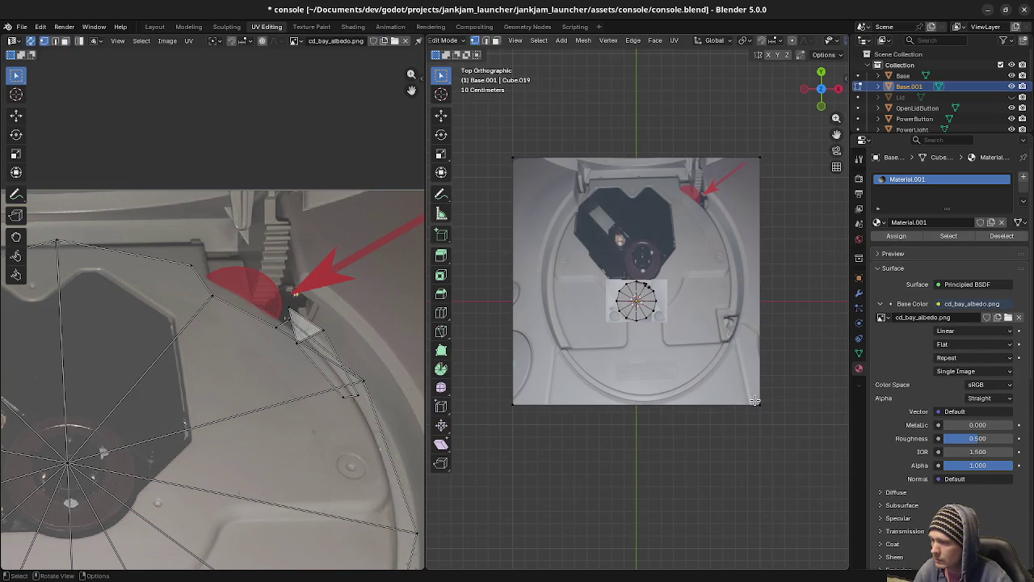
Select the new plane's linked geometry and scale it up to cover the tray.
{"action": "key", "text": "l"}
{"action": "key", "text": "s"}
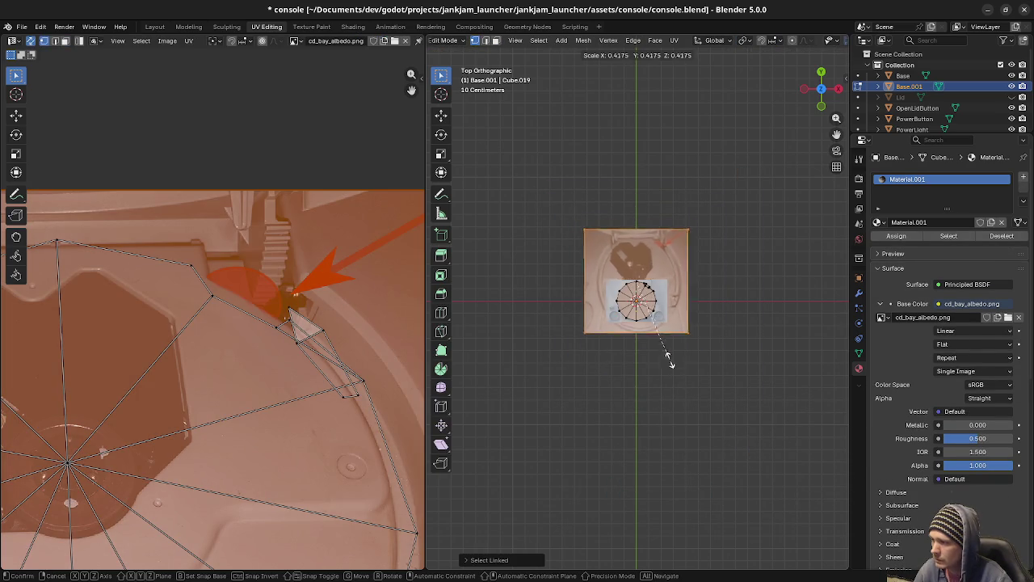
{"action": "left_click", "coordinate": [646, 297]}
{"action": "scroll", "coordinate": [646, 298], "scroll_direction": "up", "scroll_amount": 8}
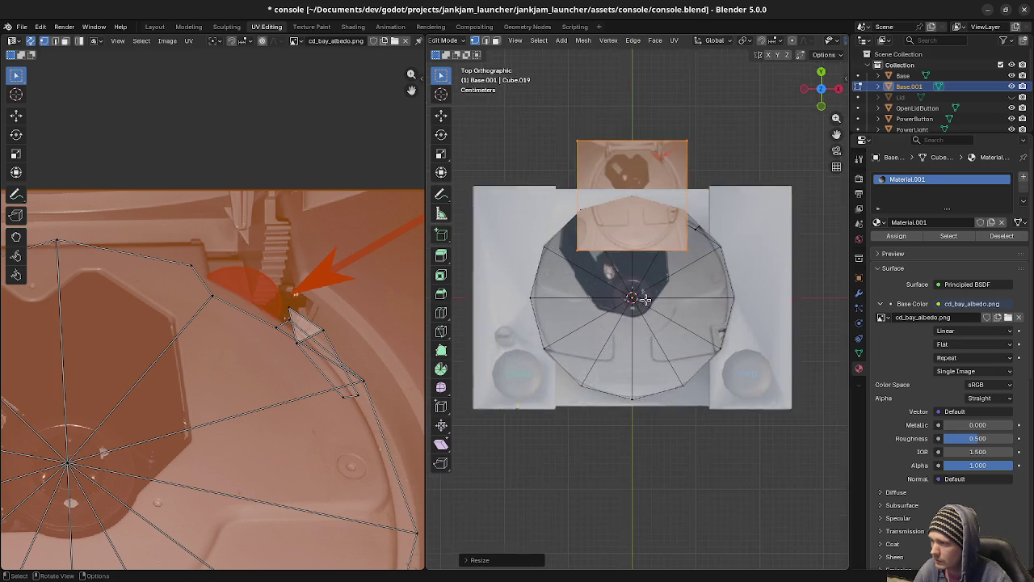
{"action": "key", "text": "s"}
{"action": "left_click", "coordinate": [649, 265]}
Move the plane over the tray area, checking it in wireframe, then undo the last move.
{"action": "key", "text": "g"}
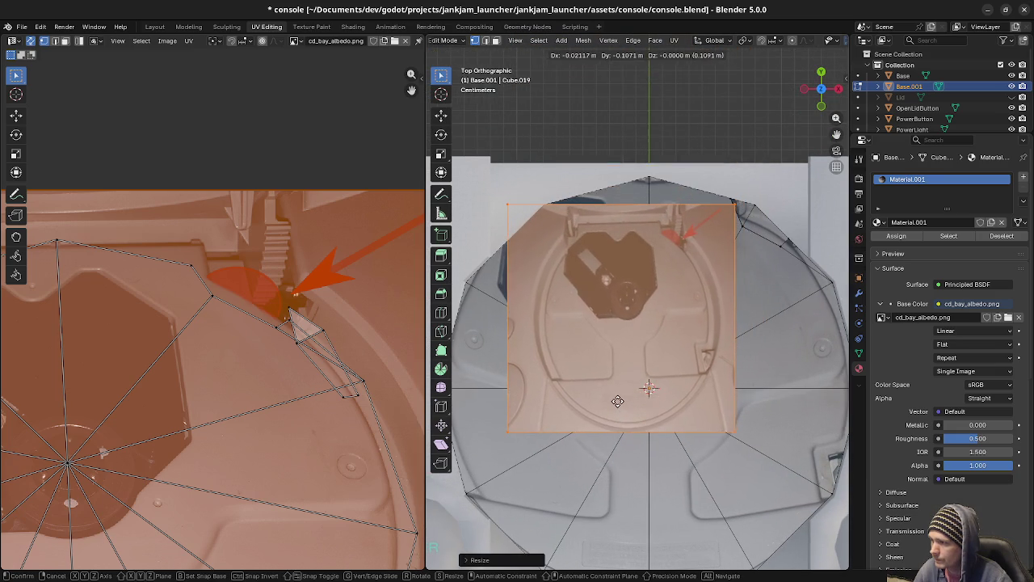
{"action": "left_click", "coordinate": [617, 400]}
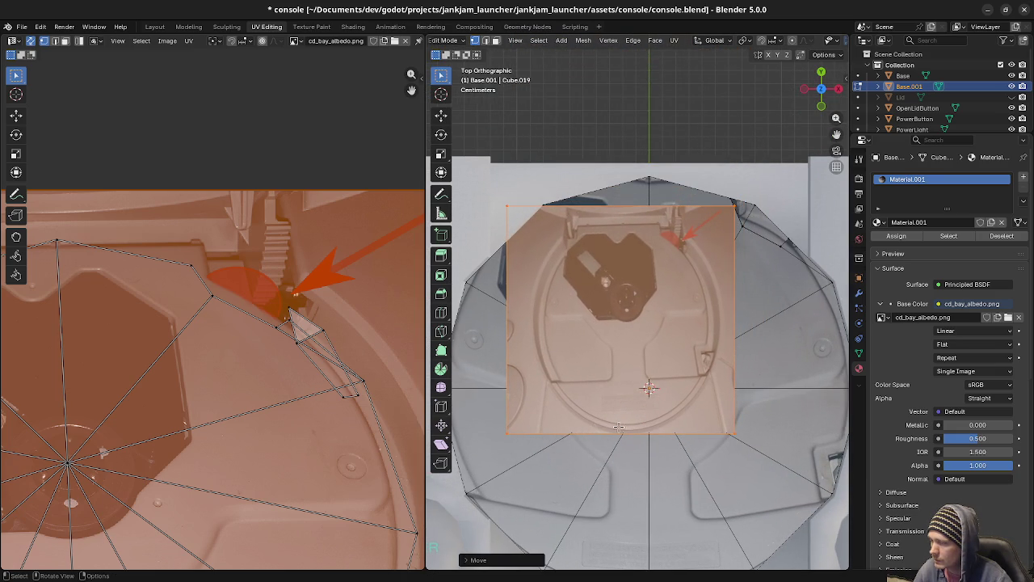
{"action": "key", "text": "z"}
{"action": "left_click", "coordinate": [531, 425]}
{"action": "key", "text": "z"}
{"action": "left_click", "coordinate": [568, 429]}
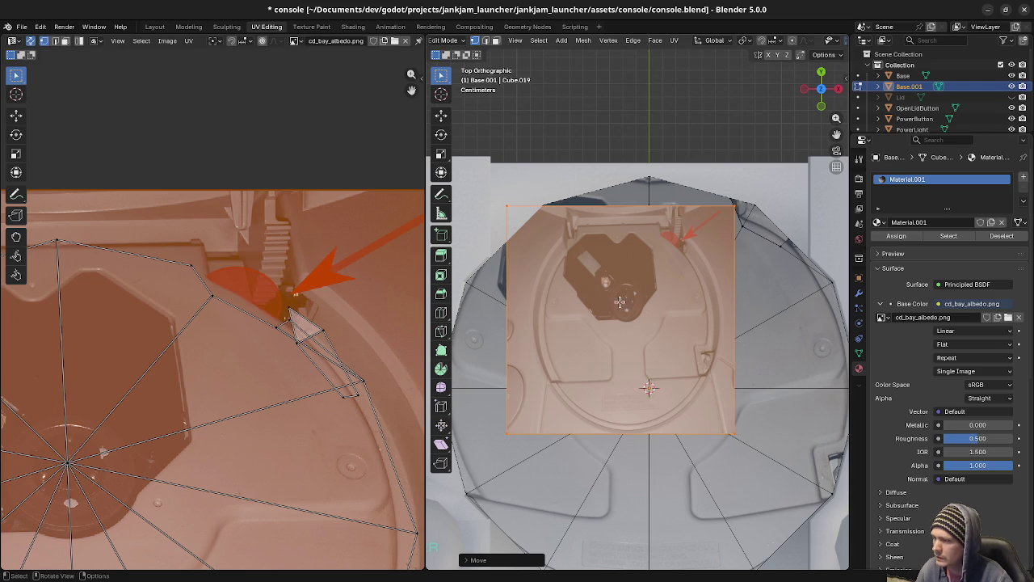
{"action": "key", "text": "ctrl+z"}
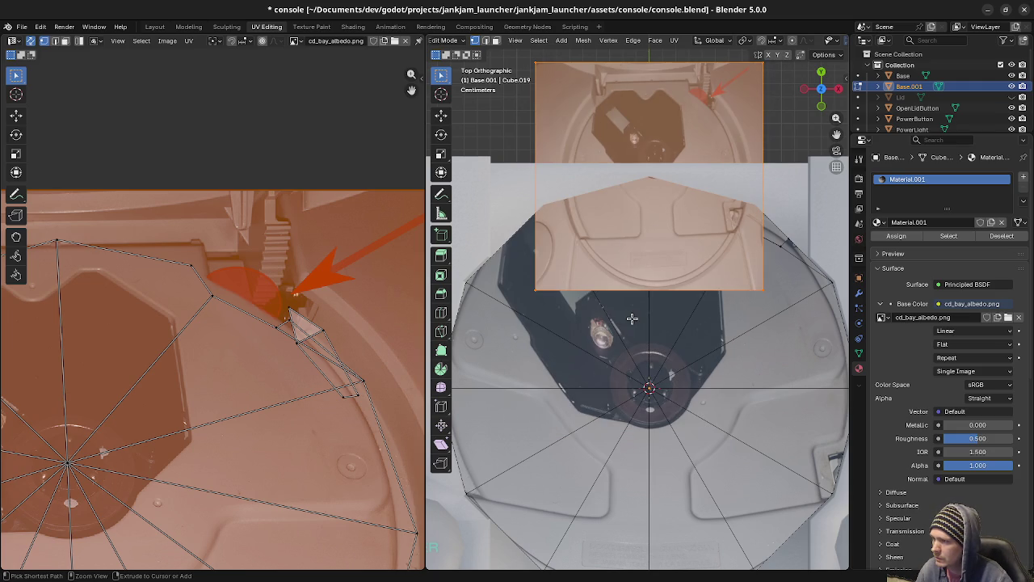
{"action": "key", "text": "ctrl+shift+z"}
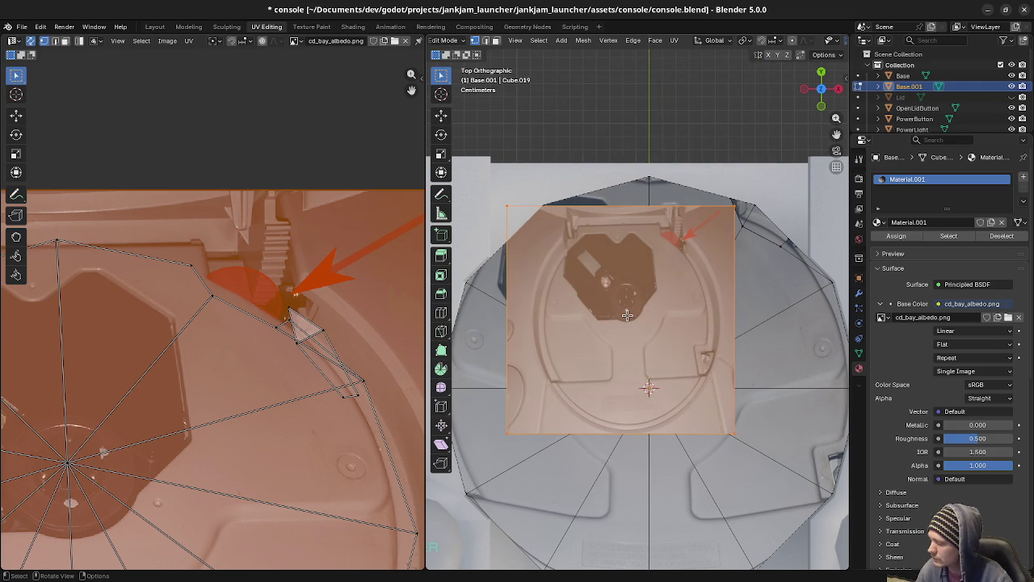
{"action": "key", "text": "ctrl+z"}
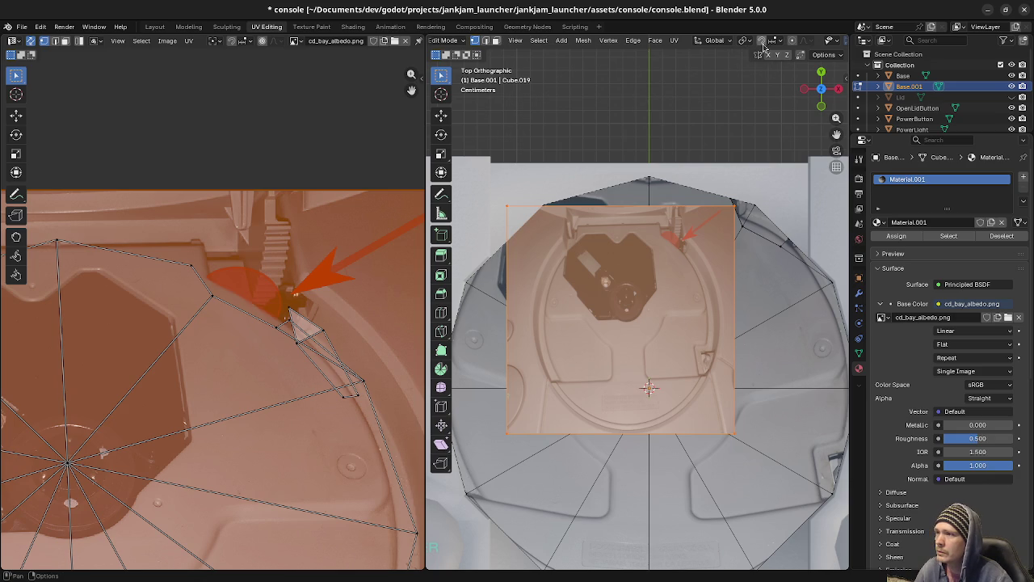
{"action": "scroll", "coordinate": [774, 45], "scroll_direction": "down", "scroll_amount": 2}
{"action": "scroll", "coordinate": [772, 48], "scroll_direction": "down", "scroll_amount": 2}
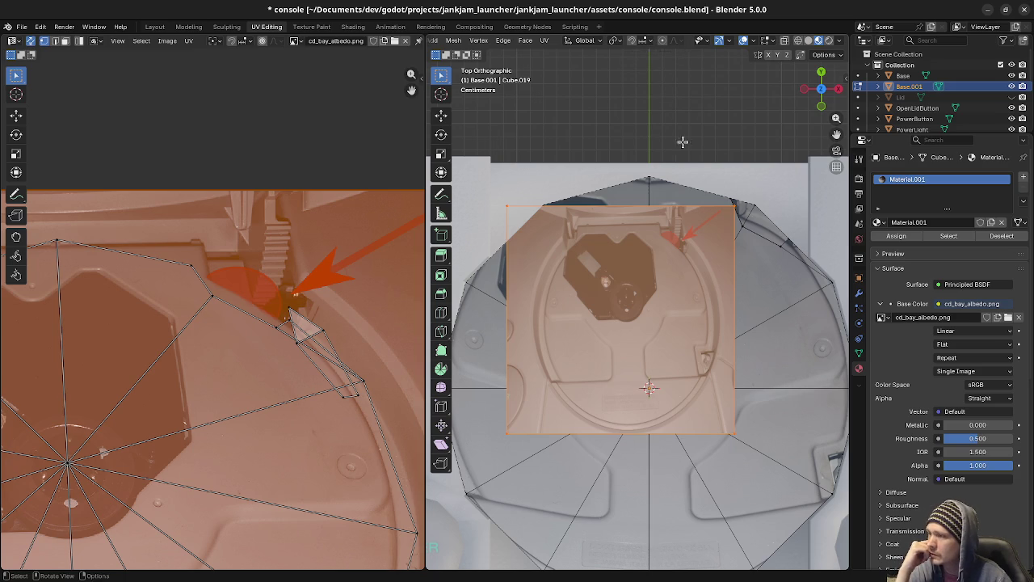
{"action": "key", "text": "z"}
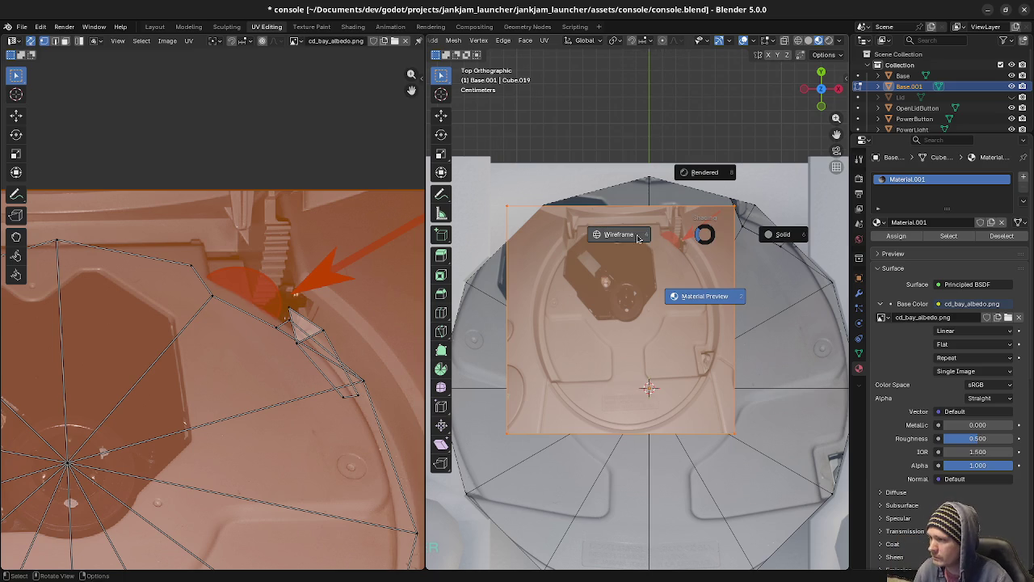
{"action": "left_click", "coordinate": [704, 296]}
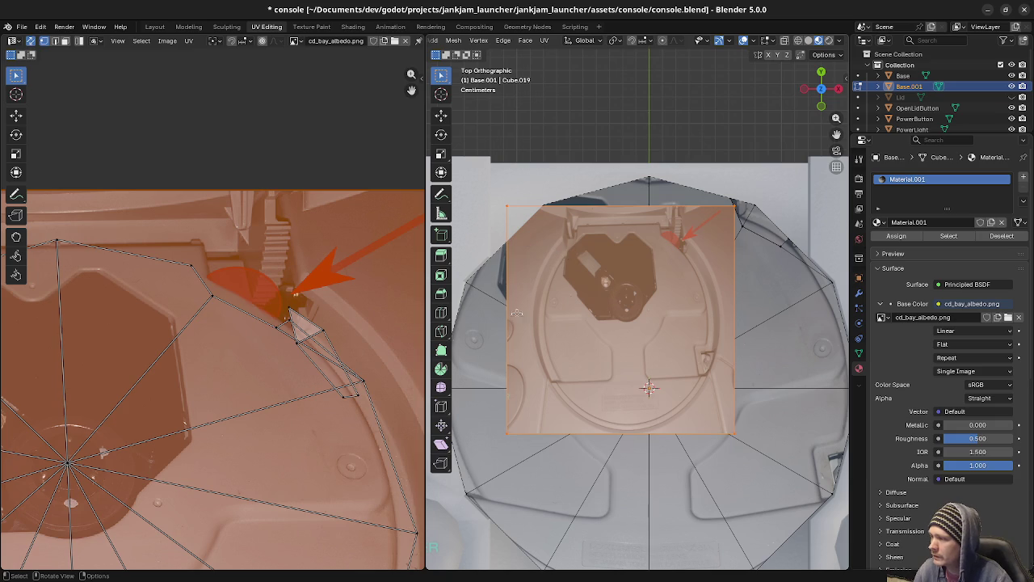
{"action": "left_click", "coordinate": [505, 430]}
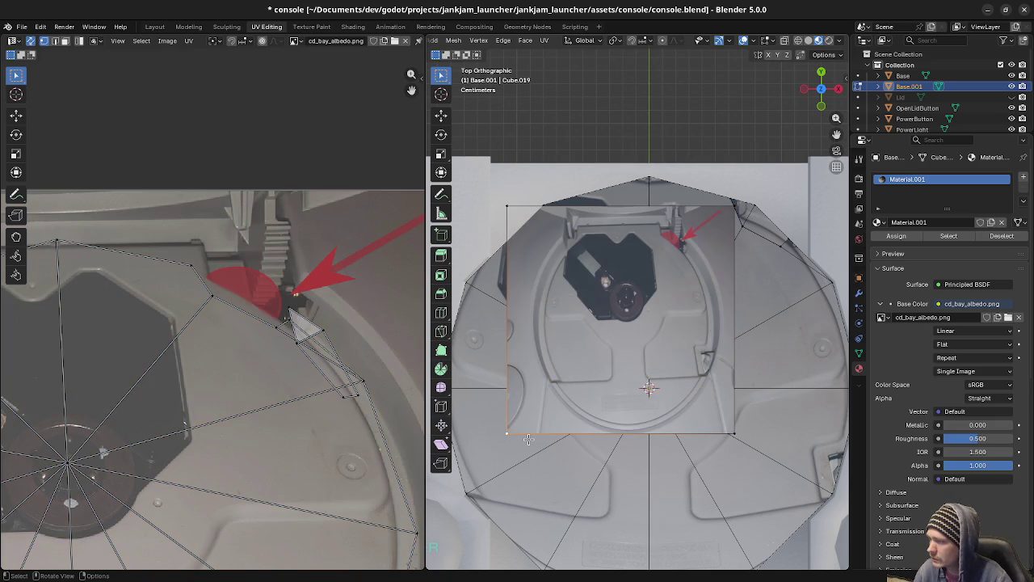
Move the plane's four corners onto the tray rim and centre to trace the lens sled slot.
{"action": "key", "text": "g"}
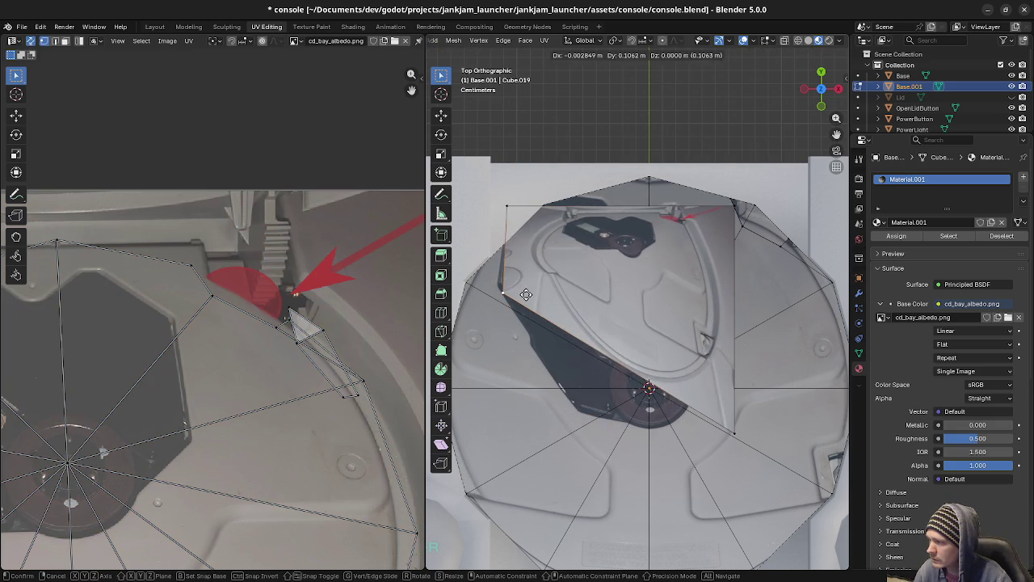
{"action": "left_click", "coordinate": [524, 288]}
{"action": "left_click", "coordinate": [507, 206]}
{"action": "key", "text": "g"}
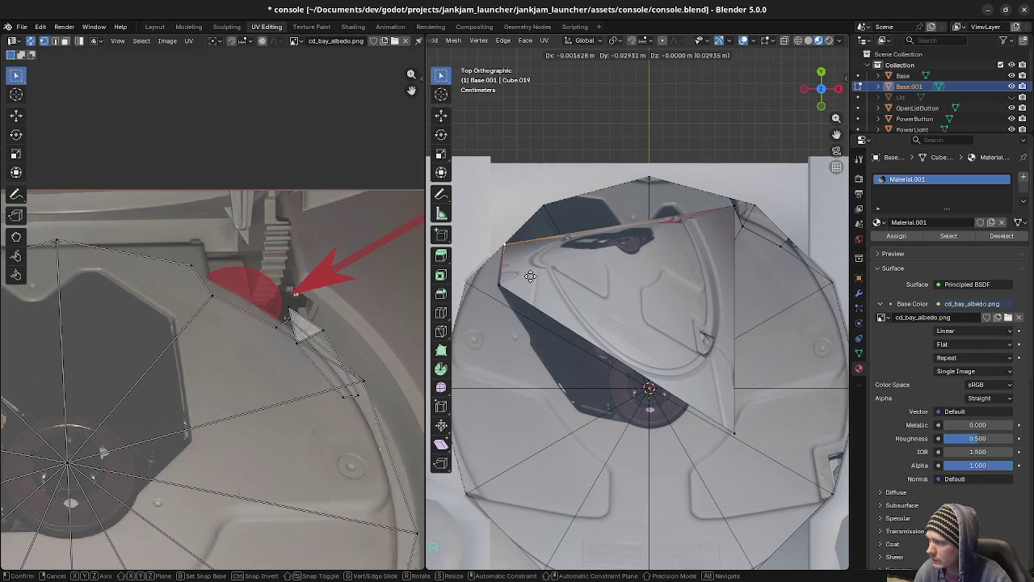
{"action": "left_click", "coordinate": [530, 277]}
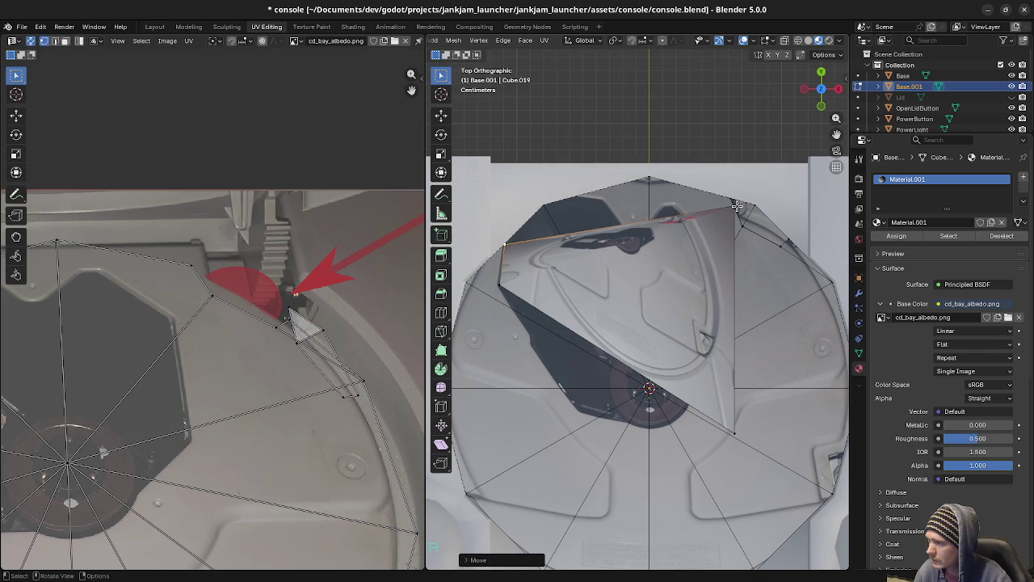
{"action": "left_click", "coordinate": [736, 207]}
{"action": "key", "text": "g"}
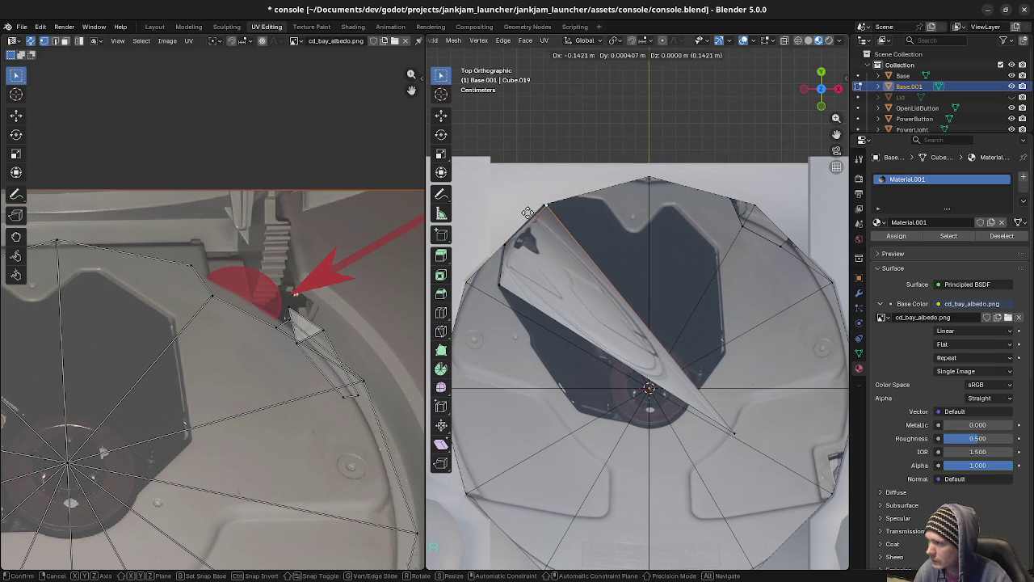
{"action": "left_click", "coordinate": [524, 214]}
{"action": "left_click", "coordinate": [735, 420]}
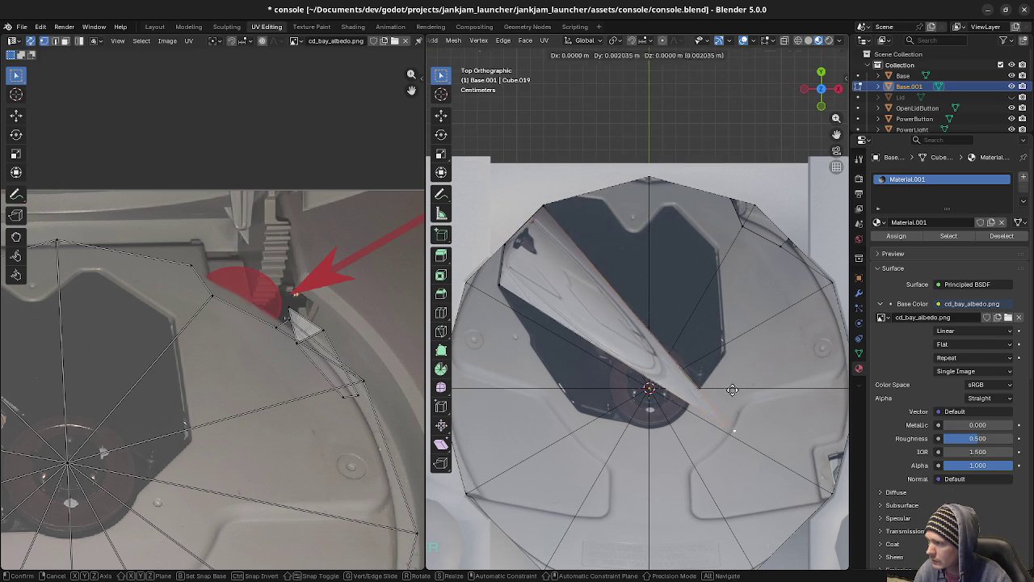
{"action": "key", "text": "g"}
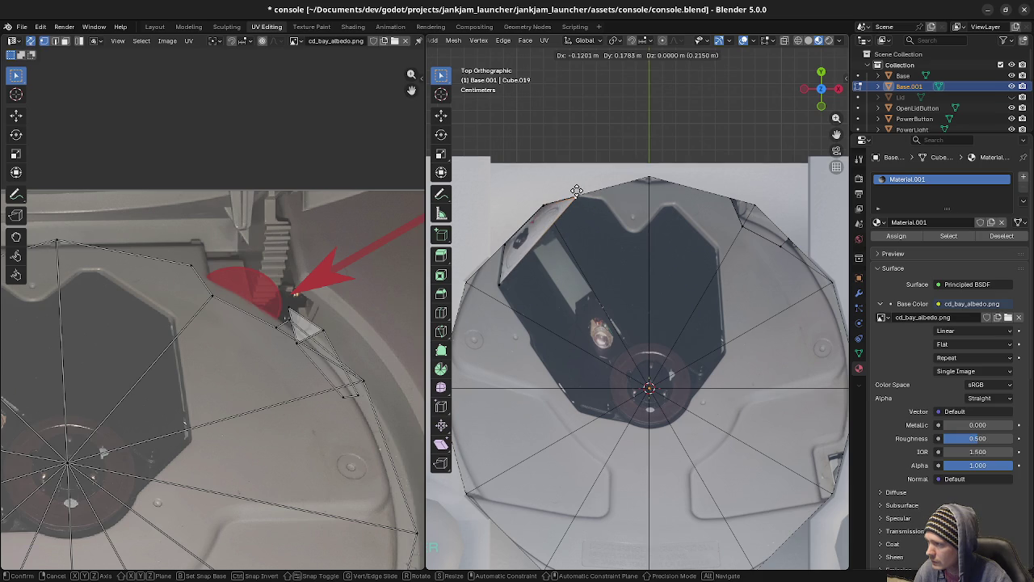
{"action": "left_click", "coordinate": [577, 191]}
Shift the upper-left edge inward and extrude a new face further along the slot.
{"action": "left_click", "coordinate": [544, 230]}
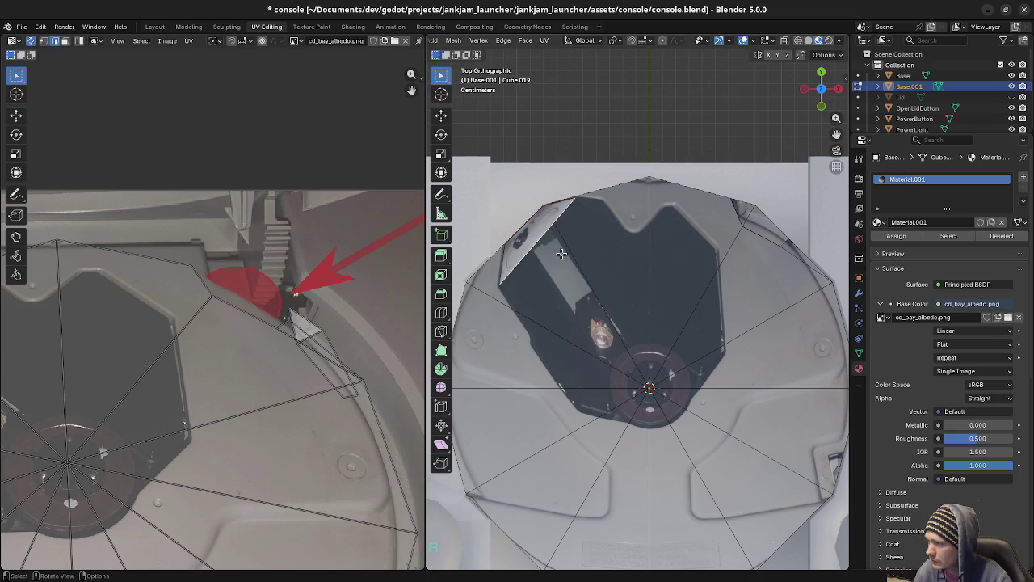
{"action": "key", "text": "g"}
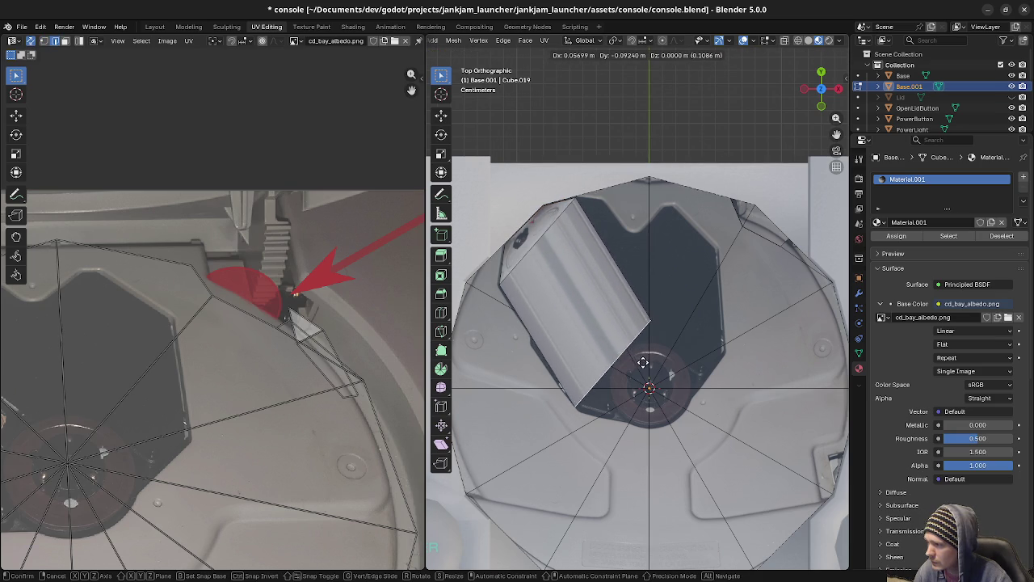
{"action": "left_click", "coordinate": [598, 295]}
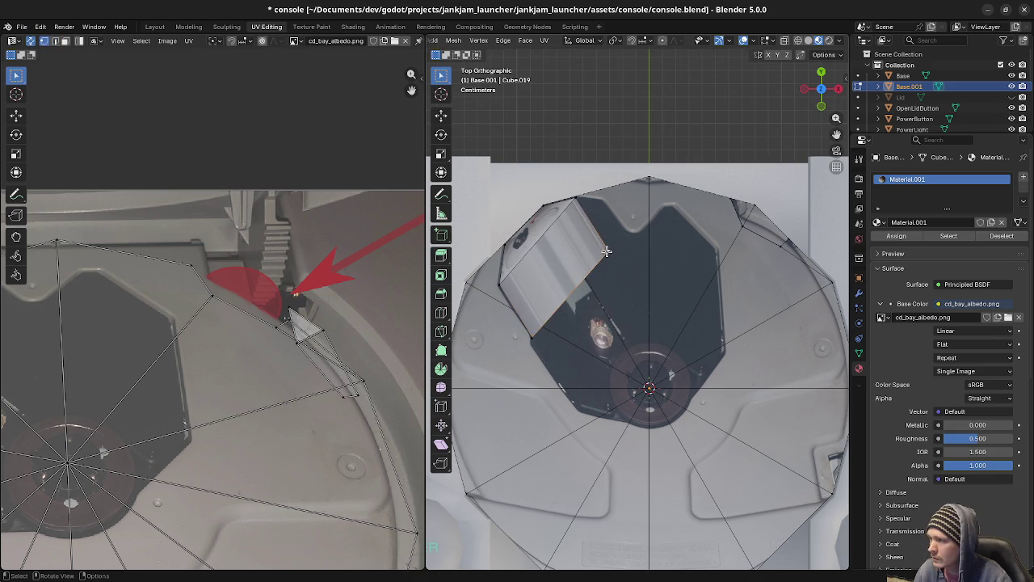
{"action": "key", "text": "g"}
{"action": "left_click", "coordinate": [590, 242]}
{"action": "key", "text": "g"}
{"action": "left_click", "coordinate": [591, 255]}
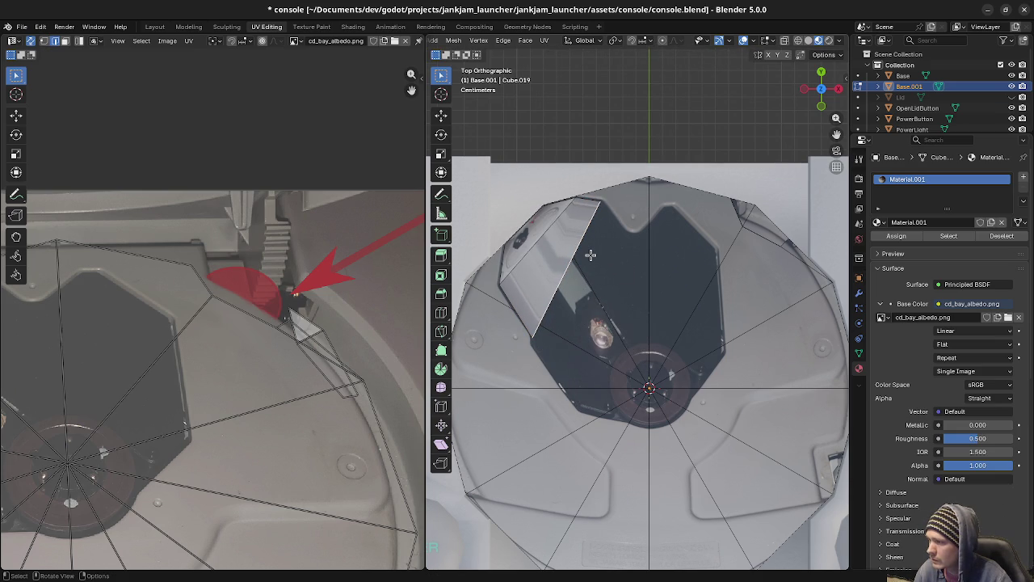
{"action": "key", "text": "g"}
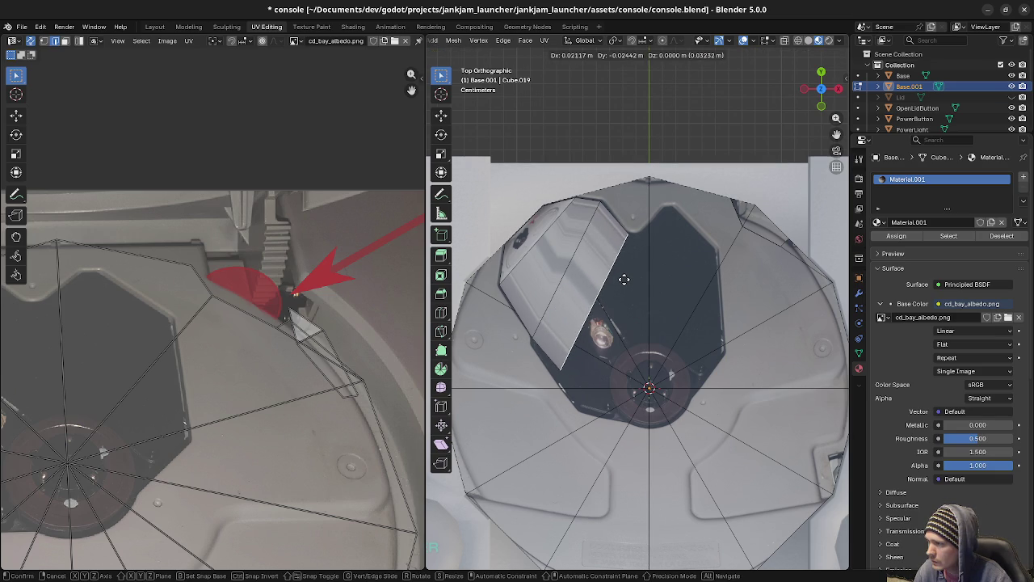
{"action": "left_click", "coordinate": [623, 278]}
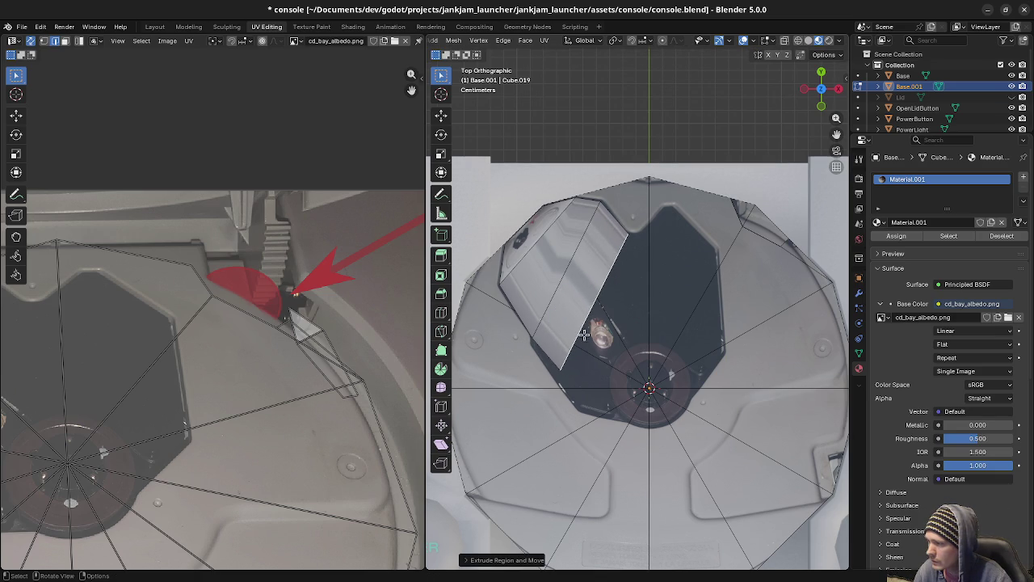
{"action": "left_click", "coordinate": [571, 369]}
Move the new edge, then place the top vertex at the recess's lower corner, undoing a stray spike.
{"action": "key", "text": "g"}
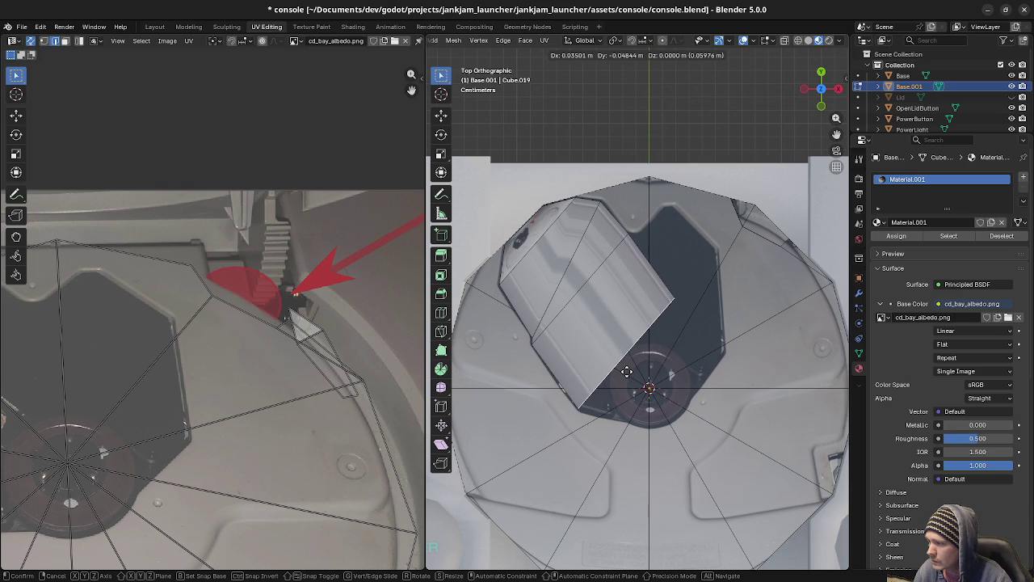
{"action": "left_click", "coordinate": [627, 371]}
{"action": "left_click", "coordinate": [681, 300]}
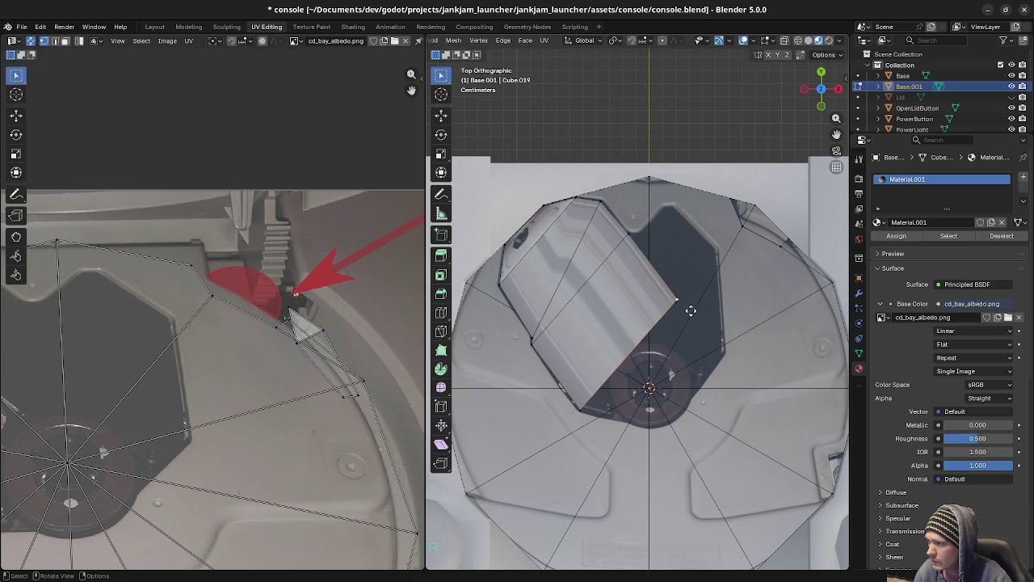
{"action": "key", "text": "g"}
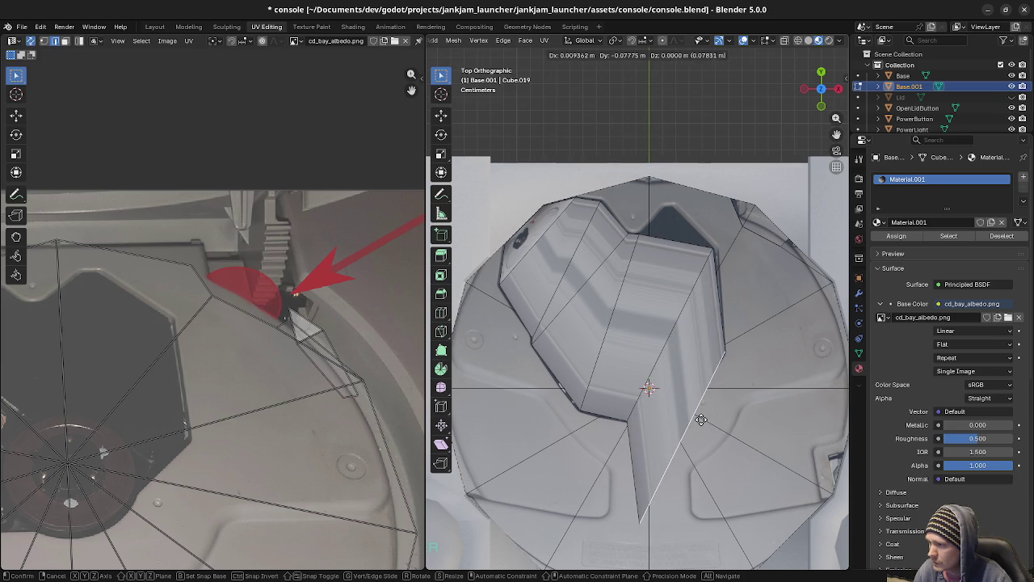
{"action": "left_click", "coordinate": [700, 419]}
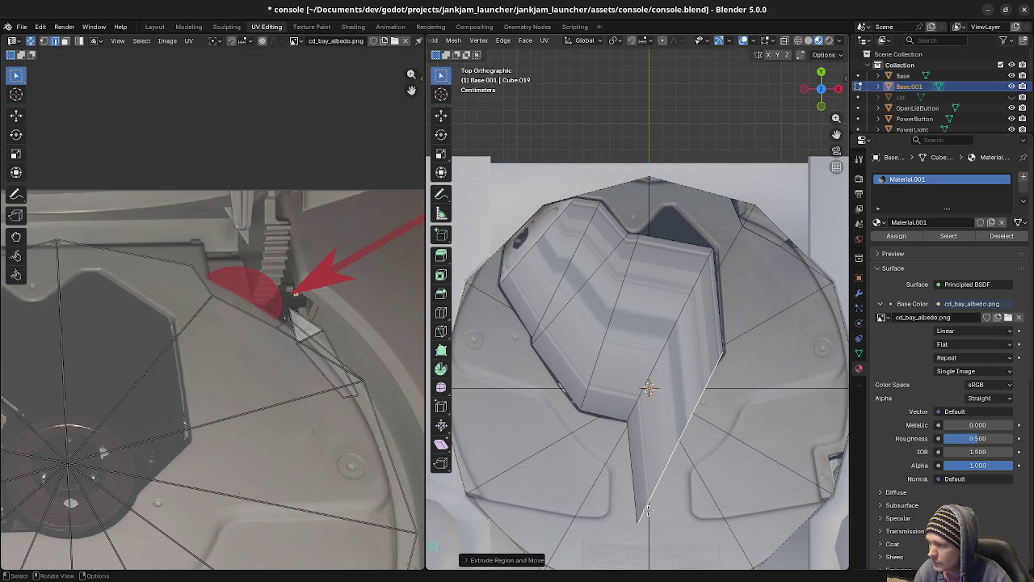
{"action": "key", "text": "ctrl+z"}
{"action": "key", "text": "g"}
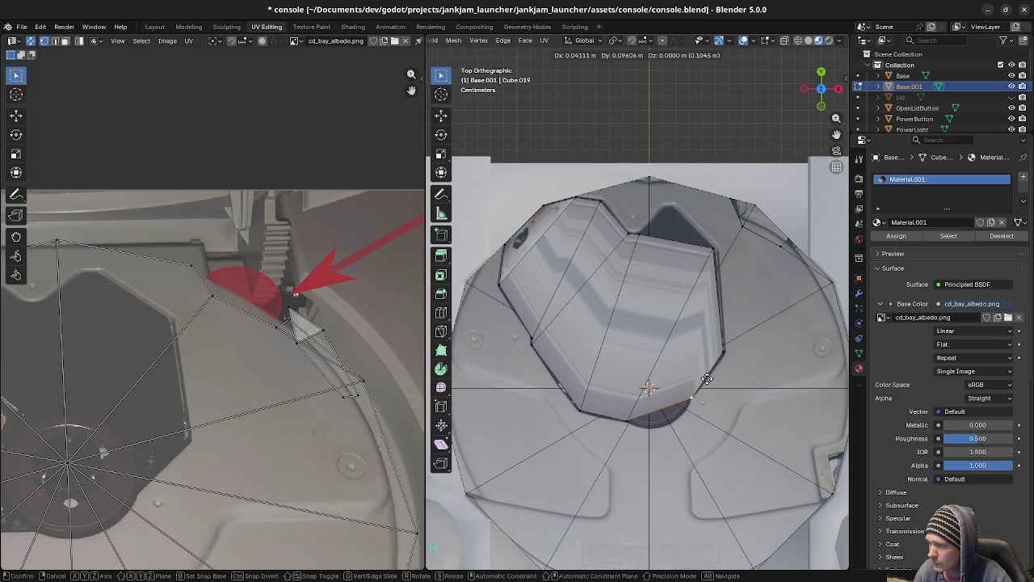
{"action": "left_click", "coordinate": [704, 385]}
{"action": "scroll", "coordinate": [699, 412], "scroll_direction": "up", "scroll_amount": 2}
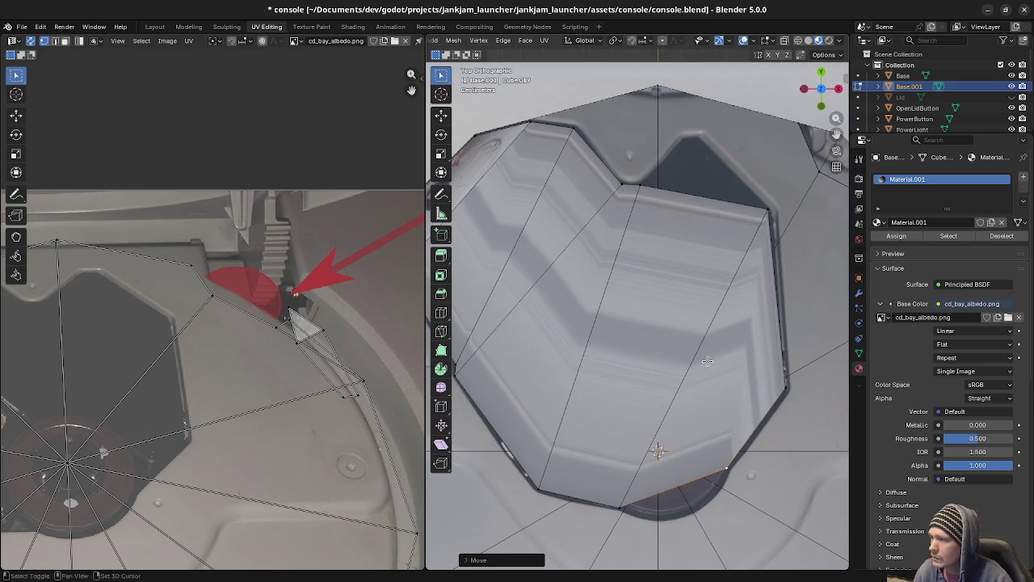
Push the recess face's right and lower-right edges against the recess wall.
{"action": "scroll", "coordinate": [698, 421], "scroll_direction": "up", "scroll_amount": 1}
{"action": "left_click", "coordinate": [718, 405]}
{"action": "key", "text": "g"}
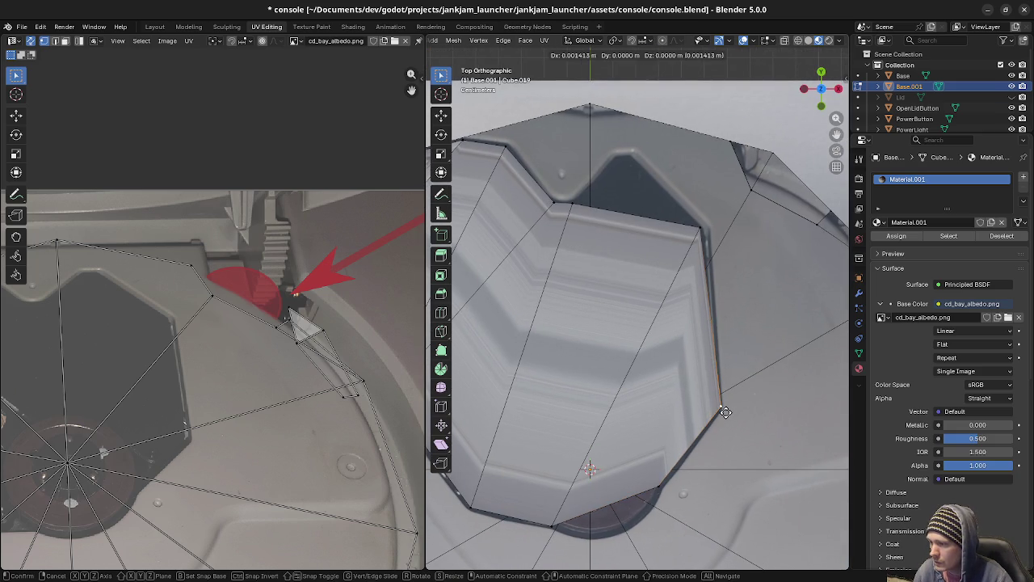
{"action": "left_click", "coordinate": [722, 414]}
{"action": "left_click", "coordinate": [658, 484]}
{"action": "key", "text": "g"}
{"action": "left_click", "coordinate": [660, 483]}
{"action": "left_click", "coordinate": [718, 406]}
{"action": "key", "text": "g"}
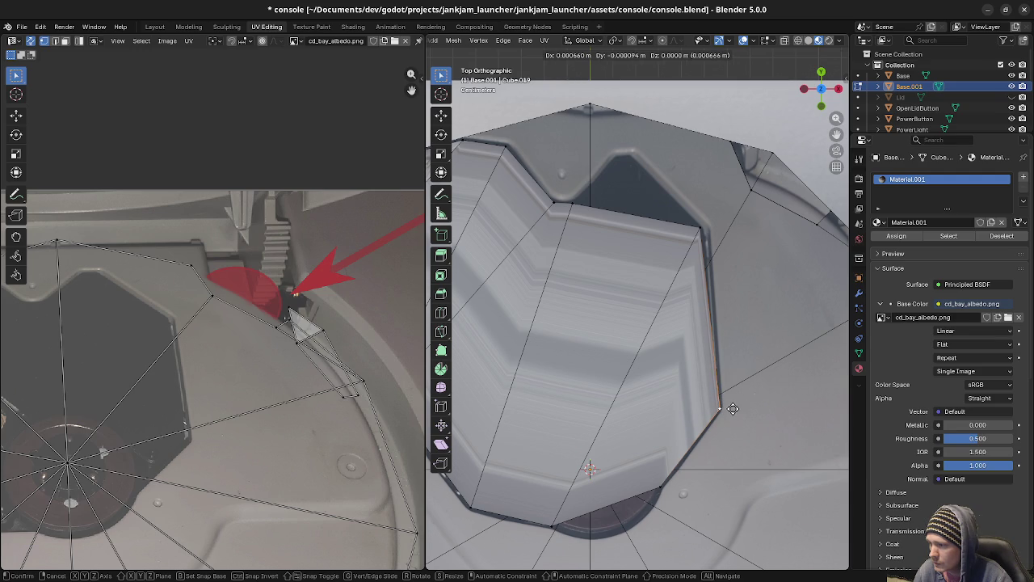
{"action": "left_click", "coordinate": [733, 409]}
Snap the top-right, upper-left and left vertices onto the recess outline.
{"action": "left_click", "coordinate": [700, 228]}
{"action": "key", "text": "g"}
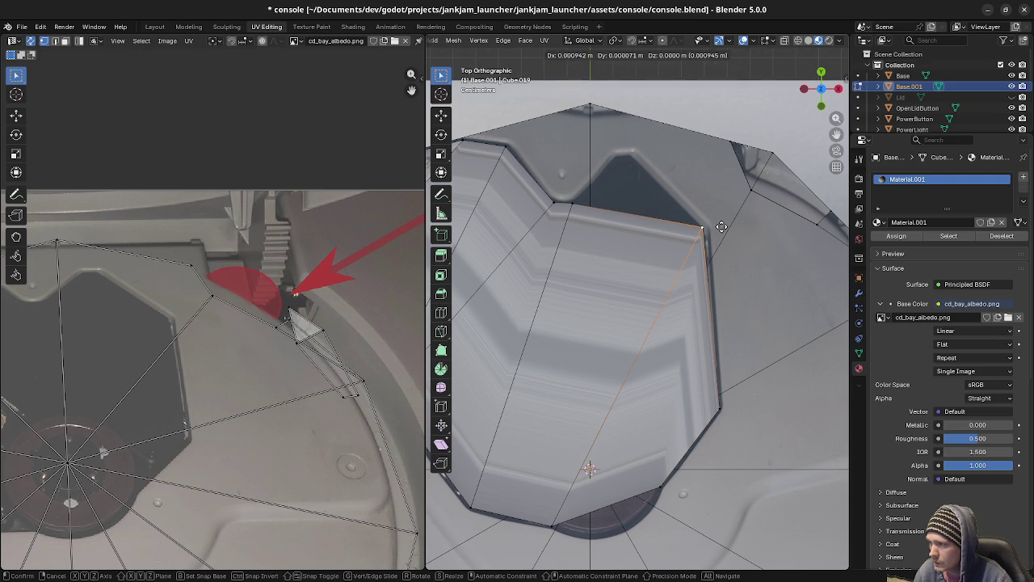
{"action": "left_click", "coordinate": [722, 228]}
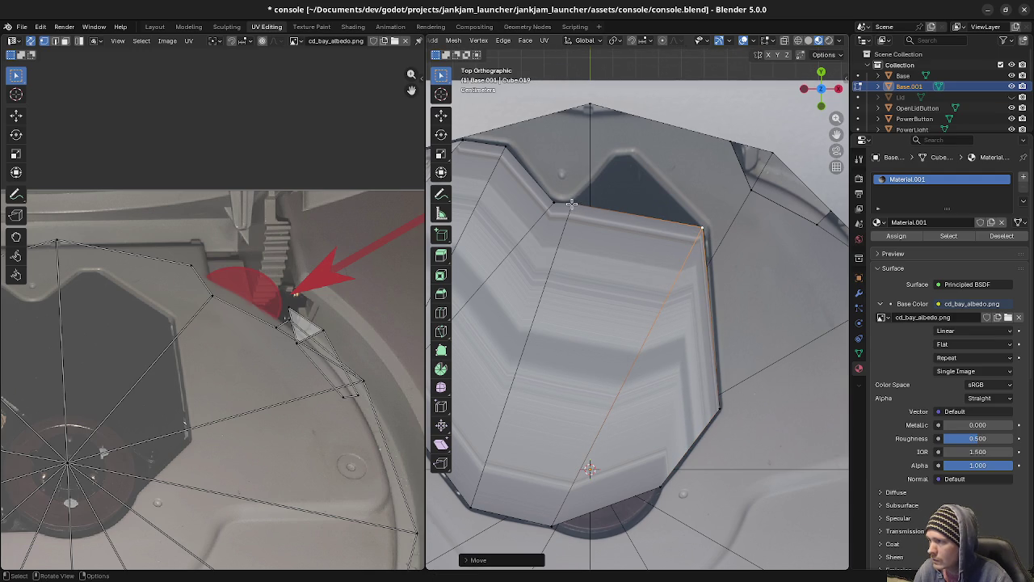
{"action": "left_click", "coordinate": [574, 206]}
{"action": "middle_click_drag", "start_coordinate": [581, 217], "coordinate": [699, 236], "text": "shift"}
{"action": "left_click", "coordinate": [702, 236]}
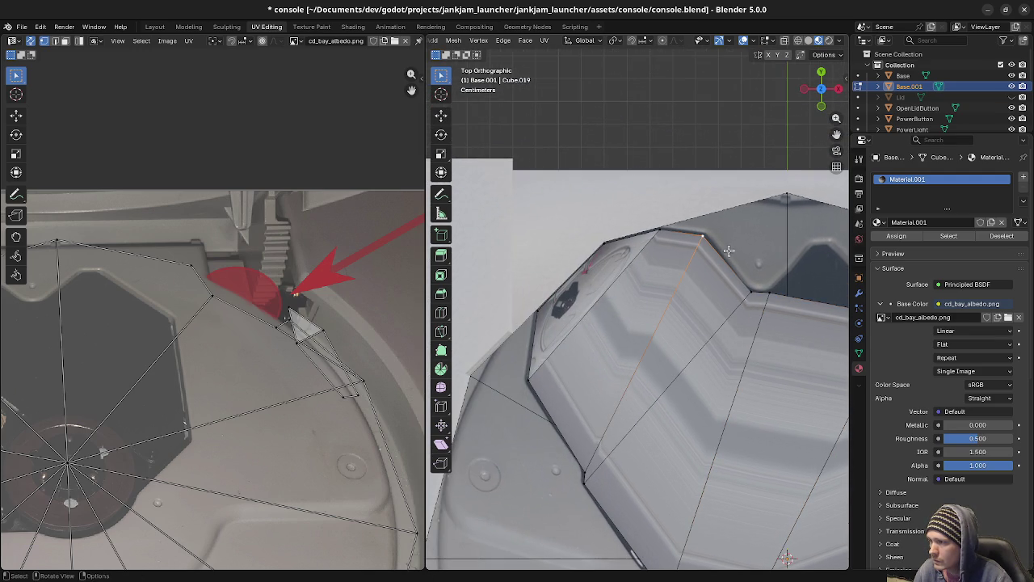
{"action": "key", "text": "g"}
{"action": "left_click", "coordinate": [734, 247]}
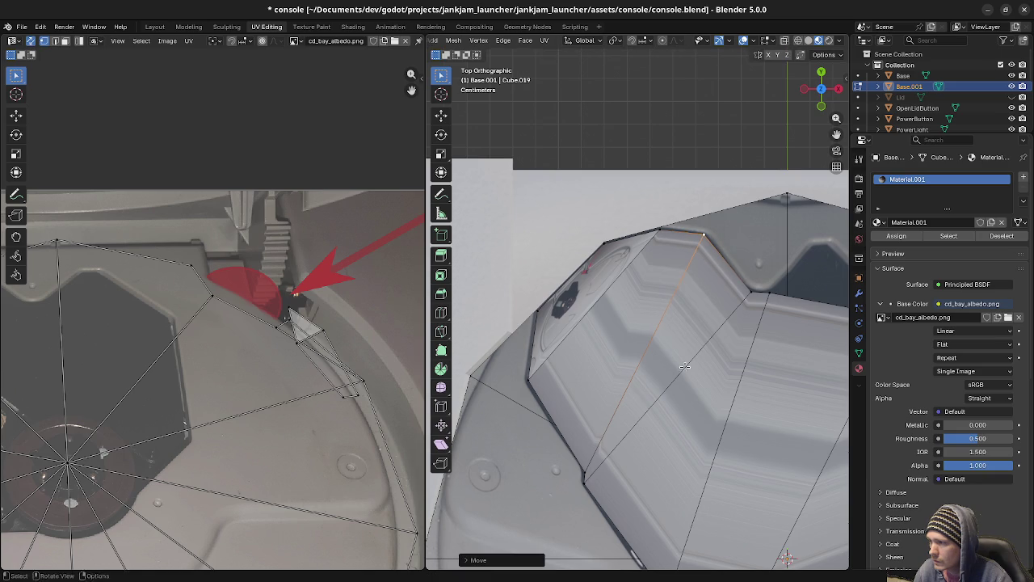
{"action": "middle_click_drag", "start_coordinate": [734, 246], "coordinate": [661, 287], "text": "shift"}
{"action": "left_click", "coordinate": [523, 274]}
{"action": "key", "text": "g"}
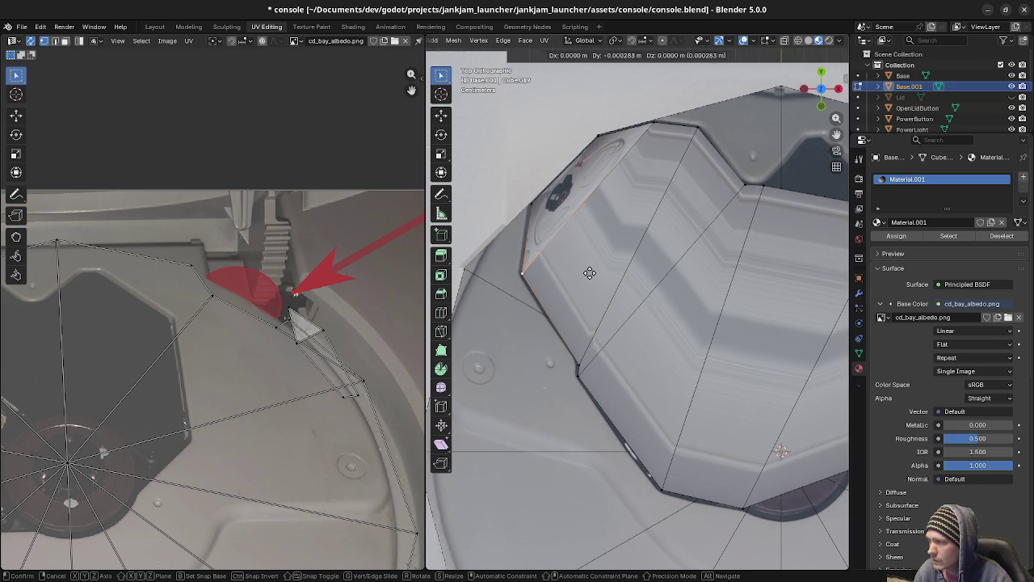
{"action": "left_click", "coordinate": [578, 275]}
Select the bottom edge vertices and extrude a new edge in place.
{"action": "middle_click_drag", "start_coordinate": [673, 487], "coordinate": [605, 395], "text": "shift"}
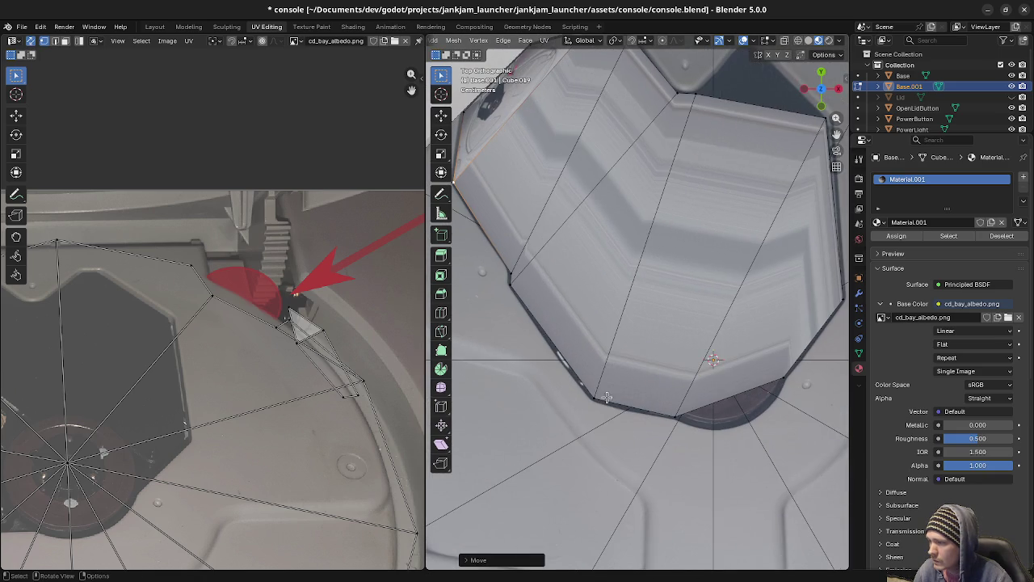
{"action": "left_click", "coordinate": [596, 397]}
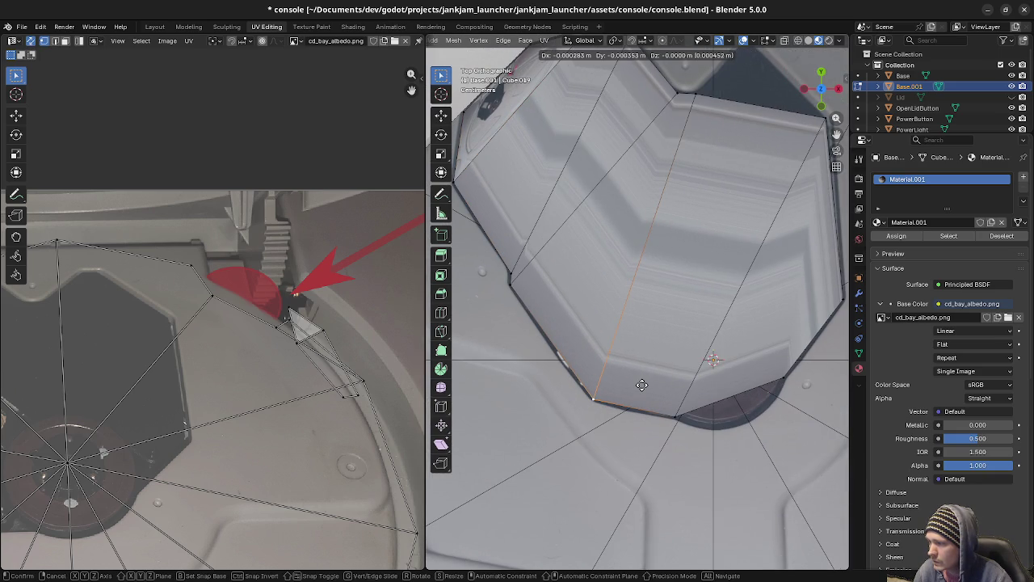
{"action": "left_click", "coordinate": [676, 417]}
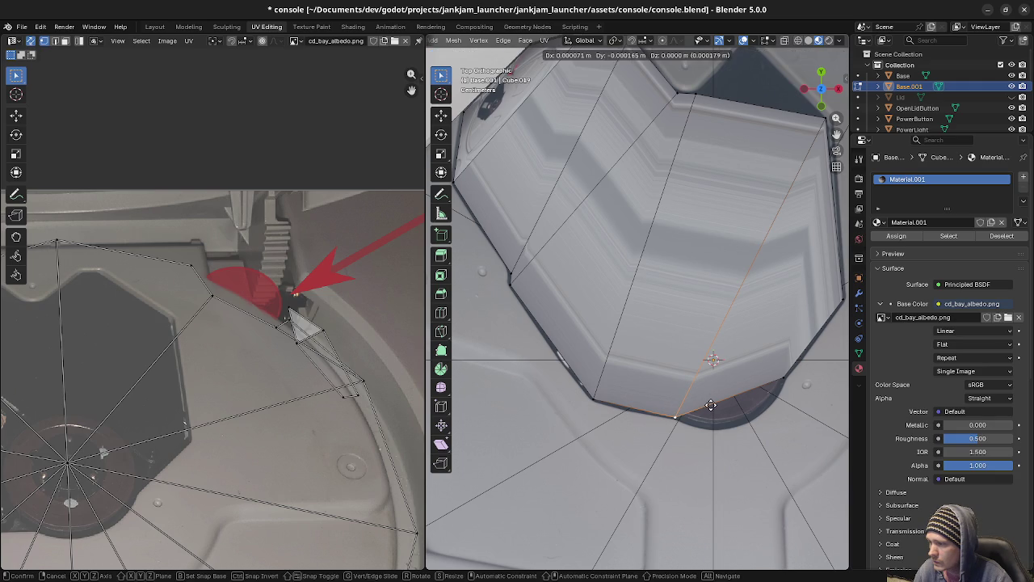
{"action": "left_click", "coordinate": [741, 395], "text": "shift"}
{"action": "middle_click_drag", "start_coordinate": [741, 396], "coordinate": [660, 397], "text": "shift"}
{"action": "key", "text": "e"}
{"action": "right_click", "coordinate": [669, 424]}
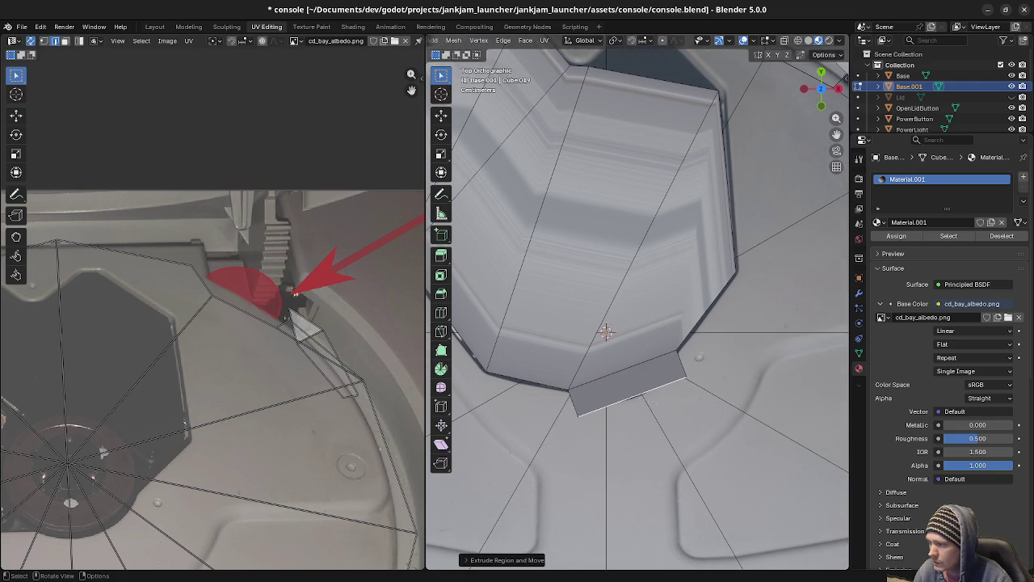
Scale and extrude the bottom edge down toward the centre hole, shrinking it inward.
{"action": "key", "text": "s"}
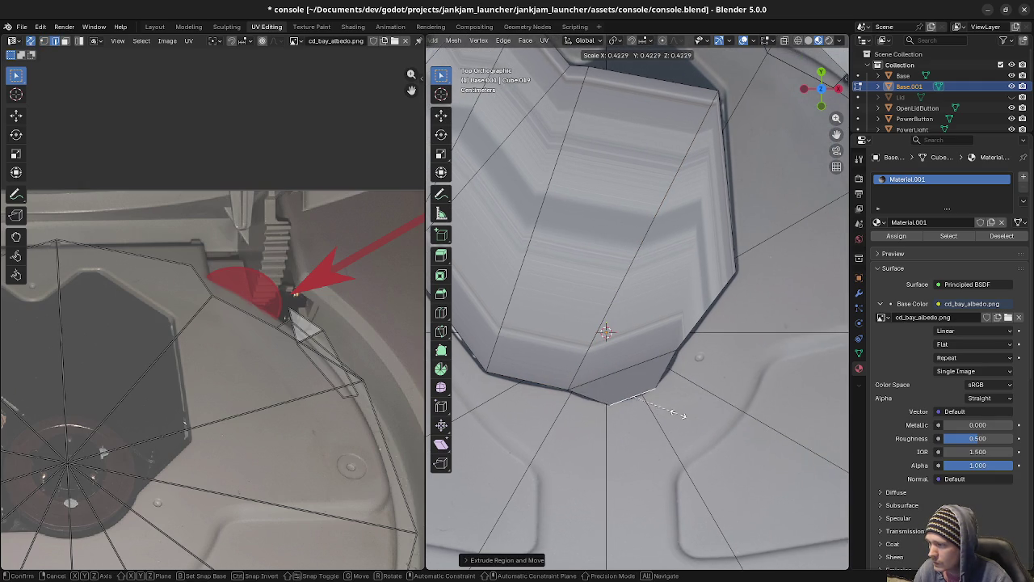
{"action": "key", "text": "z"}
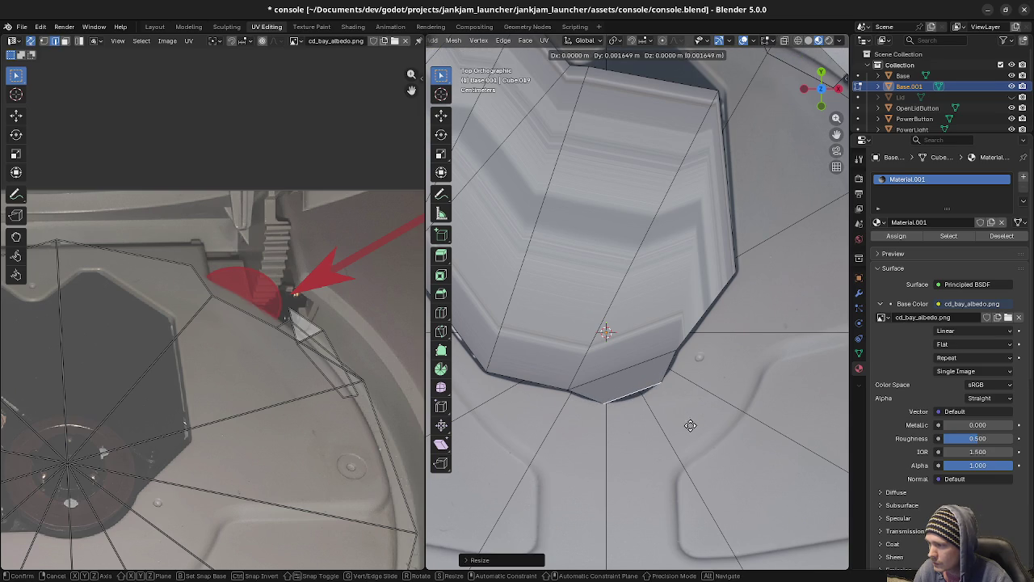
{"action": "left_click", "coordinate": [688, 423]}
{"action": "key", "text": "e"}
{"action": "left_click", "coordinate": [646, 405]}
{"action": "key", "text": "s"}
{"action": "left_click", "coordinate": [686, 335]}
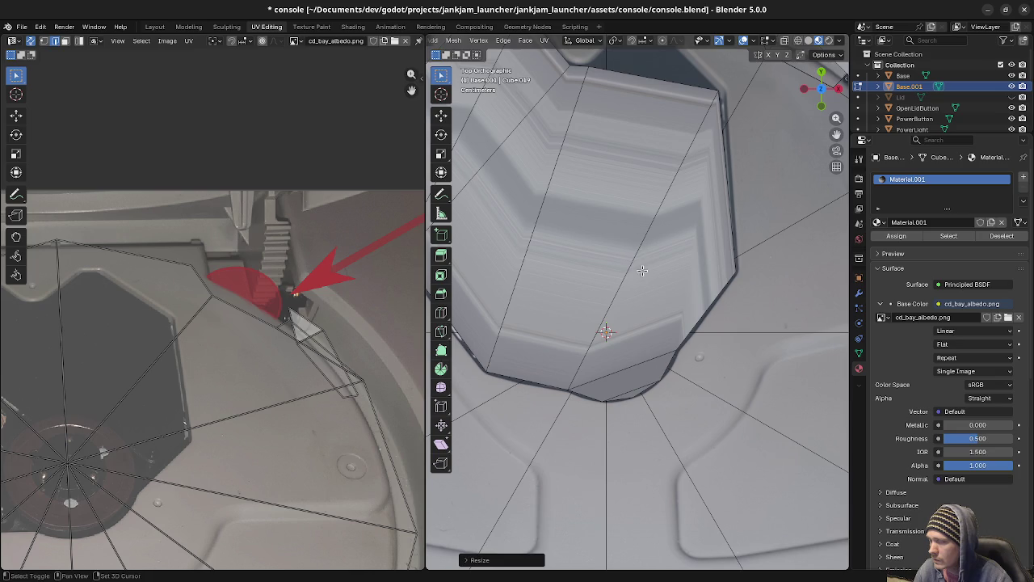
Extrude the top edge up into the notch at the top of the recess.
{"action": "middle_click_drag", "start_coordinate": [686, 335], "coordinate": [702, 542], "text": "shift"}
{"action": "key", "text": "e"}
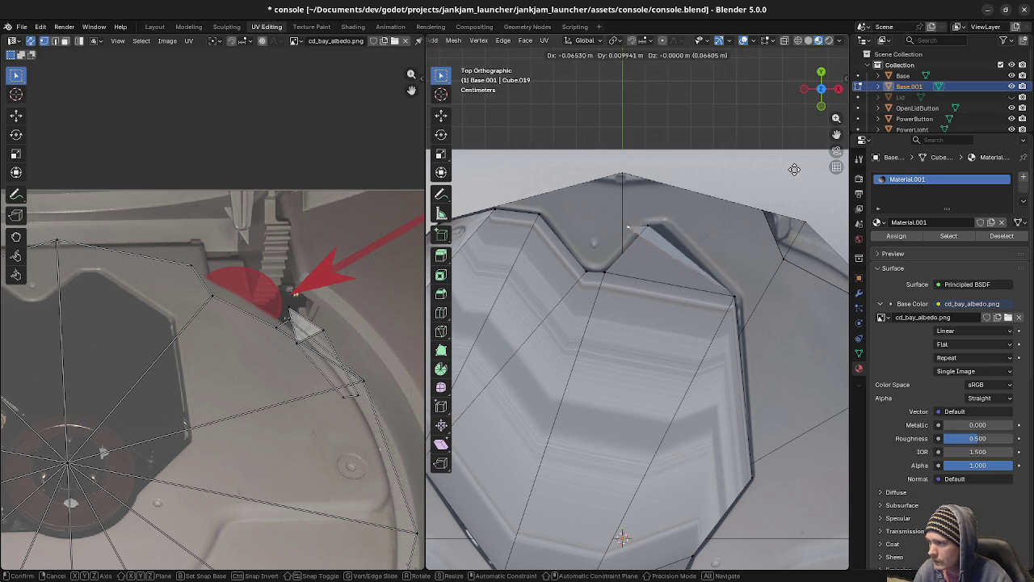
{"action": "left_click", "coordinate": [846, 194]}
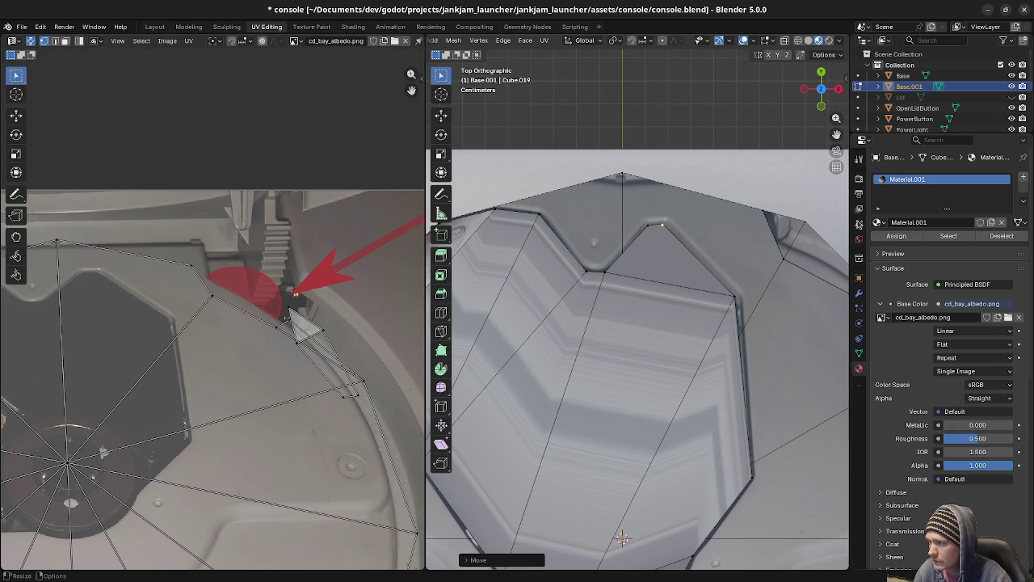
{"action": "scroll", "coordinate": [635, 377], "scroll_direction": "down", "scroll_amount": 3}
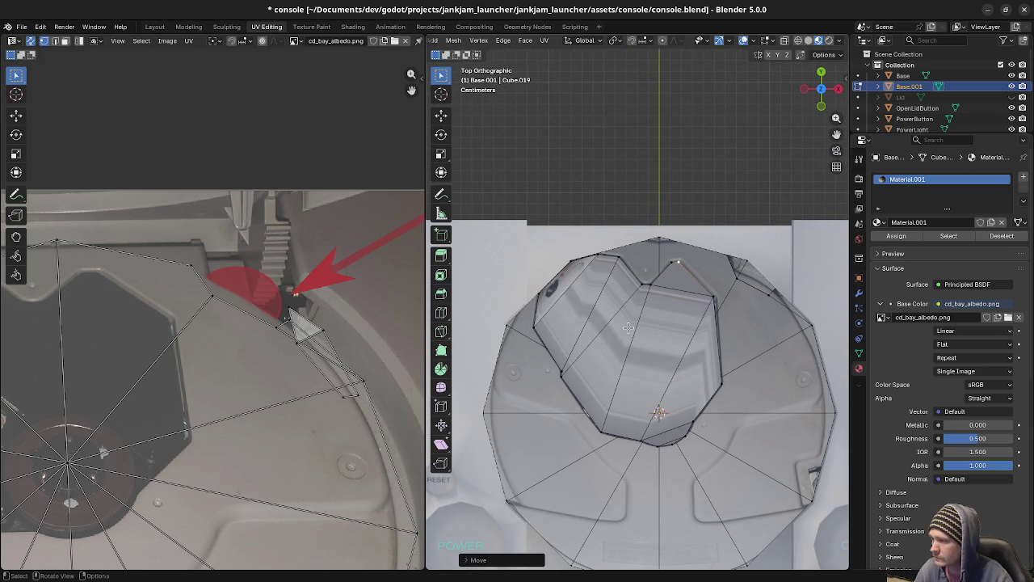
Select the linked recess piece and merge its vertices by distance.
{"action": "key", "text": "a"}
{"action": "key", "text": "alt+a"}
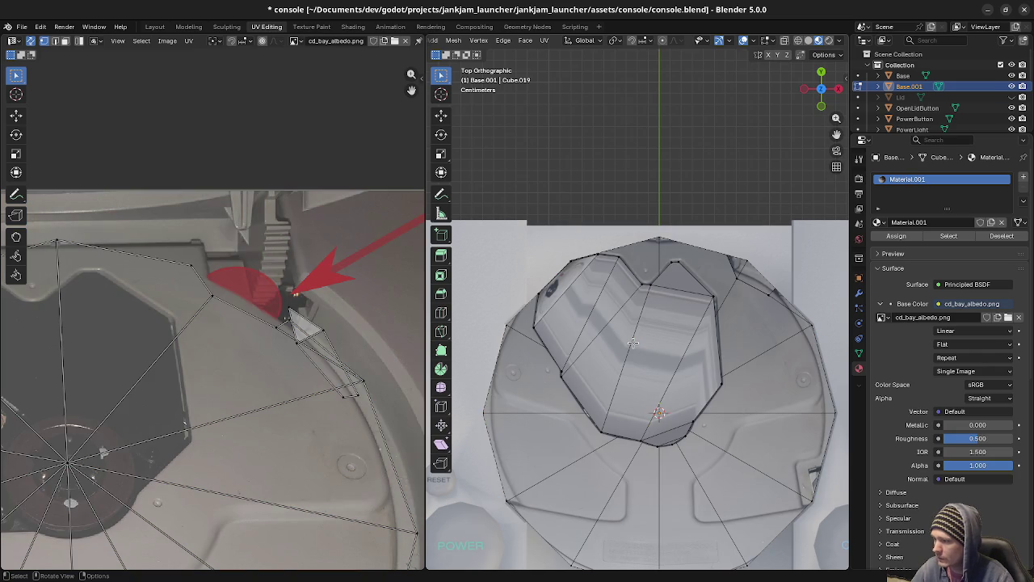
{"action": "key", "text": "l"}
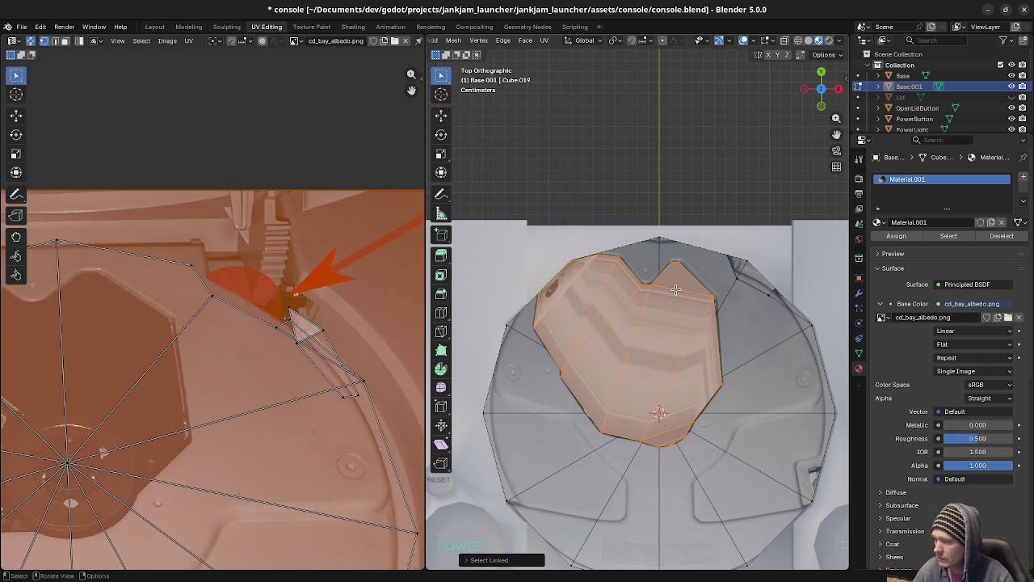
{"action": "key", "text": "m"}
{"action": "left_click", "coordinate": [676, 288]}
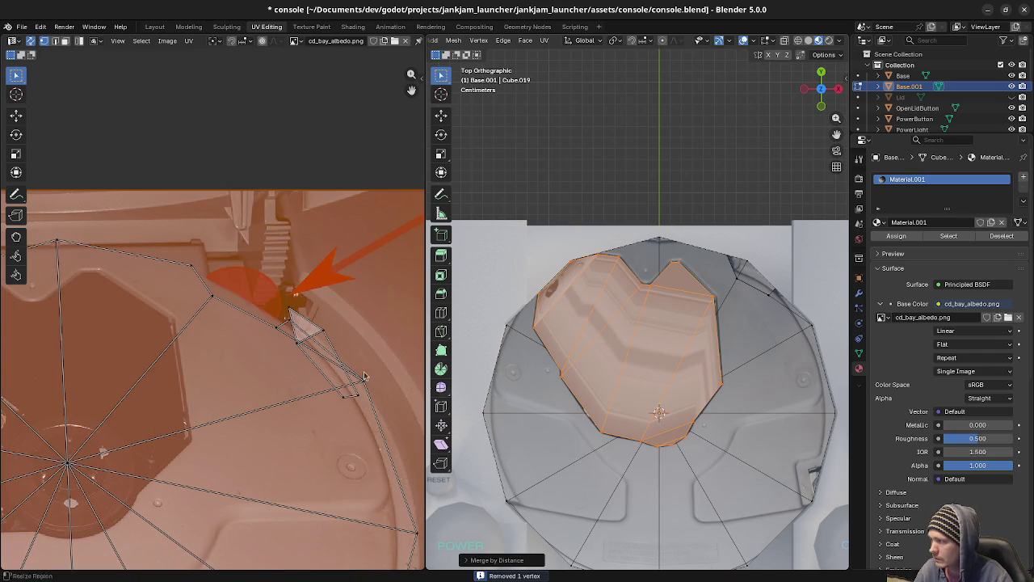
{"action": "scroll", "coordinate": [249, 369], "scroll_direction": "down", "scroll_amount": 4}
Project the piece's UVs from view and move the island over the recess in cd_bay_albedo.png.
{"action": "key", "text": "u"}
{"action": "left_click", "coordinate": [686, 373]}
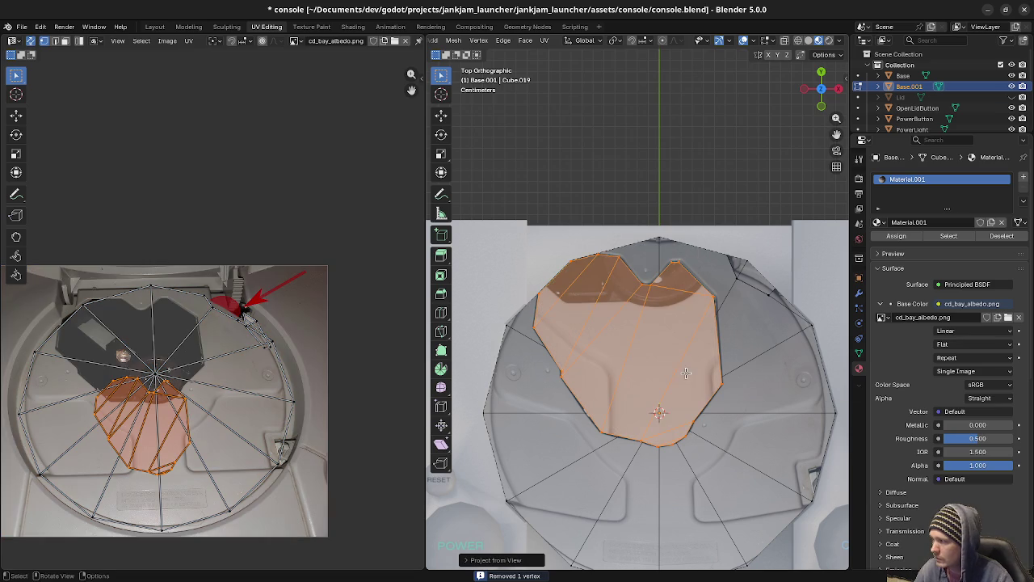
{"action": "key", "text": "g"}
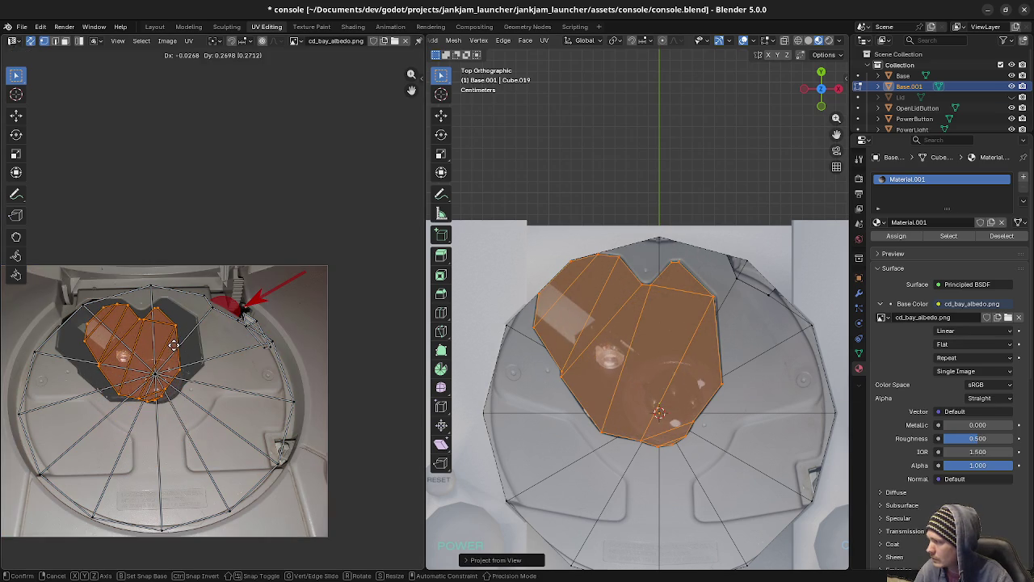
{"action": "left_click", "coordinate": [174, 345]}
{"action": "middle_click_drag", "start_coordinate": [181, 404], "coordinate": [242, 414]}
{"action": "scroll", "coordinate": [243, 396], "scroll_direction": "up", "scroll_amount": 2}
{"action": "scroll", "coordinate": [253, 376], "scroll_direction": "up", "scroll_amount": 2}
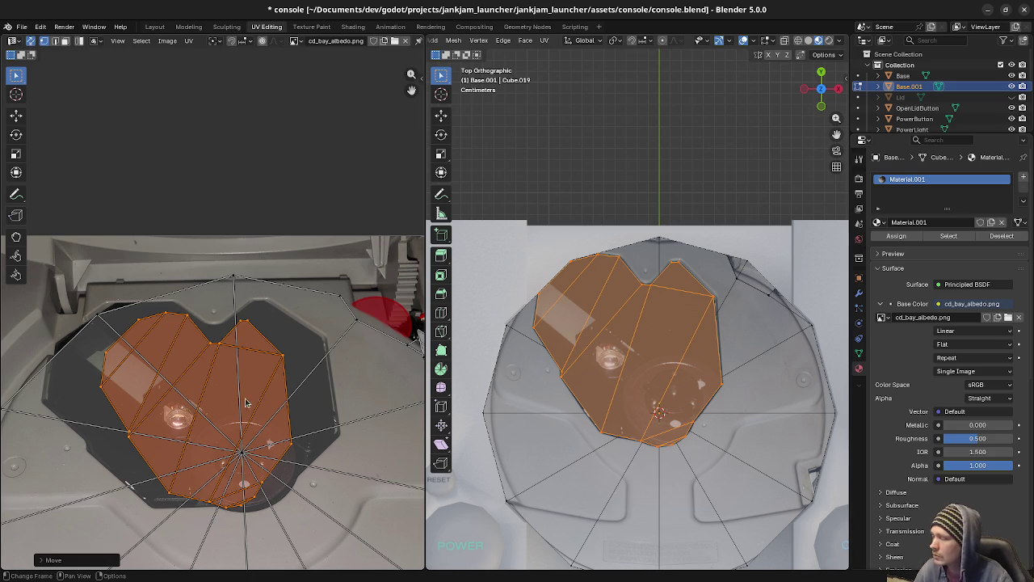
{"action": "left_click", "coordinate": [102, 388]}
Drag top-left UV edges toward the tray outline, then undo the last vertex move.
{"action": "left_click_drag", "start_coordinate": [128, 340], "coordinate": [48, 428]}
{"action": "left_click_drag", "start_coordinate": [105, 355], "coordinate": [55, 355]}
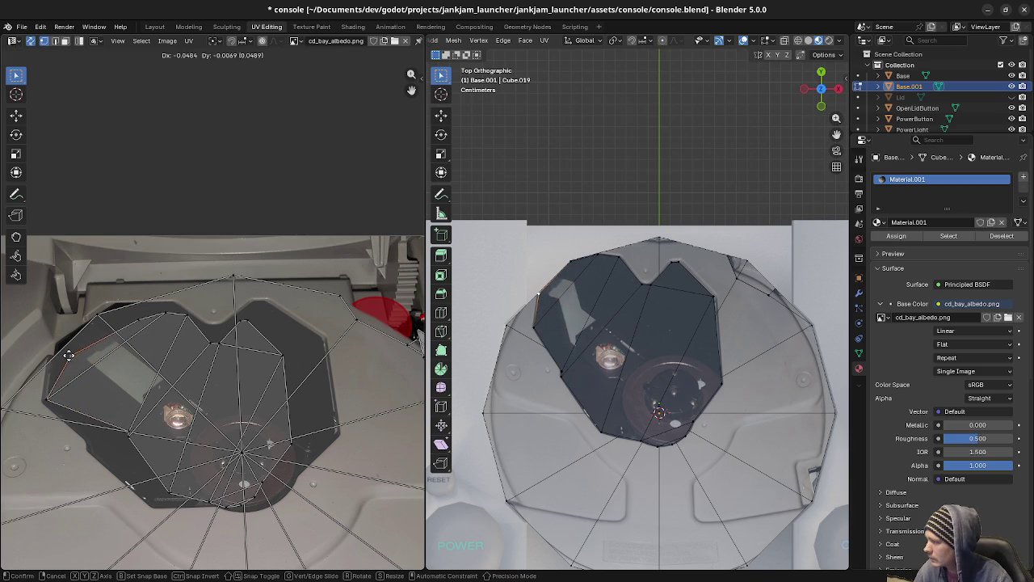
{"action": "left_click_drag", "start_coordinate": [97, 315], "coordinate": [178, 310]}
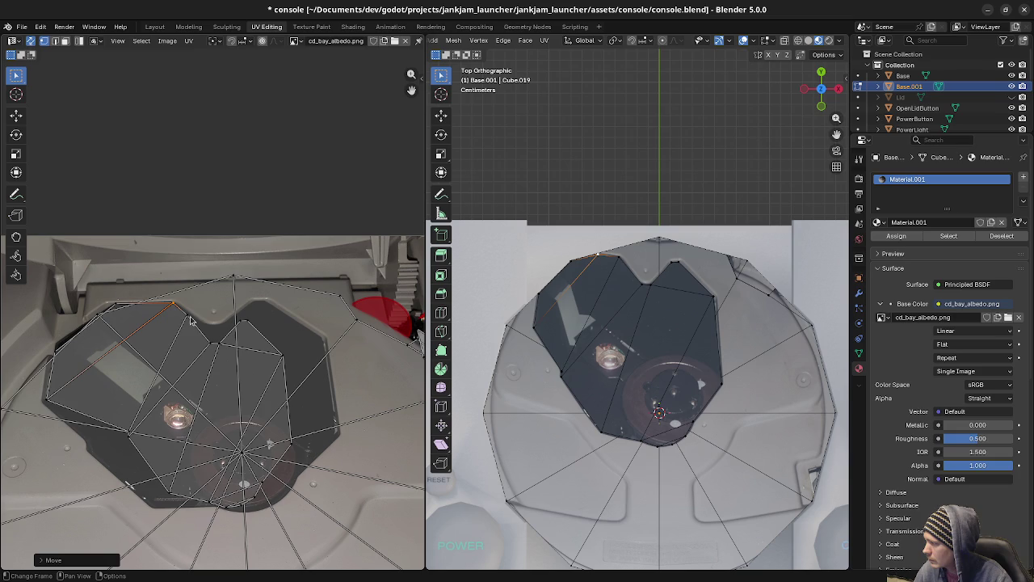
{"action": "left_click", "coordinate": [187, 321]}
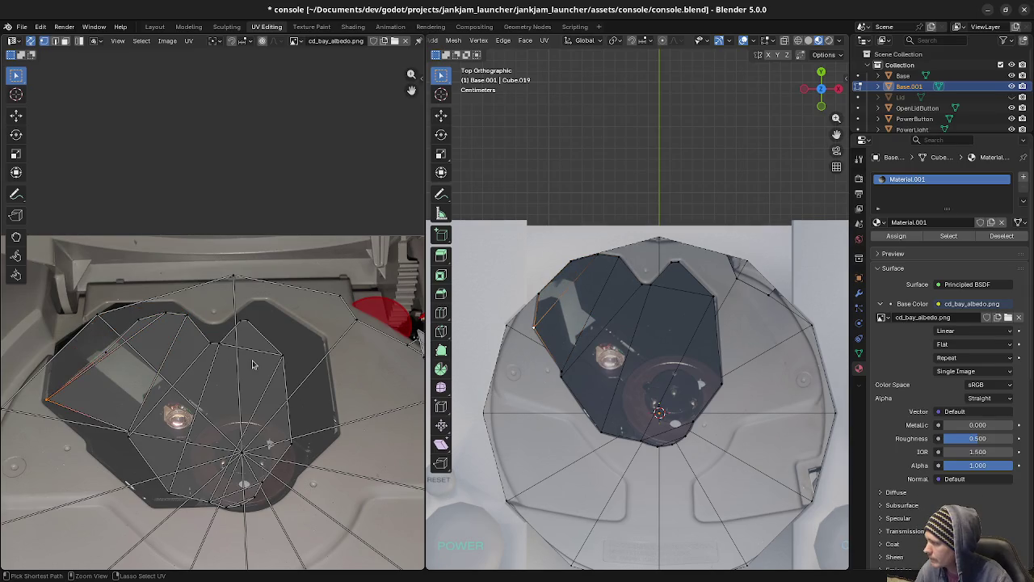
{"action": "key", "text": "ctrl+z"}
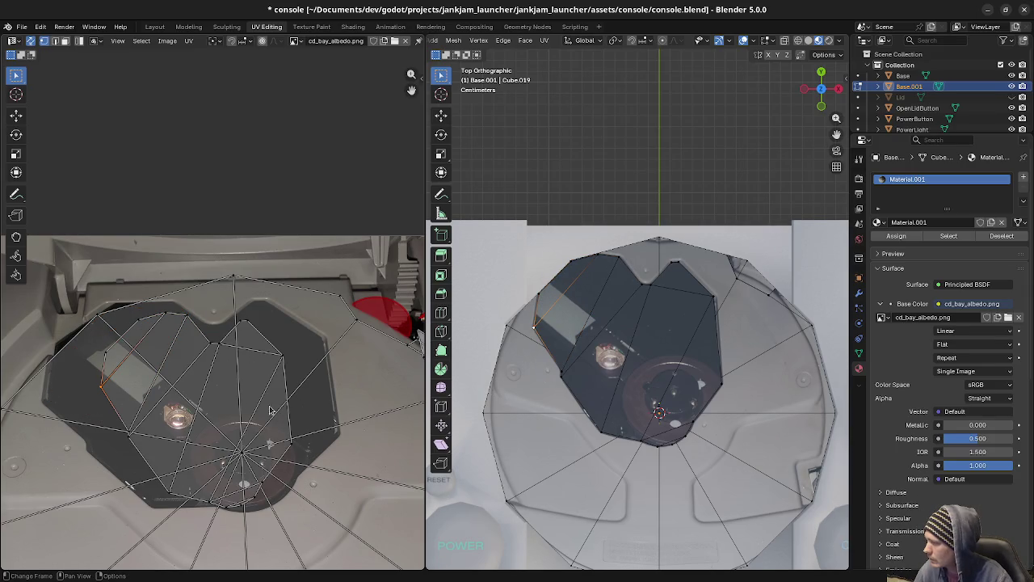
Rotate the whole tray UV island about 7° and widen it 1.44× along X.
{"action": "key", "text": "l"}
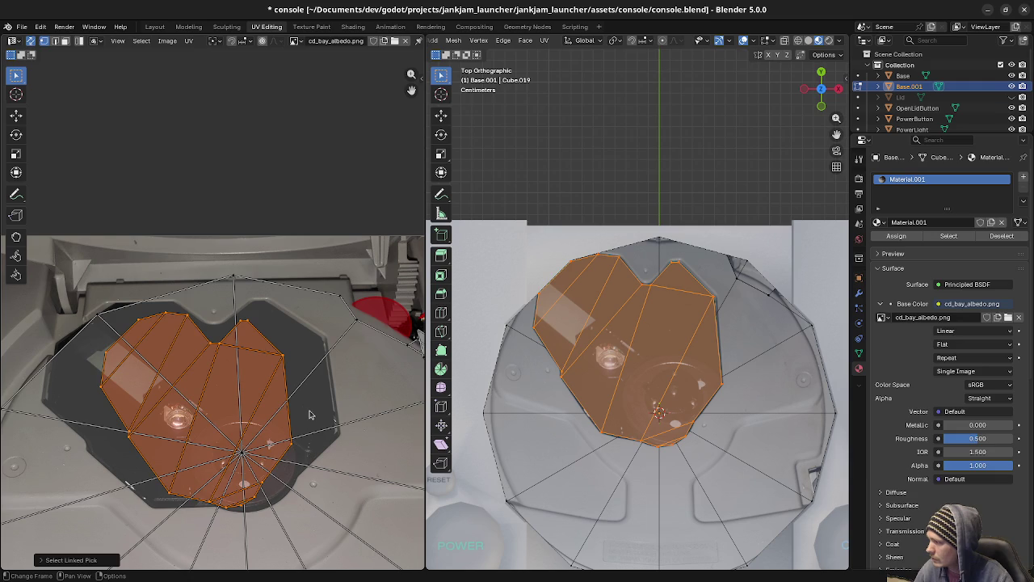
{"action": "key", "text": "g"}
{"action": "left_click", "coordinate": [315, 393]}
{"action": "key", "text": "s"}
{"action": "key", "text": "x"}
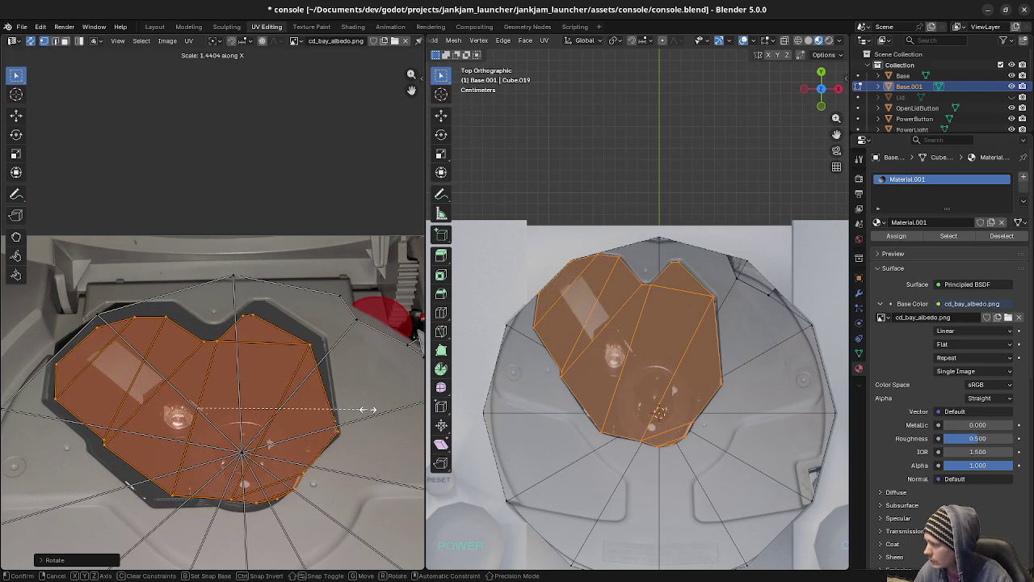
{"action": "left_click", "coordinate": [366, 414]}
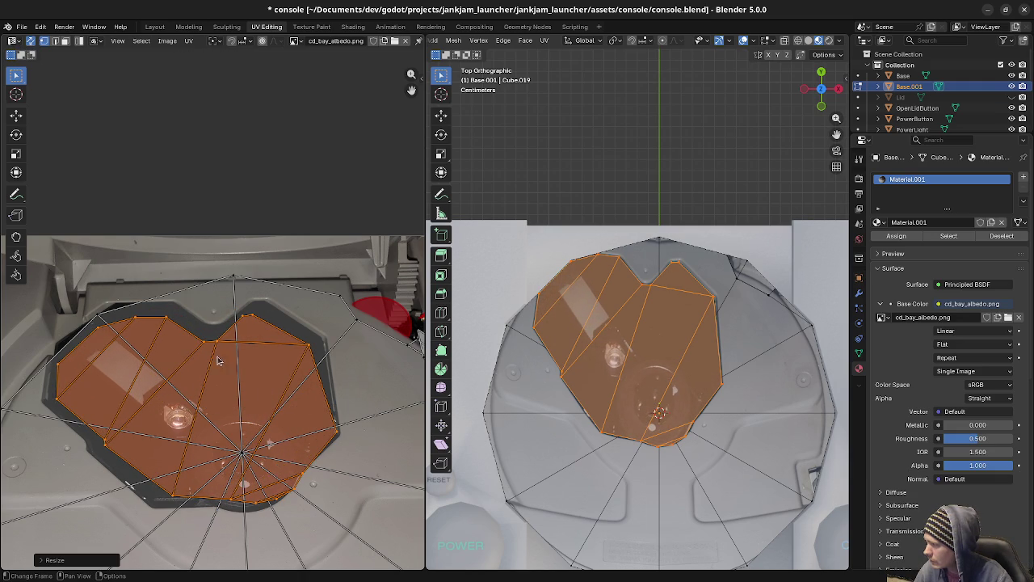
{"action": "left_click", "coordinate": [57, 402]}
Place the left-edge and top-left UV vertices on the tray border in the image.
{"action": "key", "text": "g"}
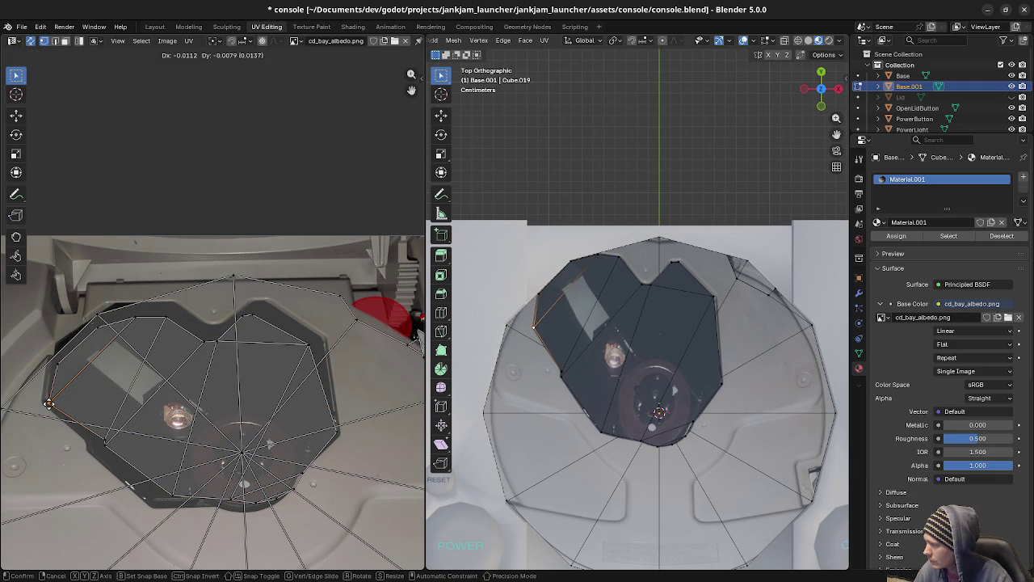
{"action": "left_click", "coordinate": [48, 403]}
{"action": "key", "text": "g"}
{"action": "left_click", "coordinate": [58, 362]}
{"action": "left_click", "coordinate": [97, 330]}
{"action": "key", "text": "g"}
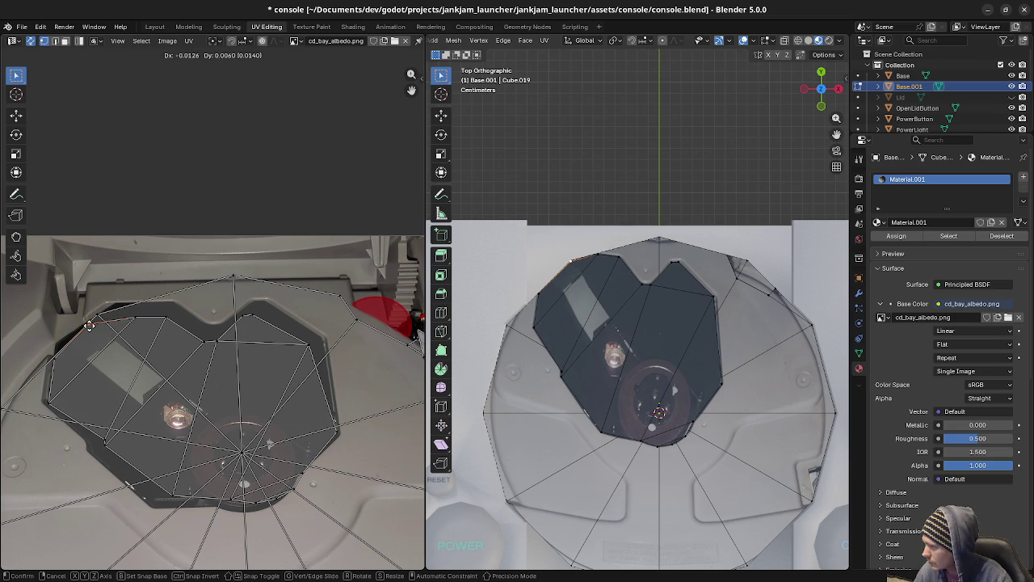
{"action": "left_click", "coordinate": [89, 326]}
{"action": "left_click", "coordinate": [134, 316]}
{"action": "key", "text": "g"}
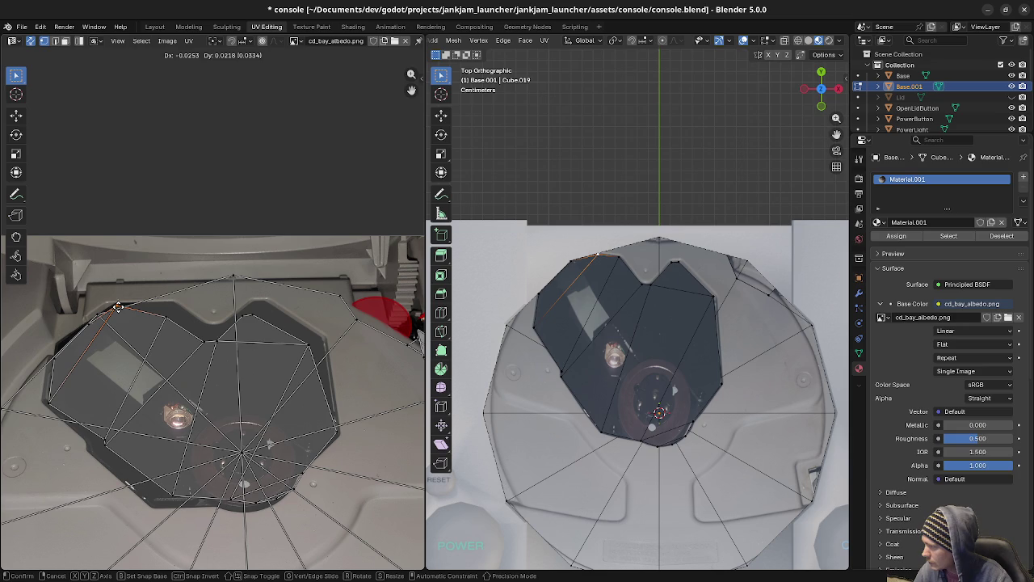
{"action": "left_click", "coordinate": [118, 308]}
Align the top UV vertices with the tray edge and the top notch.
{"action": "left_click", "coordinate": [165, 323]}
{"action": "key", "text": "g"}
{"action": "left_click", "coordinate": [173, 307]}
{"action": "left_click", "coordinate": [207, 346]}
{"action": "key", "text": "g"}
{"action": "left_click", "coordinate": [210, 334]}
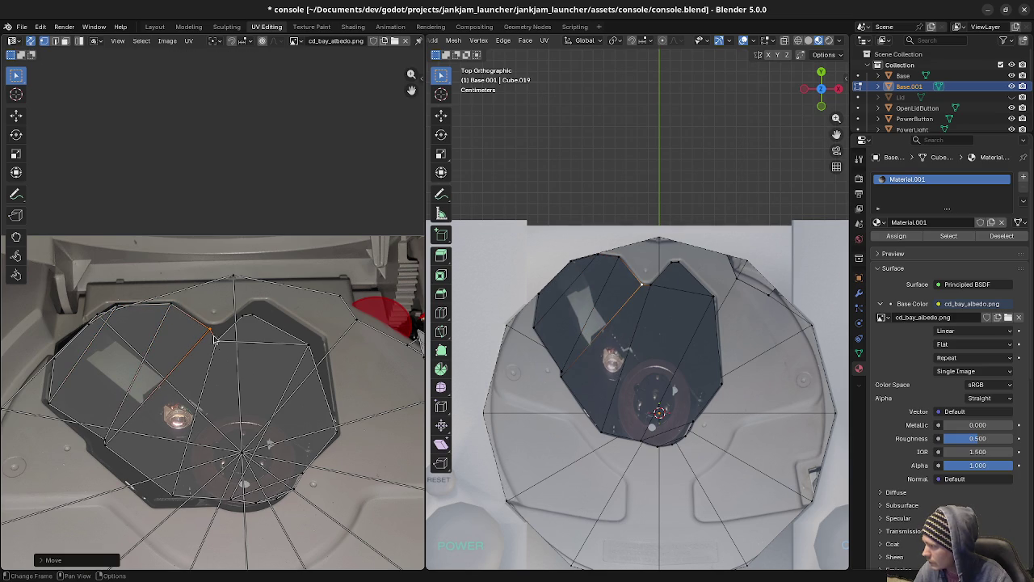
{"action": "left_click", "coordinate": [217, 340]}
{"action": "key", "text": "g"}
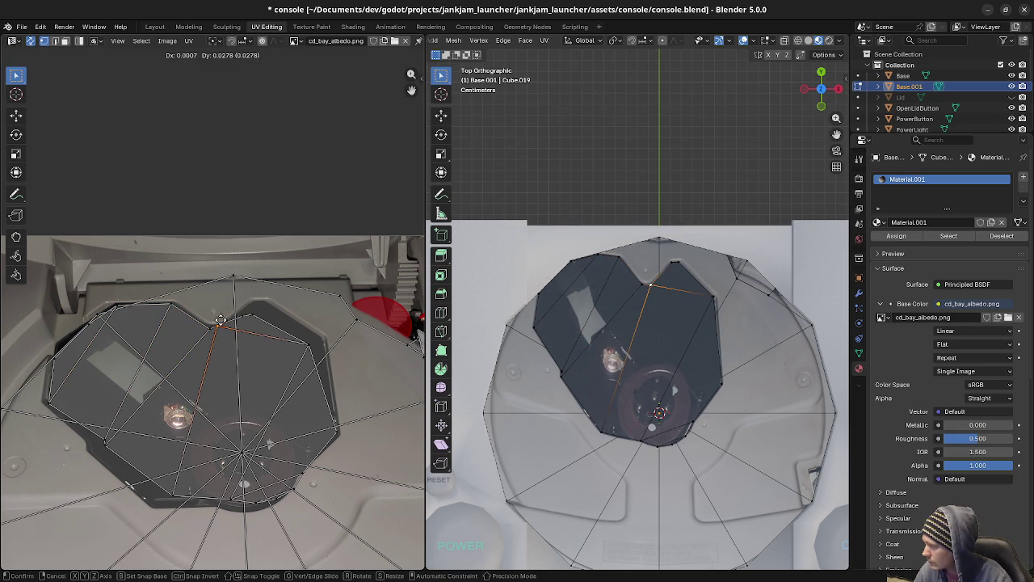
{"action": "left_click", "coordinate": [225, 321]}
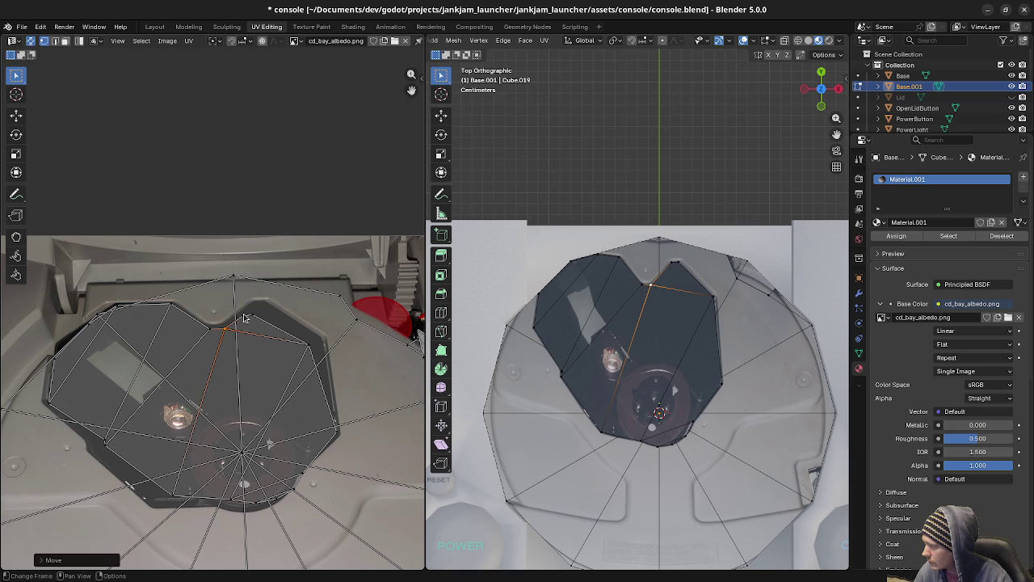
{"action": "left_click", "coordinate": [241, 314]}
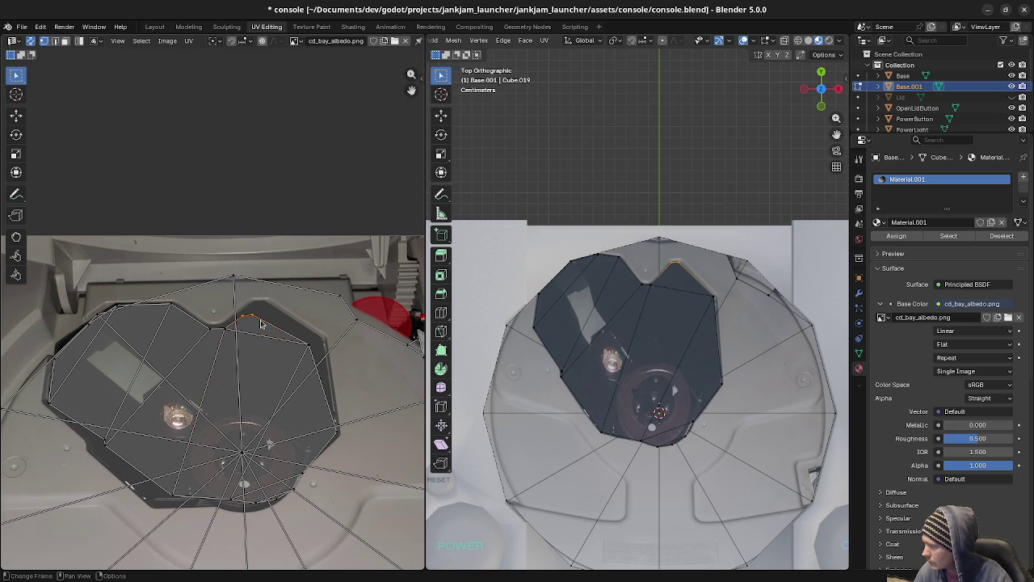
{"action": "key", "text": "g"}
{"action": "left_click", "coordinate": [273, 310]}
Fit the top-right, right-wall and lower-right UV vertices to the recess outline.
{"action": "left_click", "coordinate": [309, 346]}
{"action": "key", "text": "g"}
{"action": "left_click", "coordinate": [329, 380]}
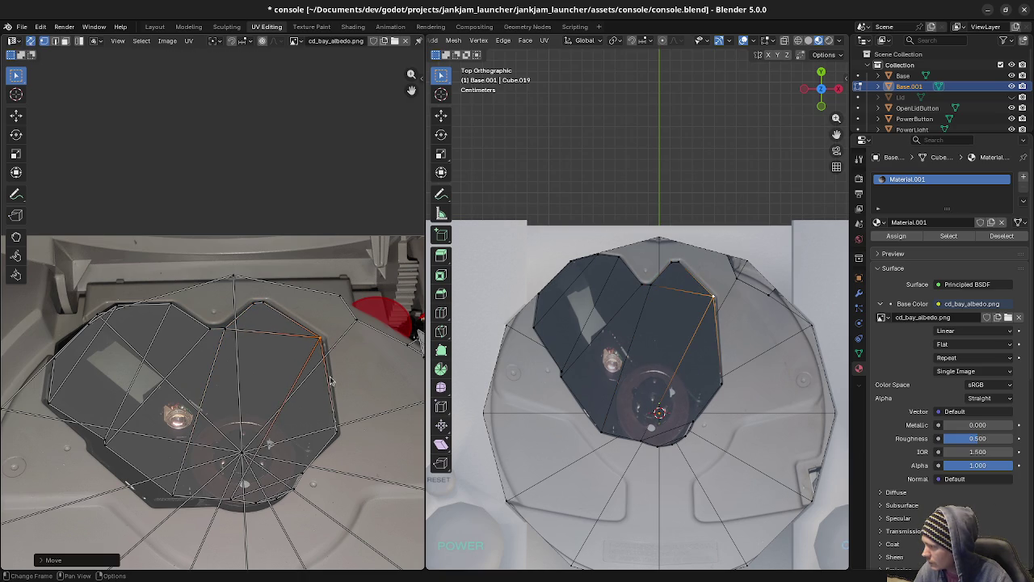
{"action": "left_click", "coordinate": [340, 432]}
{"action": "key", "text": "g"}
{"action": "left_click", "coordinate": [334, 430]}
{"action": "left_click", "coordinate": [299, 475]}
{"action": "key", "text": "g"}
{"action": "left_click", "coordinate": [298, 479]}
{"action": "left_click", "coordinate": [251, 495]}
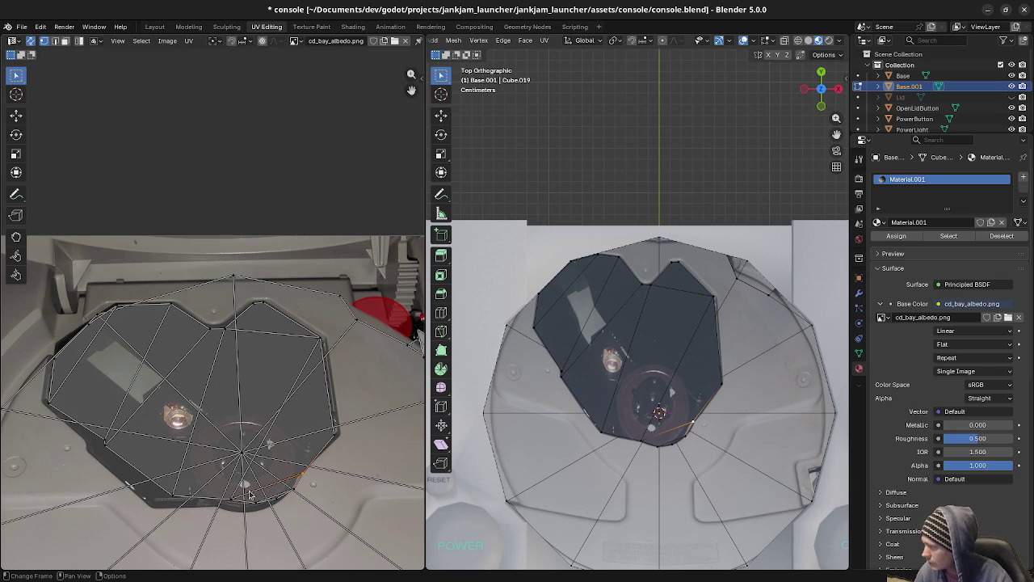
Move the bottom-edge and bottom-left UV vertices onto the tray's lower border.
{"action": "left_click", "coordinate": [235, 499]}
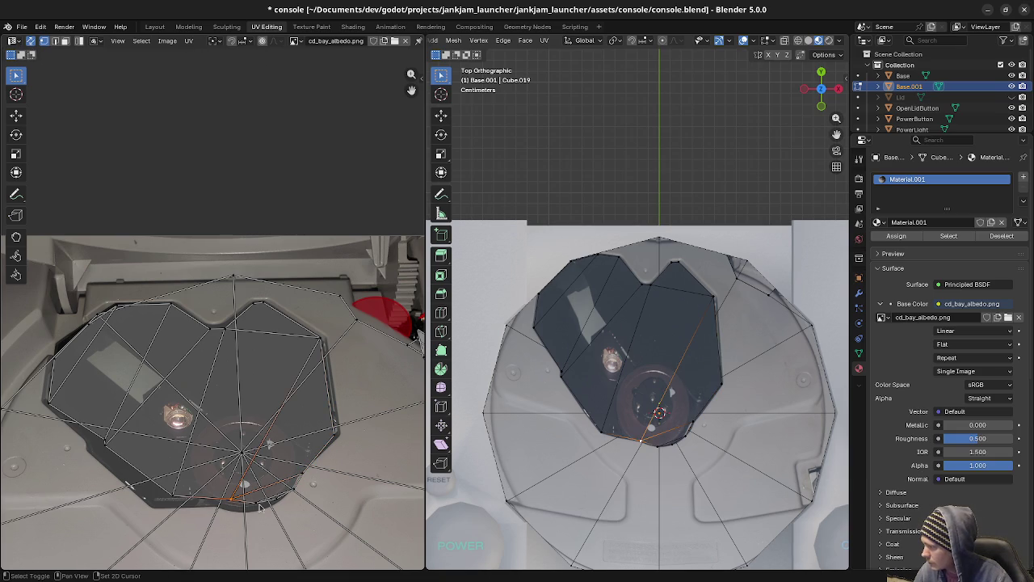
{"action": "key", "text": "g"}
{"action": "left_click", "coordinate": [298, 486]}
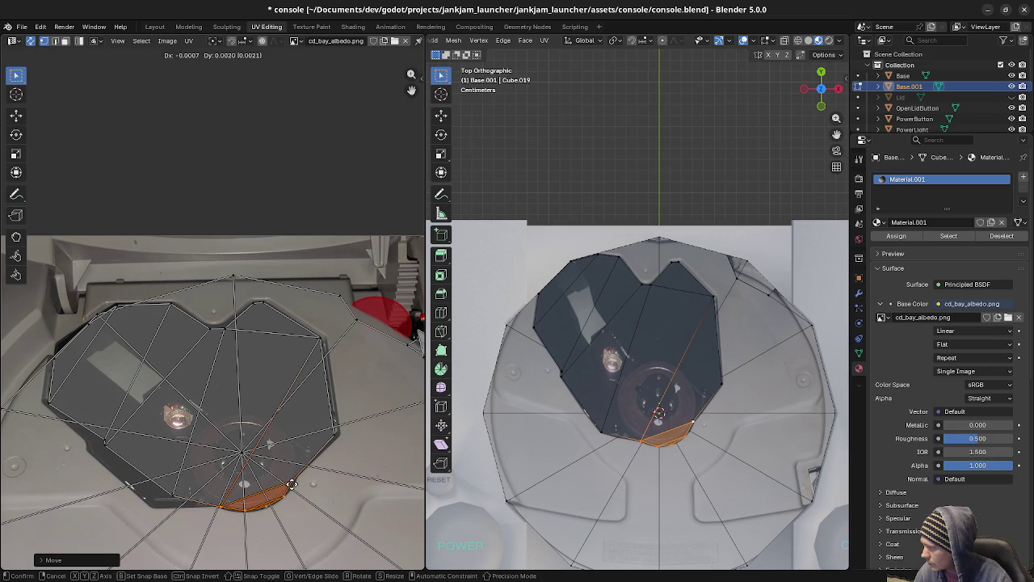
{"action": "left_click", "coordinate": [178, 499]}
{"action": "key", "text": "g"}
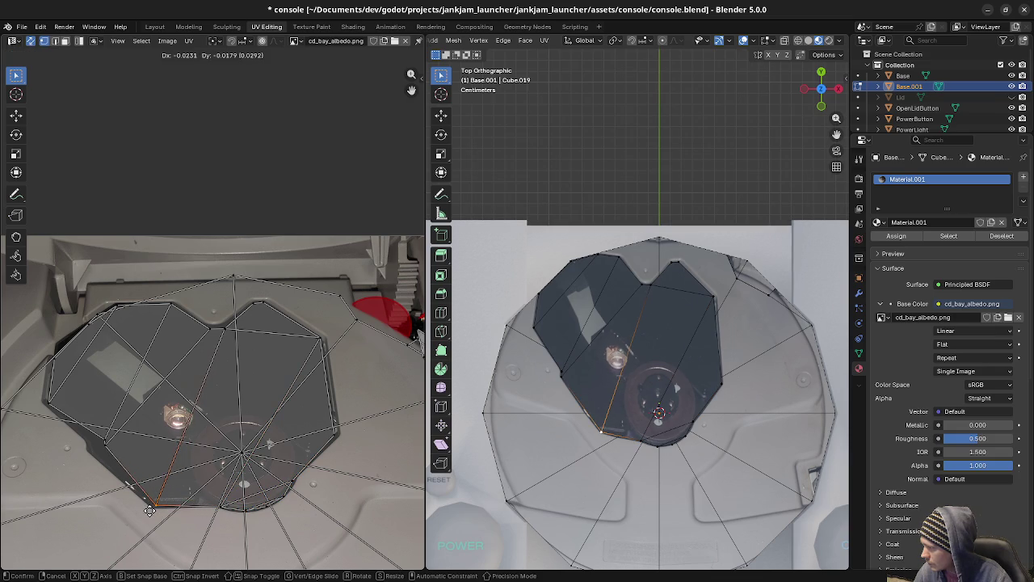
{"action": "left_click", "coordinate": [147, 511]}
Move the lower-left and top-left UV edges onto the tray's left border in the image.
{"action": "left_click", "coordinate": [102, 420]}
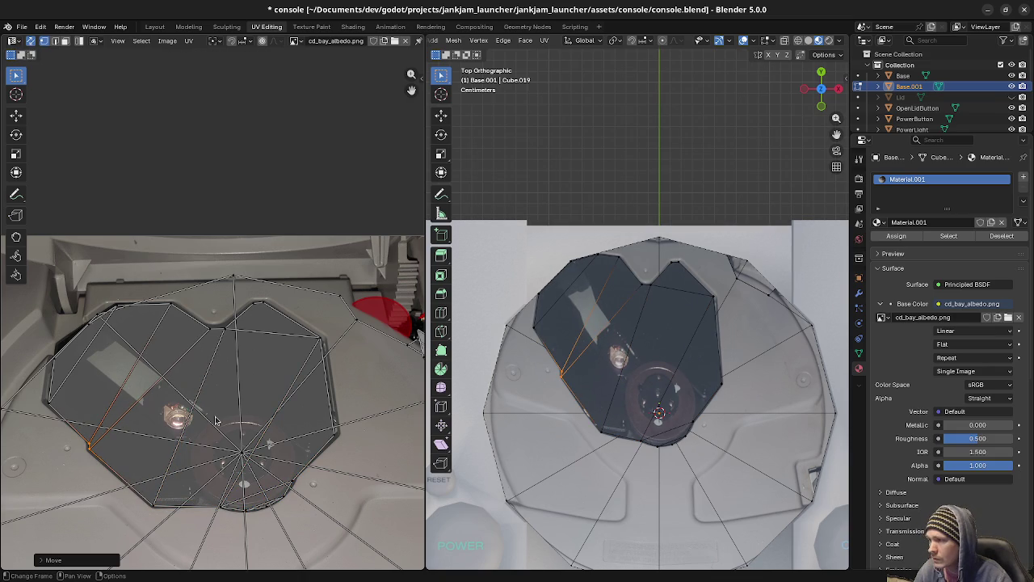
{"action": "left_click", "coordinate": [89, 325]}
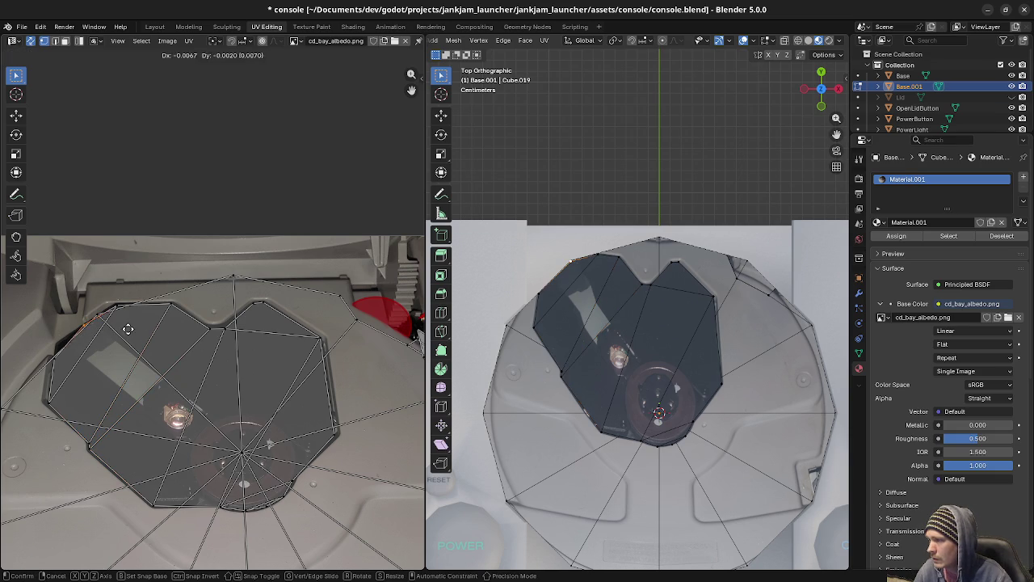
{"action": "left_click", "coordinate": [89, 444]}
{"action": "key", "text": "g"}
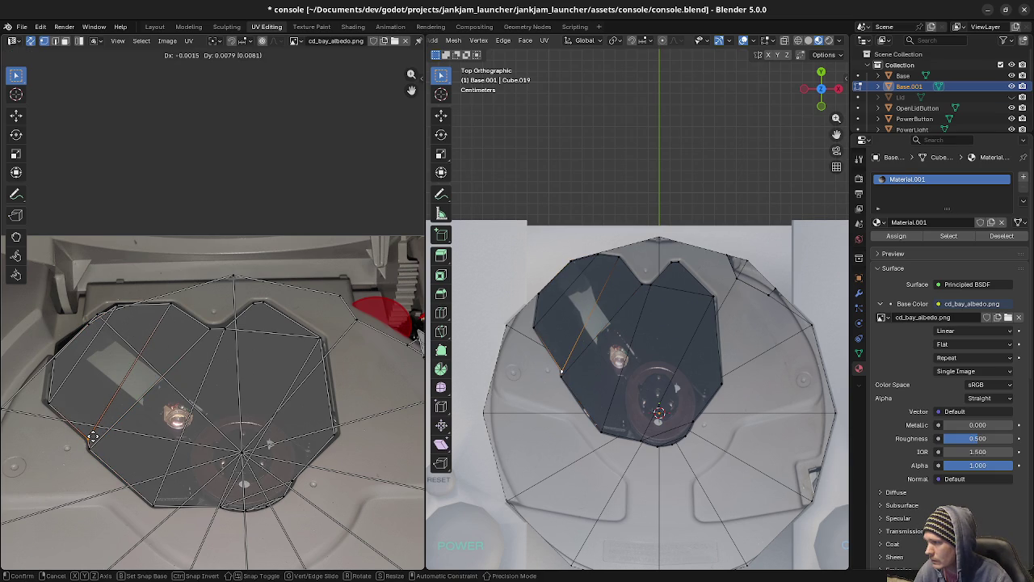
{"action": "left_click", "coordinate": [153, 361]}
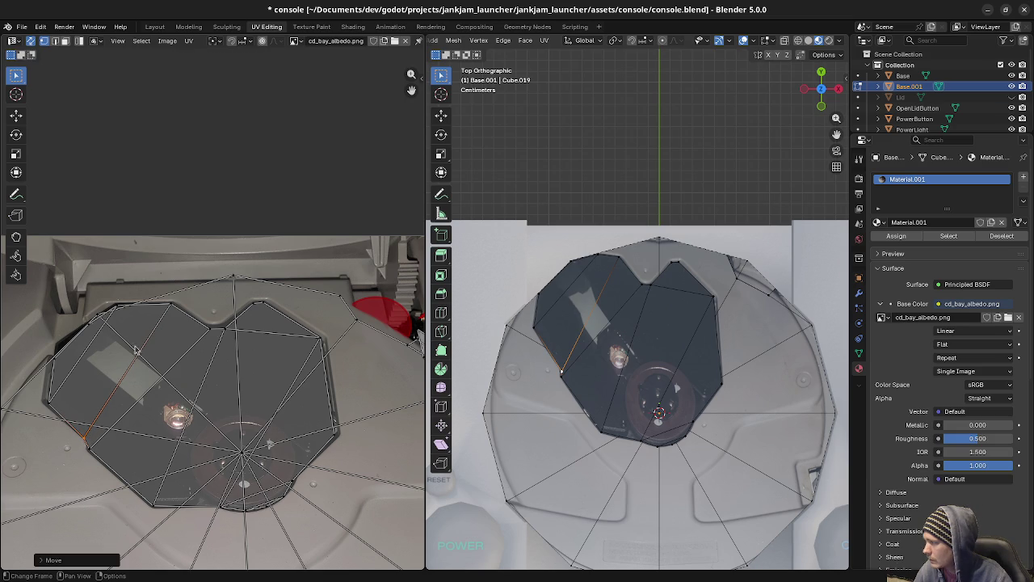
{"action": "left_click", "coordinate": [57, 398]}
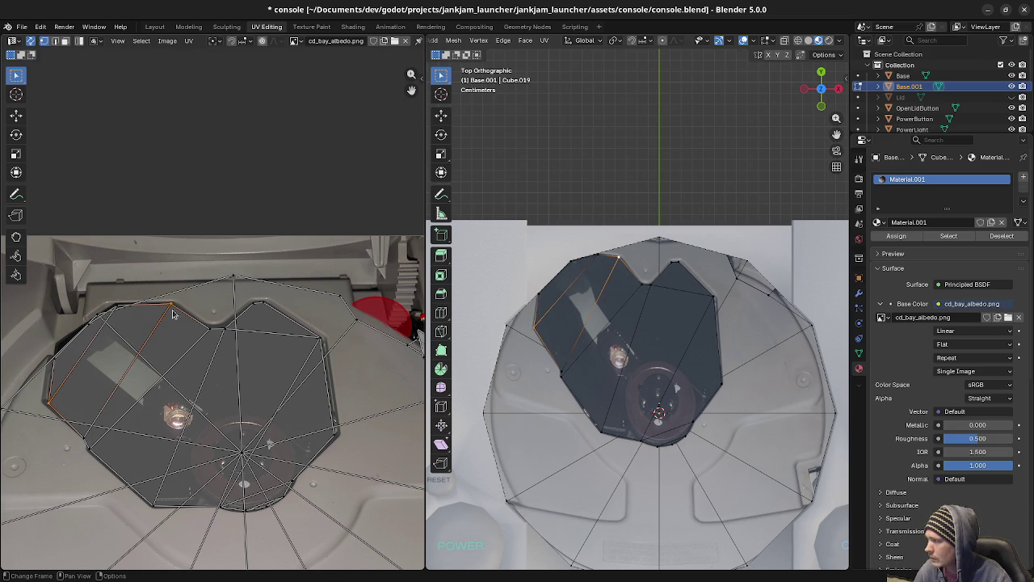
{"action": "left_click", "coordinate": [602, 315], "text": "shift"}
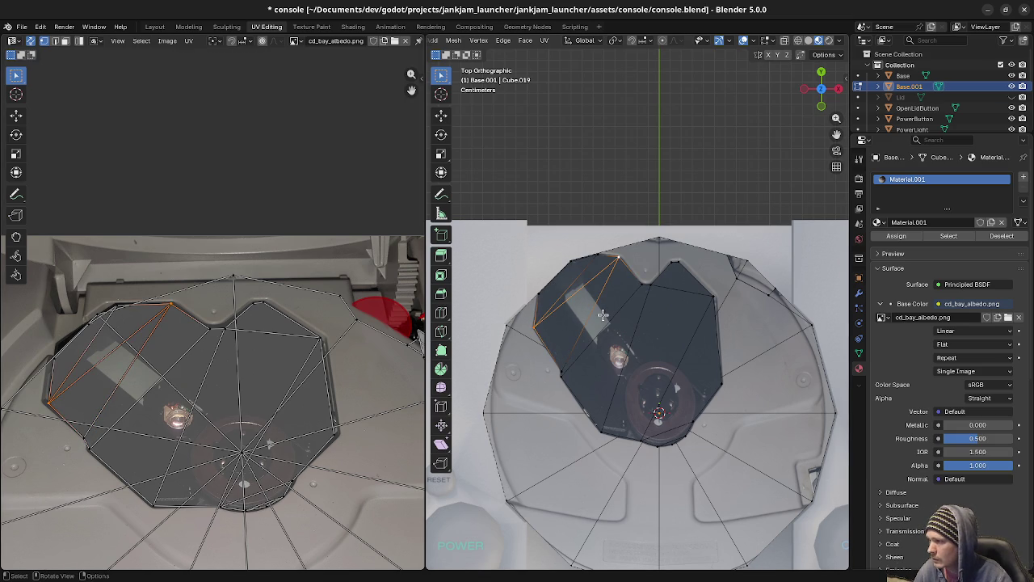
{"action": "left_click", "coordinate": [115, 312]}
{"action": "key", "text": "g"}
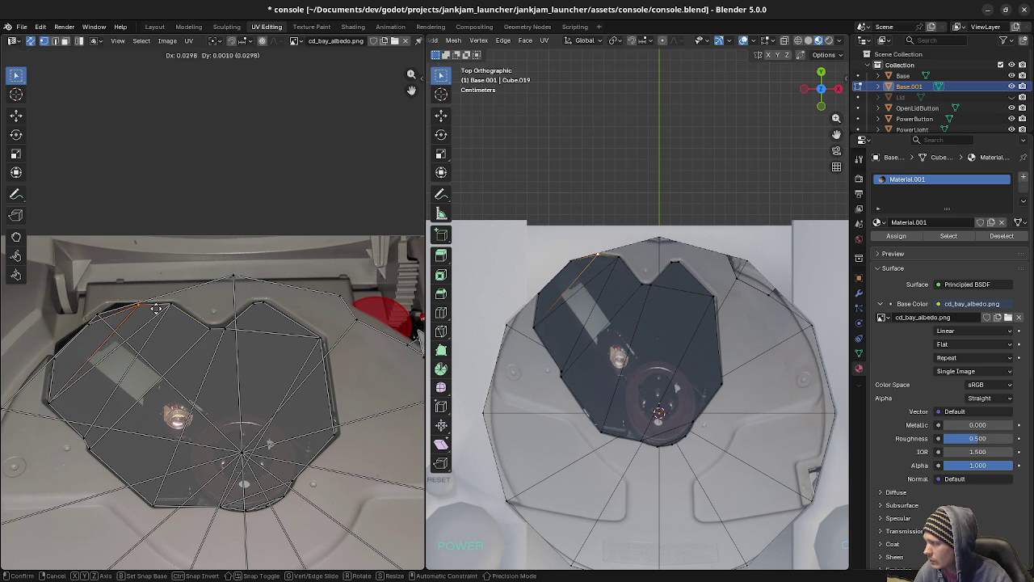
{"action": "left_click", "coordinate": [137, 305]}
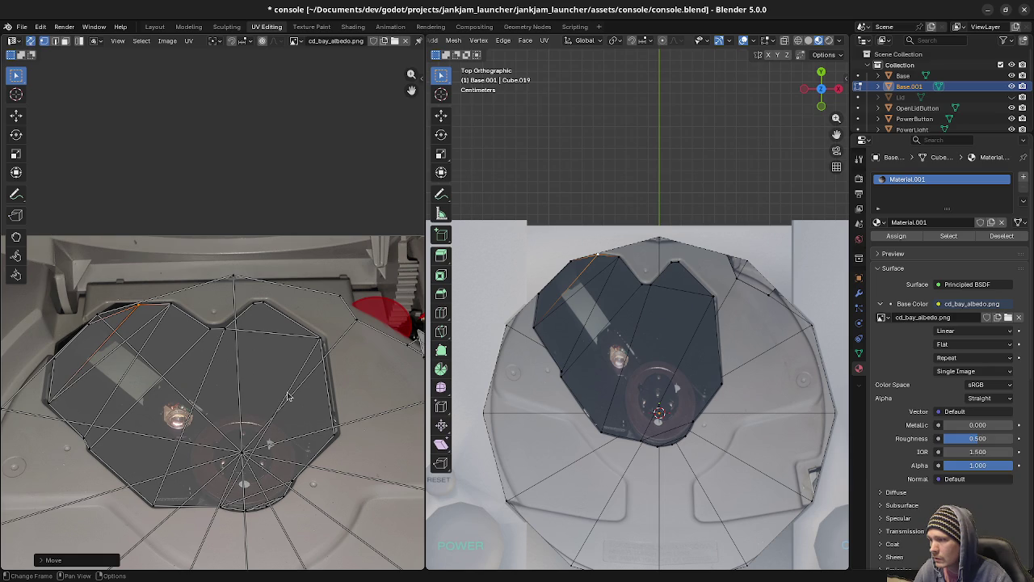
Select all connected tray geometry and view it from the front in Solid shading.
{"action": "middle_click_drag", "start_coordinate": [612, 463], "coordinate": [614, 366]}
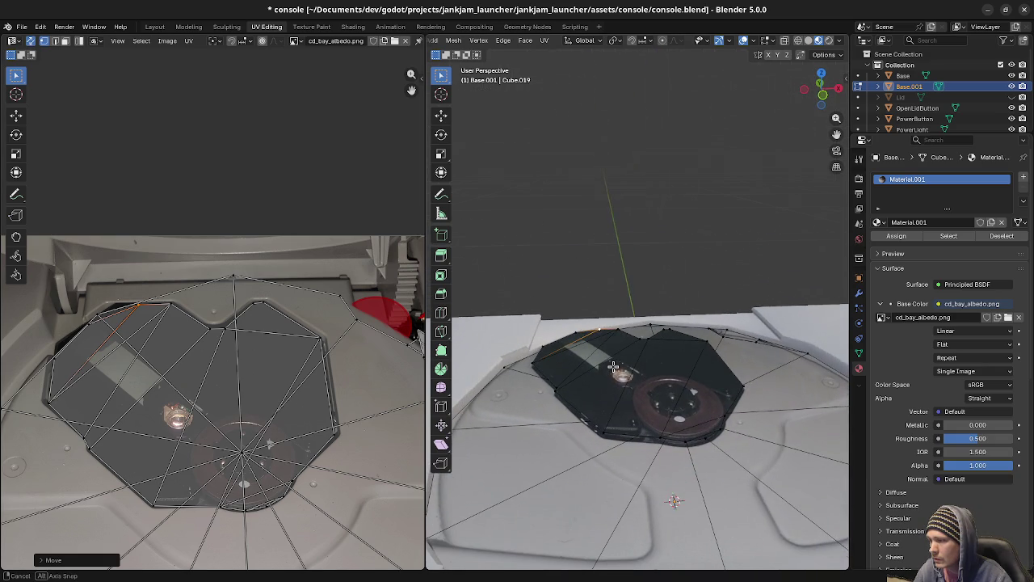
{"action": "key", "text": "alt+a"}
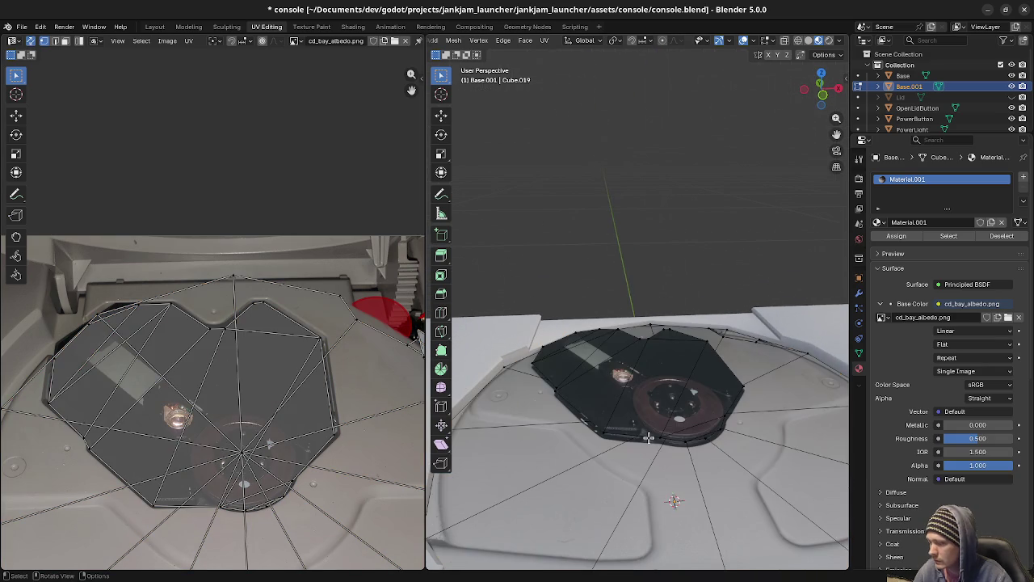
{"action": "key", "text": "ctrl+l"}
{"action": "middle_click_drag", "start_coordinate": [659, 449], "coordinate": [653, 433]}
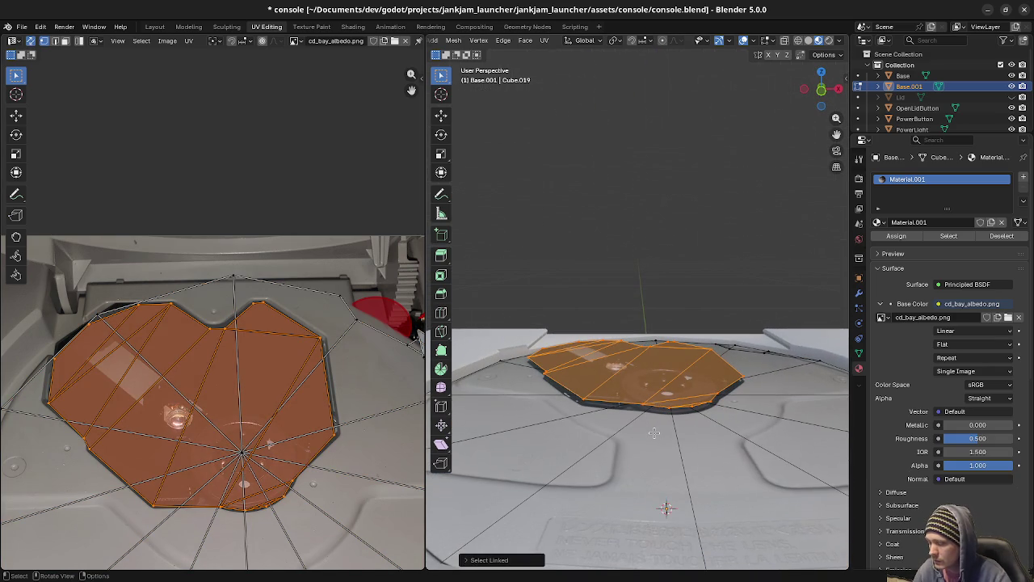
{"action": "key", "text": "KP_1"}
{"action": "key", "text": "z"}
{"action": "left_click", "coordinate": [707, 440]}
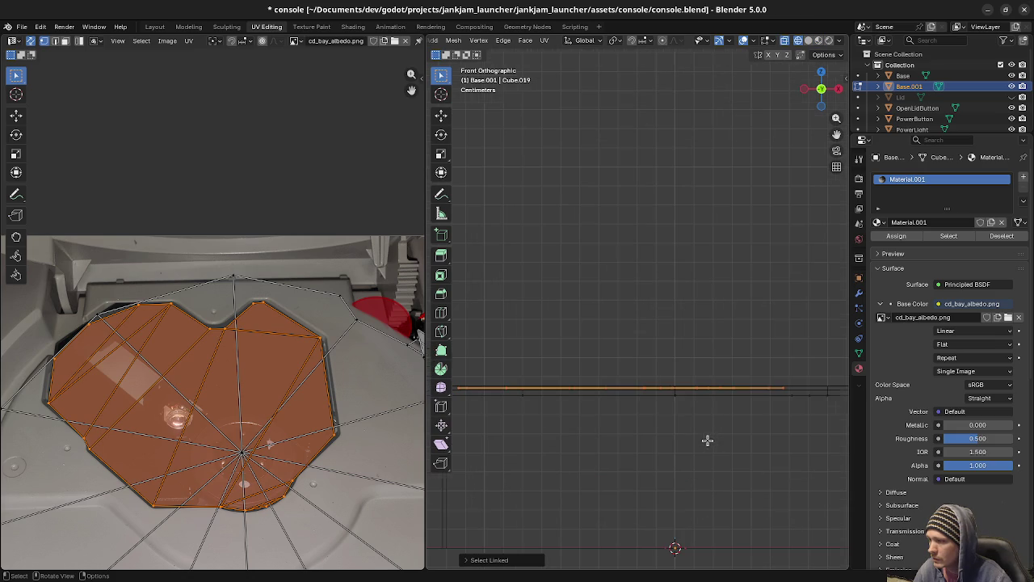
Extrude the selected edge slightly downward into a thin band and return to Object Mode.
{"action": "scroll", "coordinate": [707, 441], "scroll_direction": "up", "scroll_amount": 1}
{"action": "key", "text": "e"}
{"action": "left_click", "coordinate": [723, 449]}
{"action": "mouse_move", "coordinate": [723, 449]}
{"action": "middle_mouse_down"}
{"action": "mouse_move", "coordinate": [697, 442]}
{"action": "mouse_move", "coordinate": [710, 447]}
{"action": "middle_mouse_up"}
{"action": "key", "text": "Tab"}
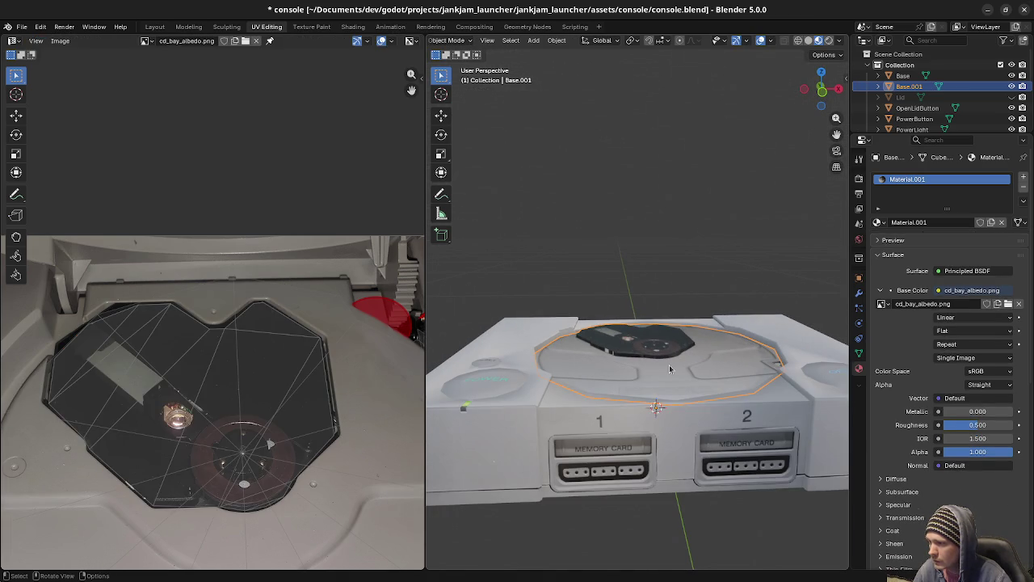
Apply a Mesh menu shading option to all console meshes in Edit Mode.
{"action": "key", "text": "a"}
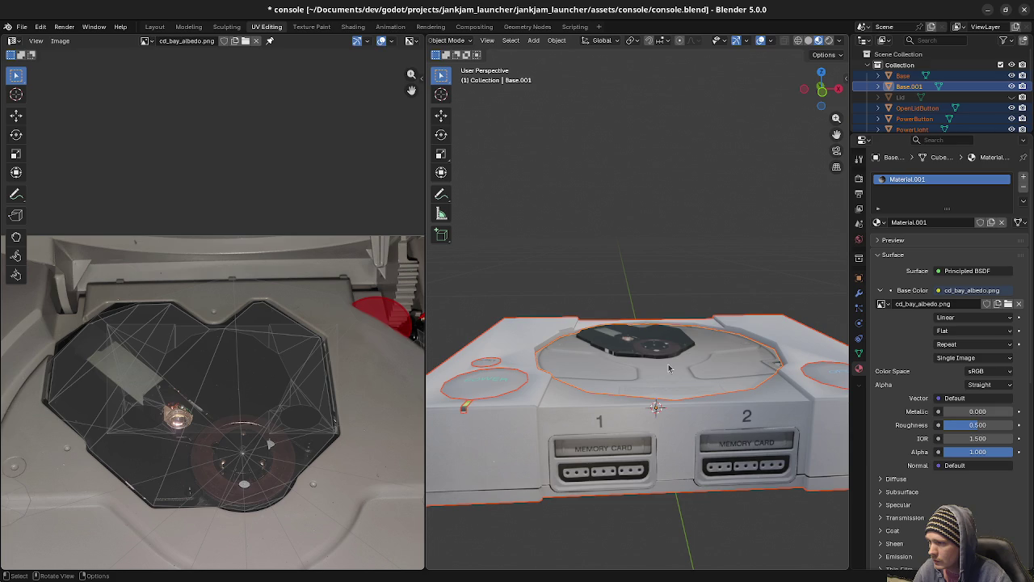
{"action": "key", "text": "Tab"}
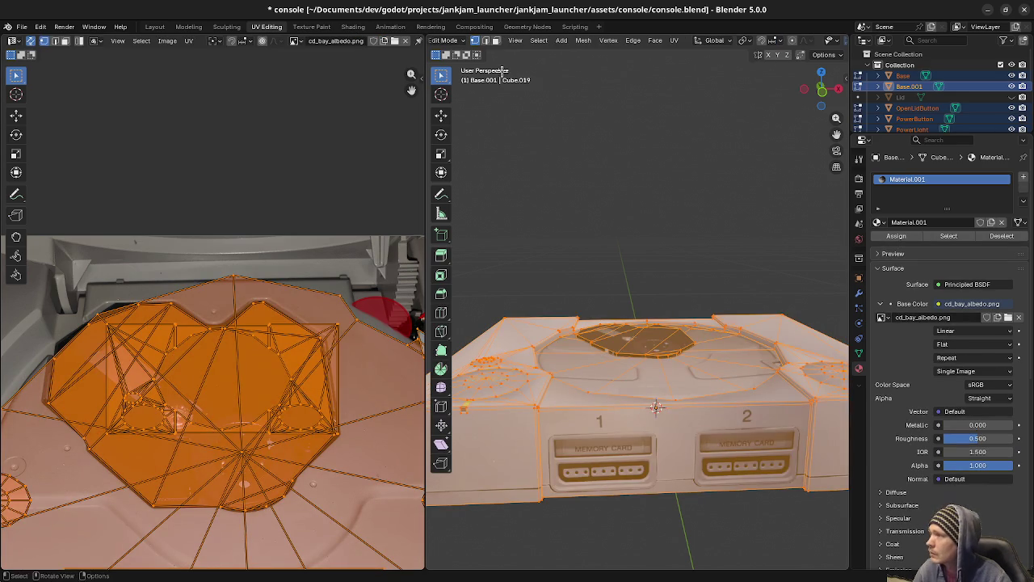
{"action": "left_click", "coordinate": [583, 40]}
{"action": "mouse_move", "coordinate": [601, 243]}
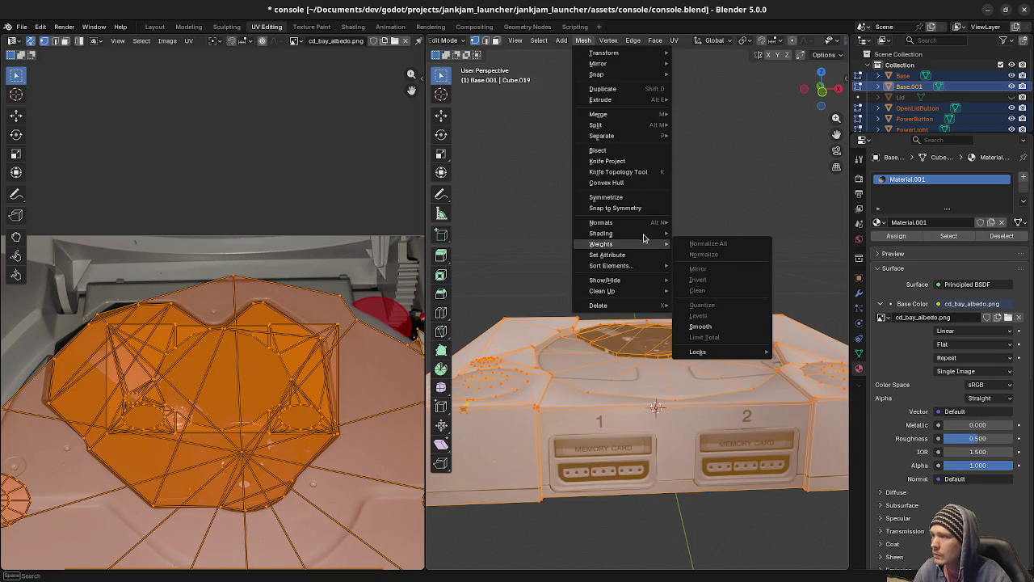
{"action": "left_click", "coordinate": [692, 234]}
{"action": "key", "text": "Tab"}
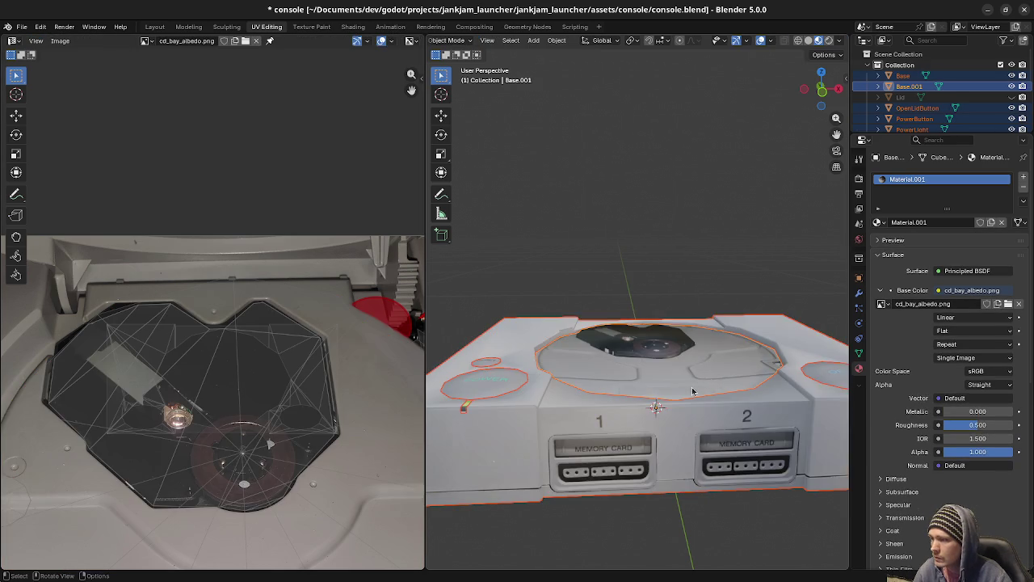
Zoom in on the disc tray and select the Base.001 object.
{"action": "scroll", "coordinate": [692, 387], "scroll_direction": "up", "scroll_amount": 2}
{"action": "scroll", "coordinate": [686, 397], "scroll_direction": "up", "scroll_amount": 3}
{"action": "scroll", "coordinate": [663, 348], "scroll_direction": "up", "scroll_amount": 2}
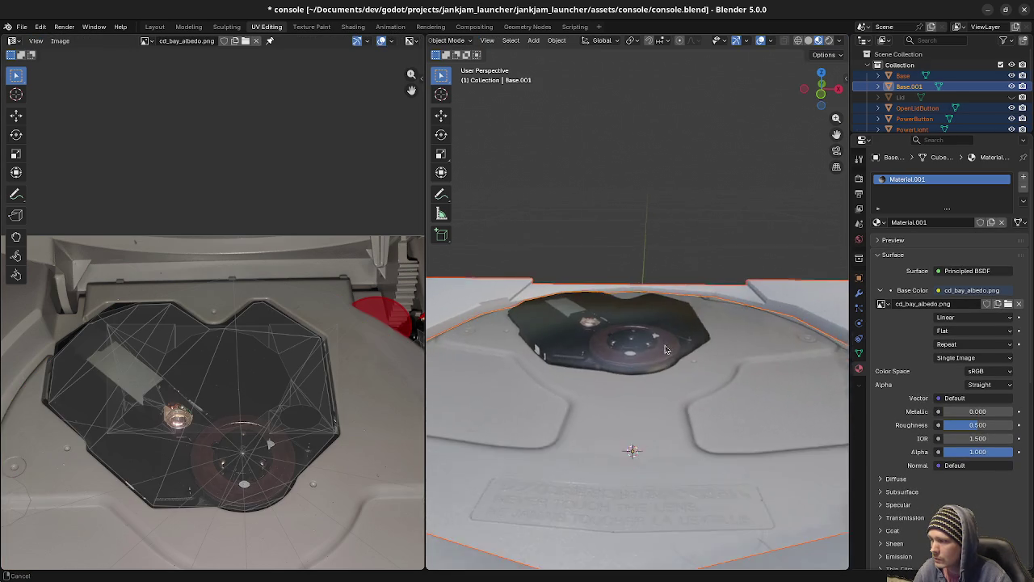
{"action": "middle_click_drag", "start_coordinate": [664, 348], "coordinate": [666, 337]}
{"action": "scroll", "coordinate": [640, 356], "scroll_direction": "up", "scroll_amount": 2}
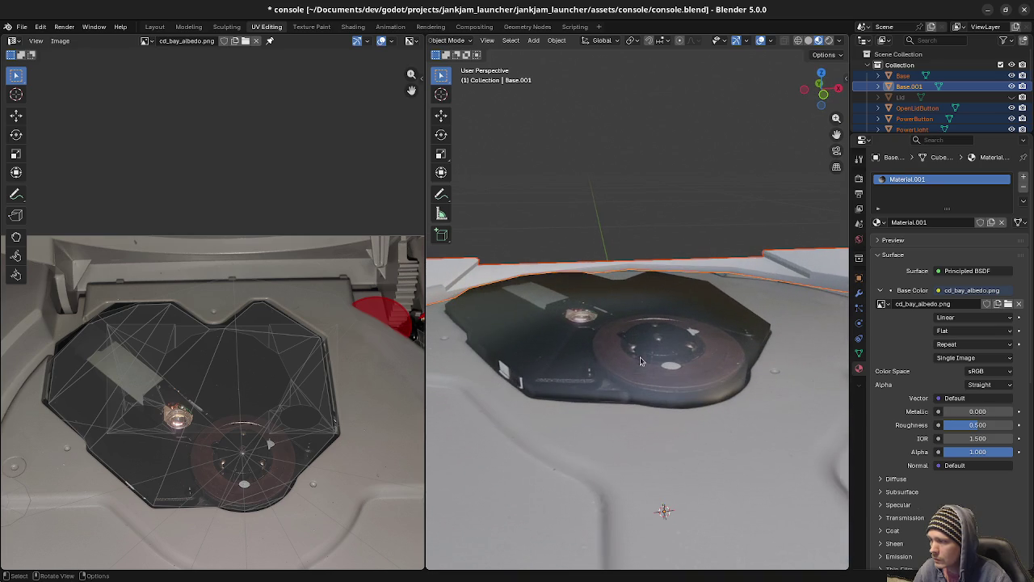
{"action": "left_click", "coordinate": [557, 369]}
Select the linked tray geometry of Base.001 and view it from the front in Solid shading.
{"action": "key", "text": "Tab"}
{"action": "key", "text": "alt+a"}
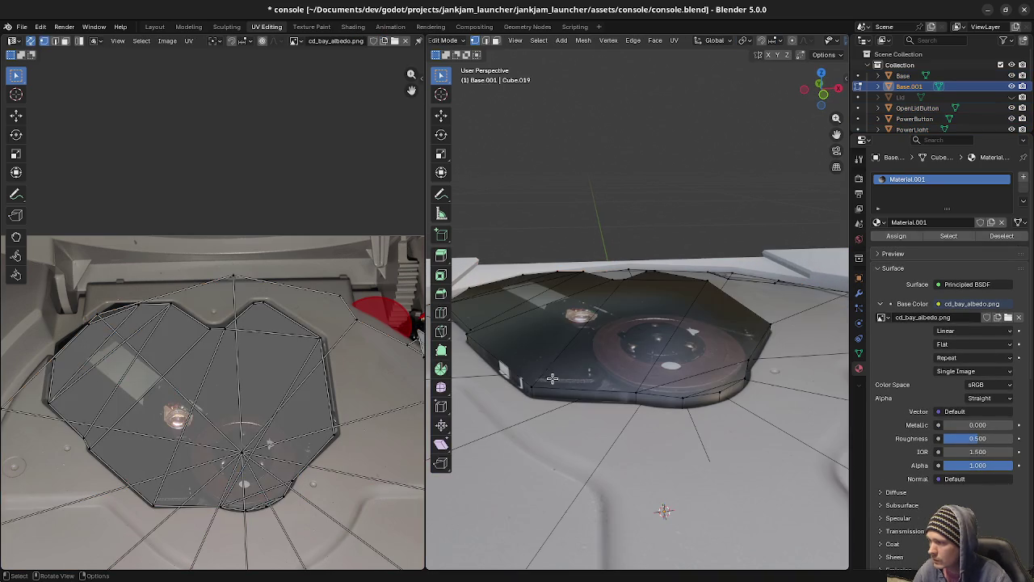
{"action": "key", "text": "l"}
{"action": "key", "text": "KP_1"}
{"action": "key", "text": "z"}
{"action": "left_click", "coordinate": [651, 344]}
{"action": "scroll", "coordinate": [638, 364], "scroll_direction": "up", "scroll_amount": 3}
{"action": "scroll", "coordinate": [626, 380], "scroll_direction": "up", "scroll_amount": 3}
Move the tray geometry along Z below the grey surface and check it in Material Preview.
{"action": "key", "text": "g"}
{"action": "key", "text": "z"}
{"action": "left_click", "coordinate": [627, 389]}
{"action": "key", "text": "z"}
{"action": "mouse_move", "coordinate": [624, 396]}
{"action": "middle_mouse_down"}
{"action": "mouse_move", "coordinate": [642, 473]}
{"action": "mouse_move", "coordinate": [639, 461]}
{"action": "mouse_move", "coordinate": [655, 454]}
{"action": "middle_mouse_up"}
{"action": "scroll", "coordinate": [639, 462], "scroll_direction": "down", "scroll_amount": 4}
{"action": "key", "text": "Tab"}
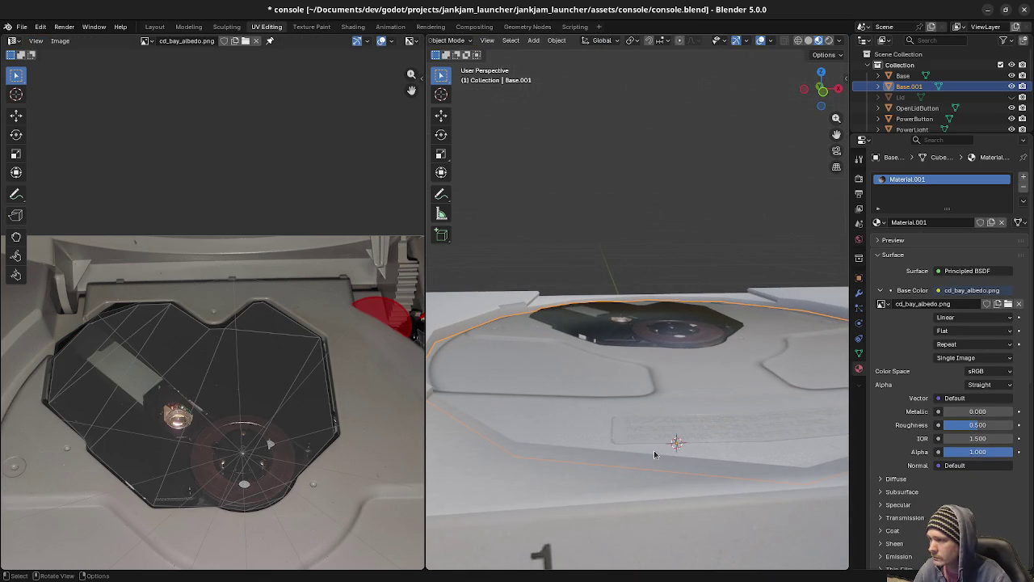
Orbit and zoom to inspect the textured tray from above.
{"action": "middle_click_drag", "start_coordinate": [692, 395], "coordinate": [628, 407]}
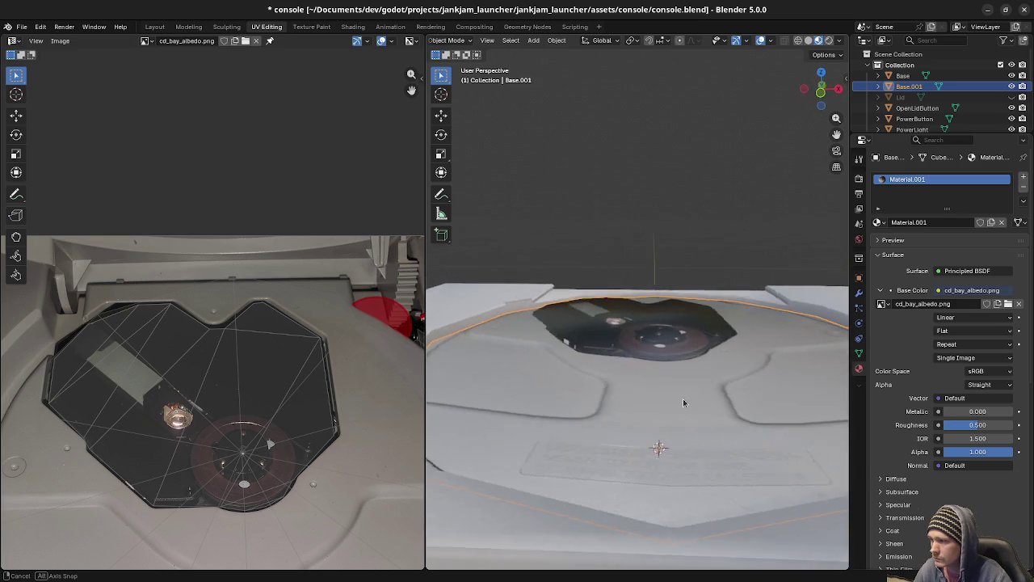
{"action": "mouse_move", "coordinate": [615, 412]}
{"action": "middle_mouse_down"}
{"action": "mouse_move", "coordinate": [681, 419]}
{"action": "mouse_move", "coordinate": [571, 356]}
{"action": "middle_mouse_up"}
{"action": "scroll", "coordinate": [681, 419], "scroll_direction": "up", "scroll_amount": 2}
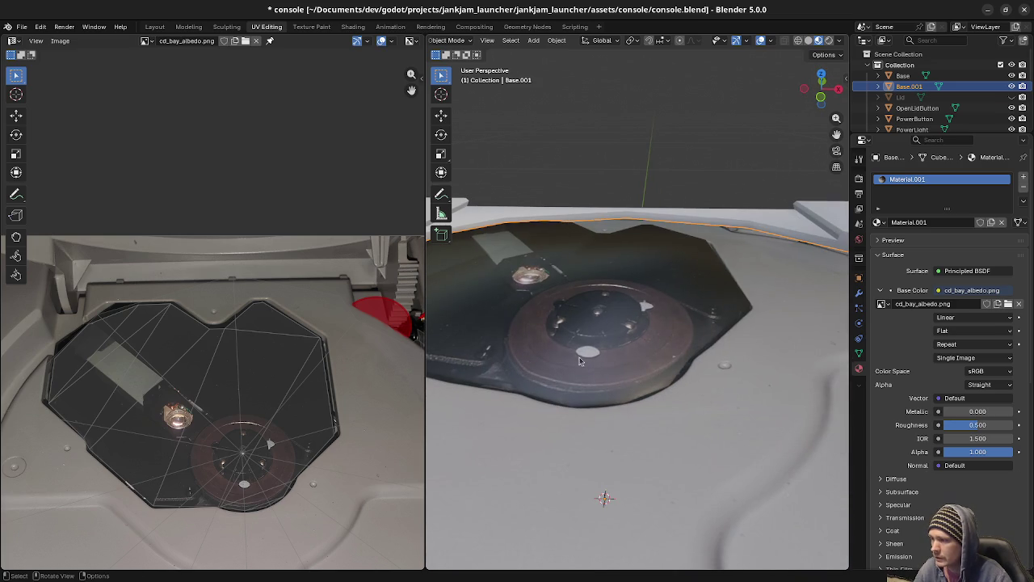
{"action": "scroll", "coordinate": [597, 350], "scroll_direction": "down", "scroll_amount": 2}
{"action": "scroll", "coordinate": [639, 366], "scroll_direction": "down", "scroll_amount": 1}
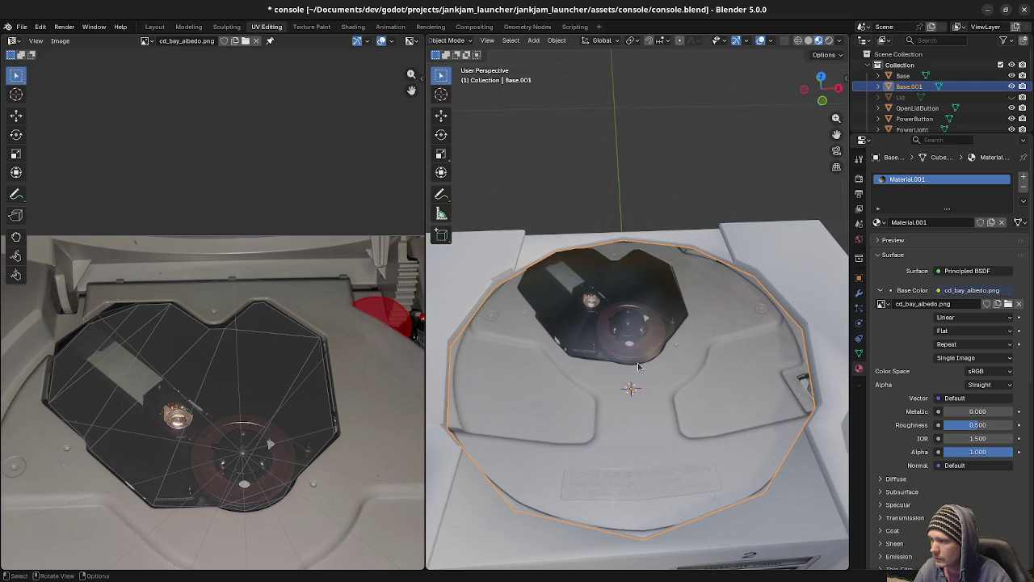
Add a cylinder to the tray mesh with Vertices set to 8.
{"action": "key", "text": "Tab"}
{"action": "key", "text": "shift+a"}
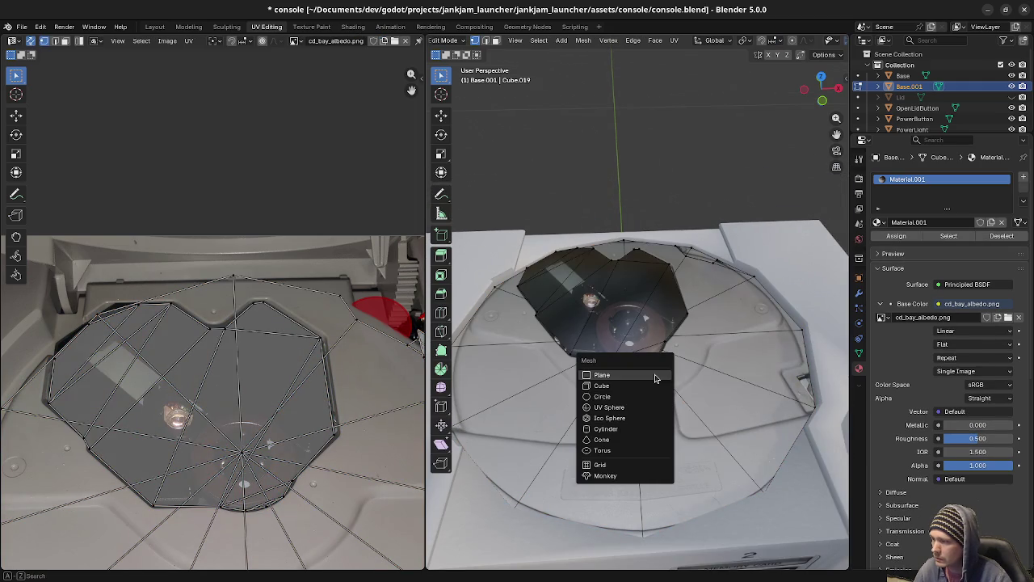
{"action": "left_click", "coordinate": [625, 428]}
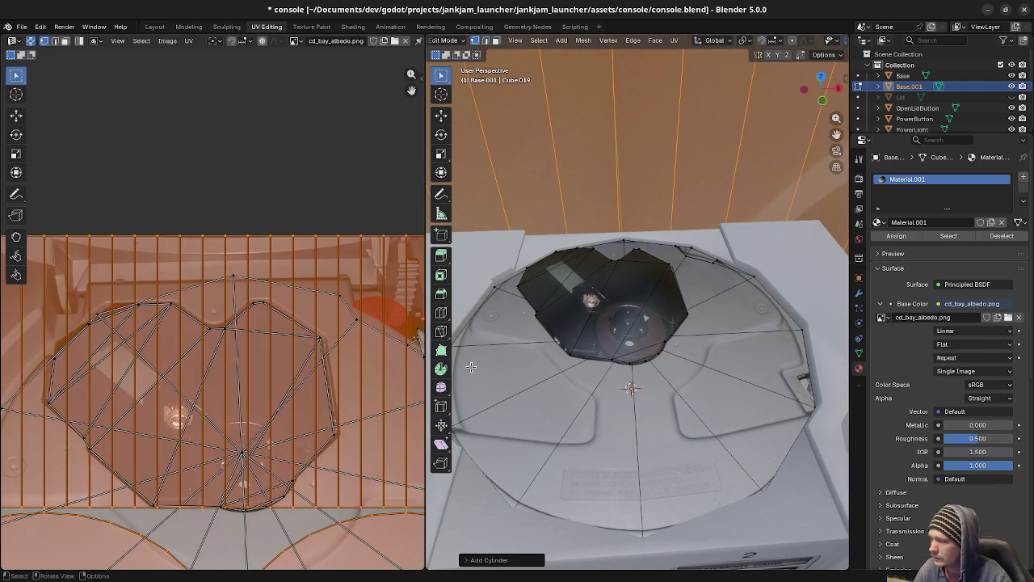
{"action": "left_click", "coordinate": [501, 560]}
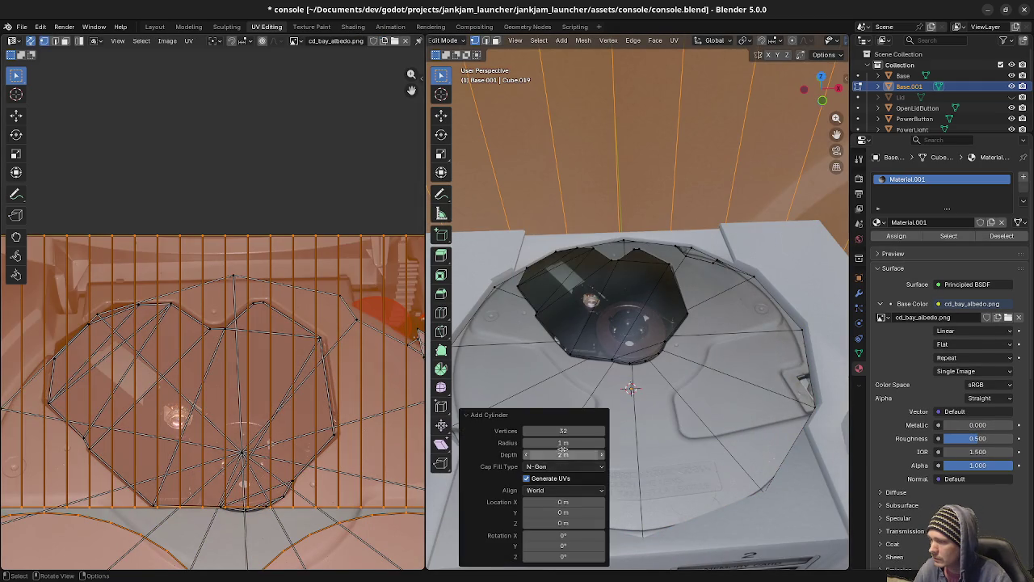
{"action": "double_click", "coordinate": [566, 431]}
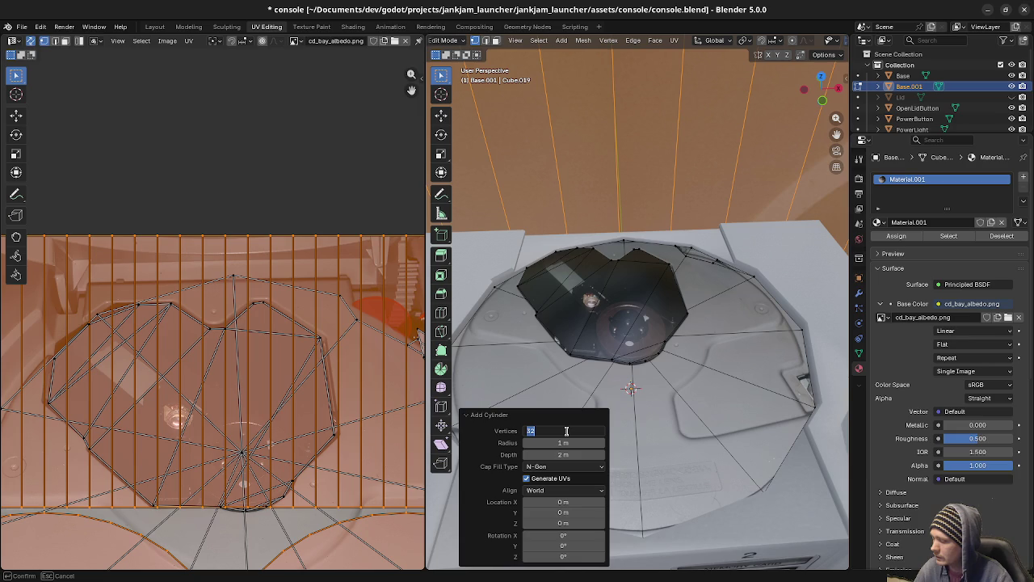
{"action": "type", "text": "8"}
{"action": "key", "text": "Return"}
In top X-ray view, scale the octagon down by 0.1, then to 0.2 to fit the hub.
{"action": "scroll", "coordinate": [751, 367], "scroll_direction": "down", "scroll_amount": 3}
{"action": "scroll", "coordinate": [751, 366], "scroll_direction": "down", "scroll_amount": 3}
{"action": "key", "text": "KP_7"}
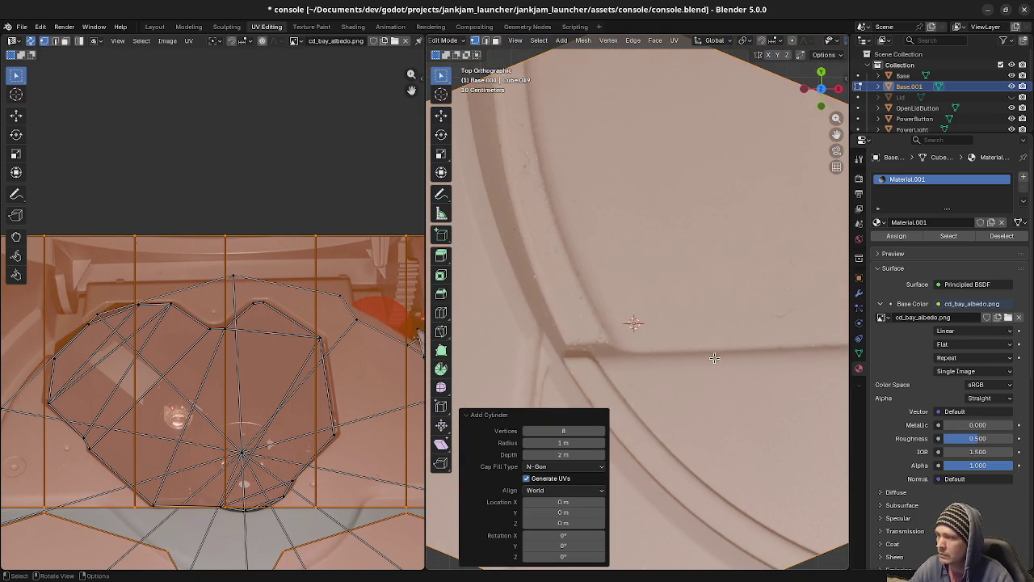
{"action": "key", "text": "alt+z"}
{"action": "key", "text": "s"}
{"action": "key", "text": "0"}
{"action": "key", "text": "Return"}
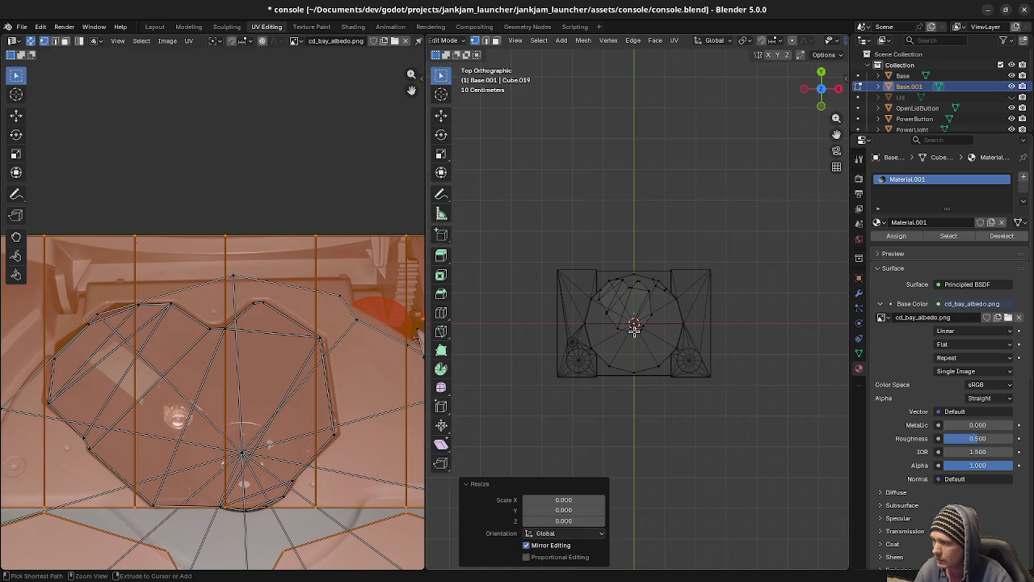
{"action": "key", "text": "ctrl+z"}
{"action": "type", "text": "s"}
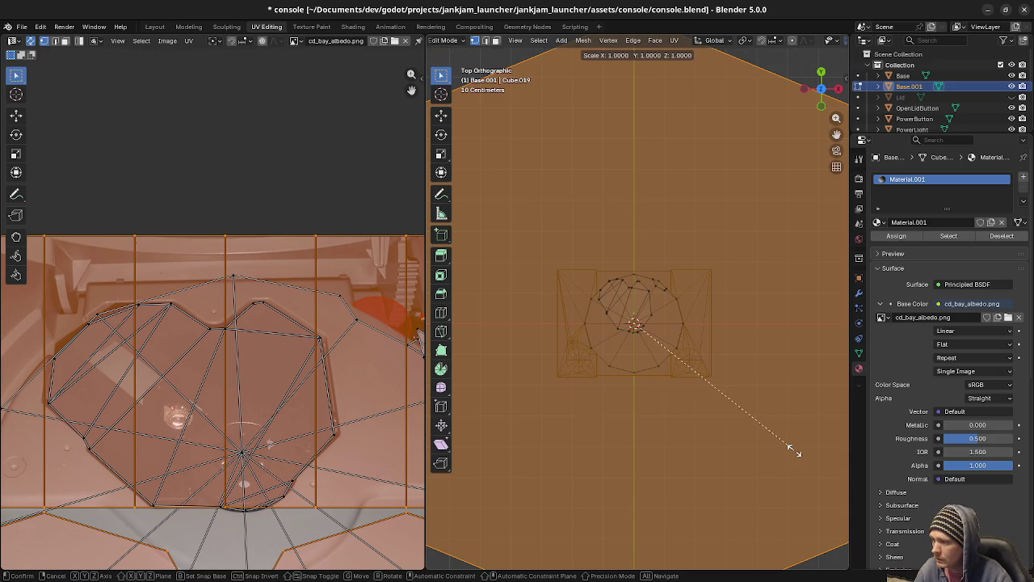
{"action": "type", "text": ".1"}
{"action": "key", "text": "Return"}
{"action": "scroll", "coordinate": [676, 369], "scroll_direction": "up", "scroll_amount": 3}
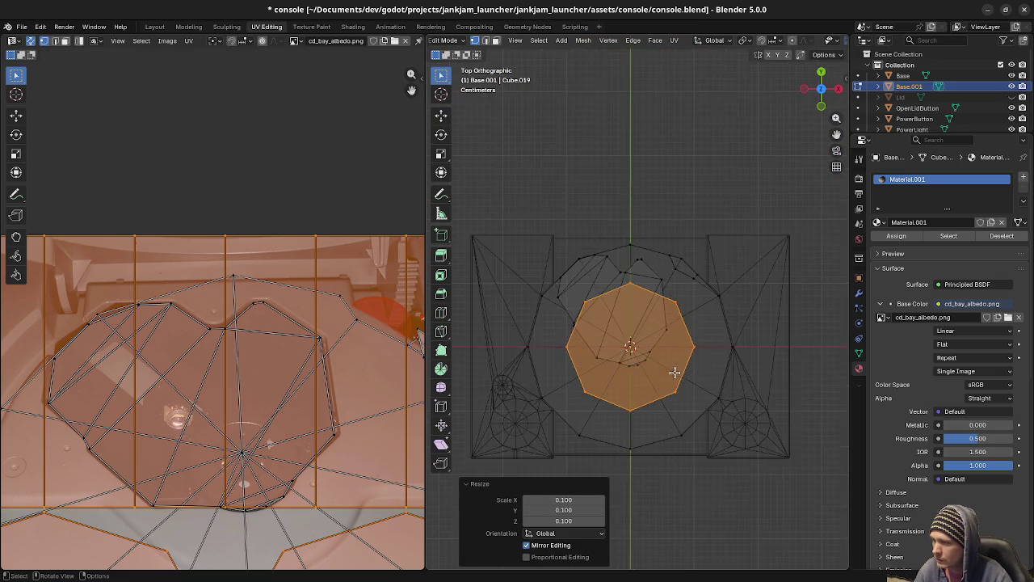
{"action": "scroll", "coordinate": [677, 369], "scroll_direction": "up", "scroll_amount": 4}
{"action": "key", "text": "s"}
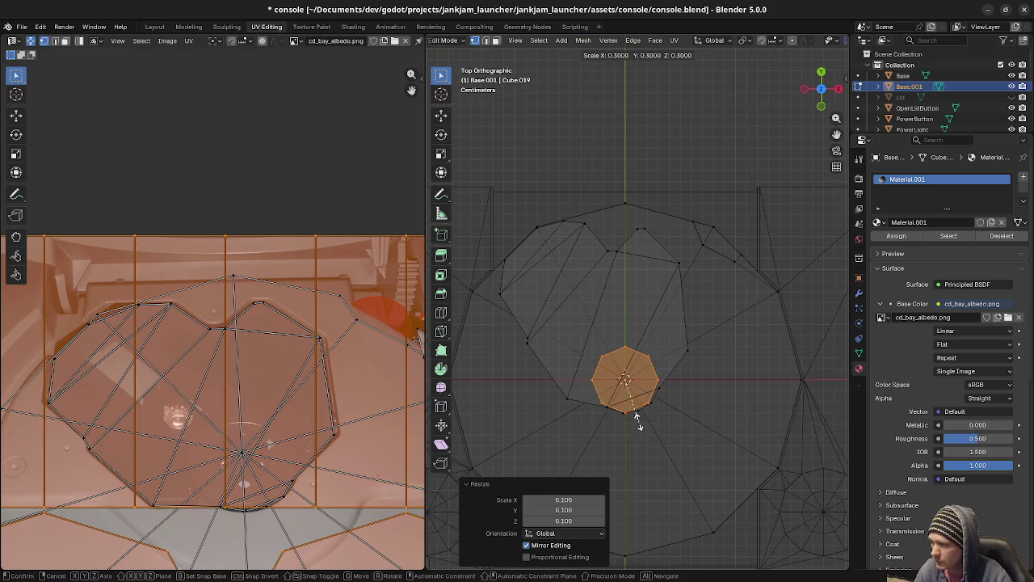
{"action": "key", "text": "Return"}
Raise the octagonal spindle 0.01 m along Z in front wireframe view.
{"action": "key", "text": "z"}
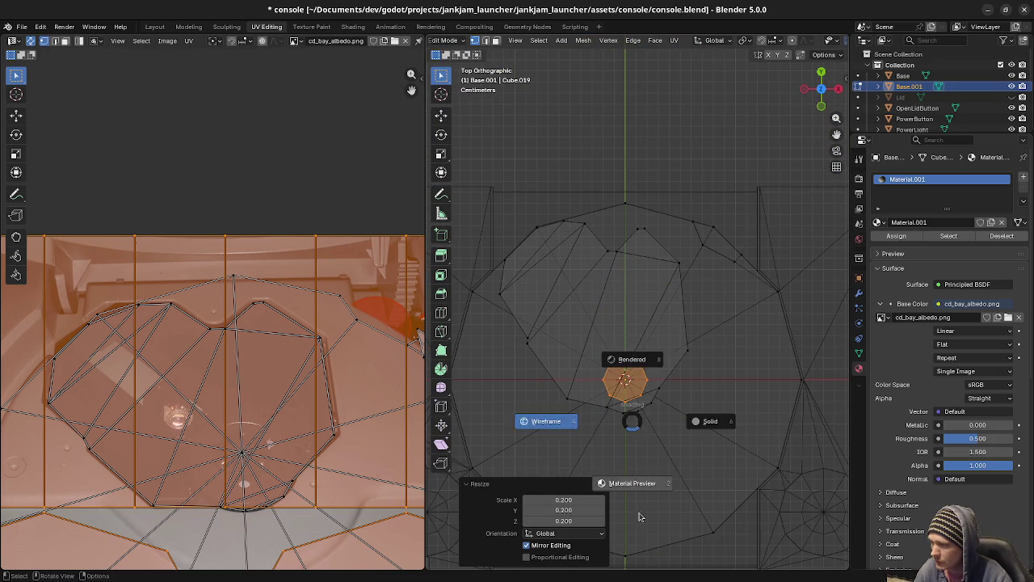
{"action": "left_click", "coordinate": [612, 440]}
{"action": "middle_click_drag", "start_coordinate": [644, 468], "coordinate": [637, 437], "text": "shift"}
{"action": "key", "text": "KP_1"}
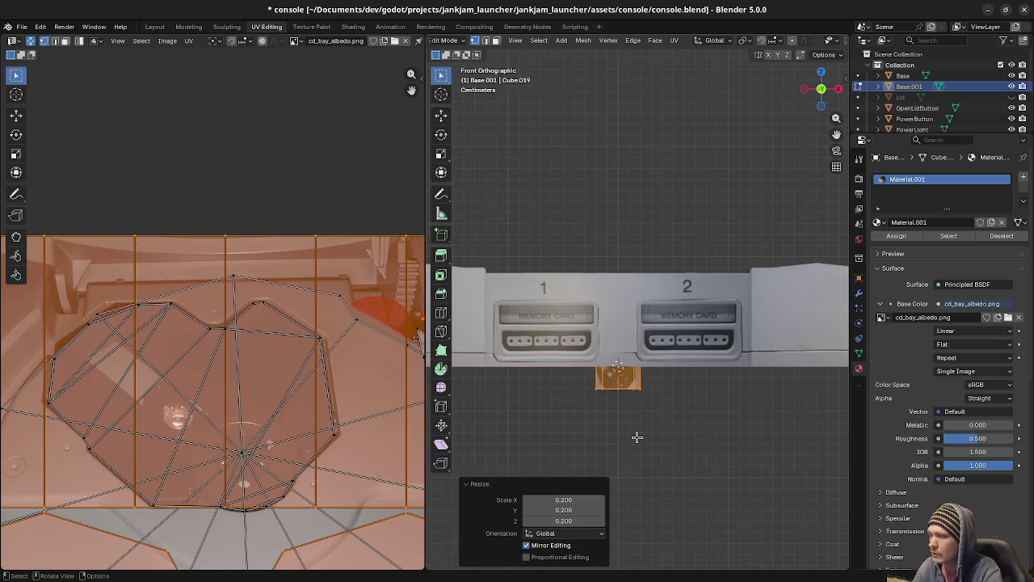
{"action": "key", "text": "z"}
{"action": "left_click", "coordinate": [520, 429]}
{"action": "key", "text": "g"}
{"action": "key", "text": "z"}
{"action": "left_click", "coordinate": [546, 351]}
{"action": "key", "text": "g"}
{"action": "key", "text": "z"}
{"action": "left_click", "coordinate": [603, 356]}
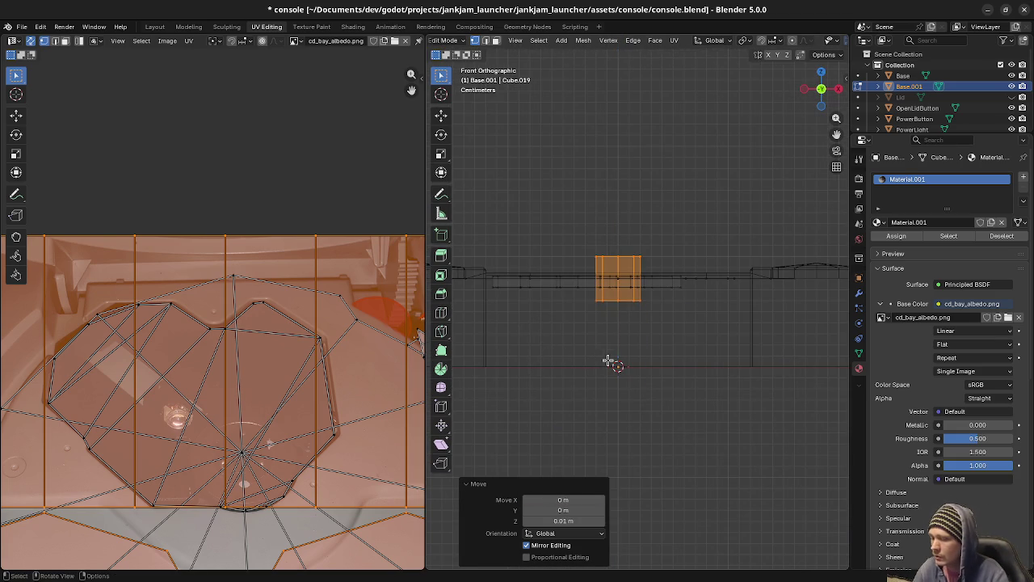
Return to top view with textured shading and select the tray's centre vertex.
{"action": "key", "text": "KP_7"}
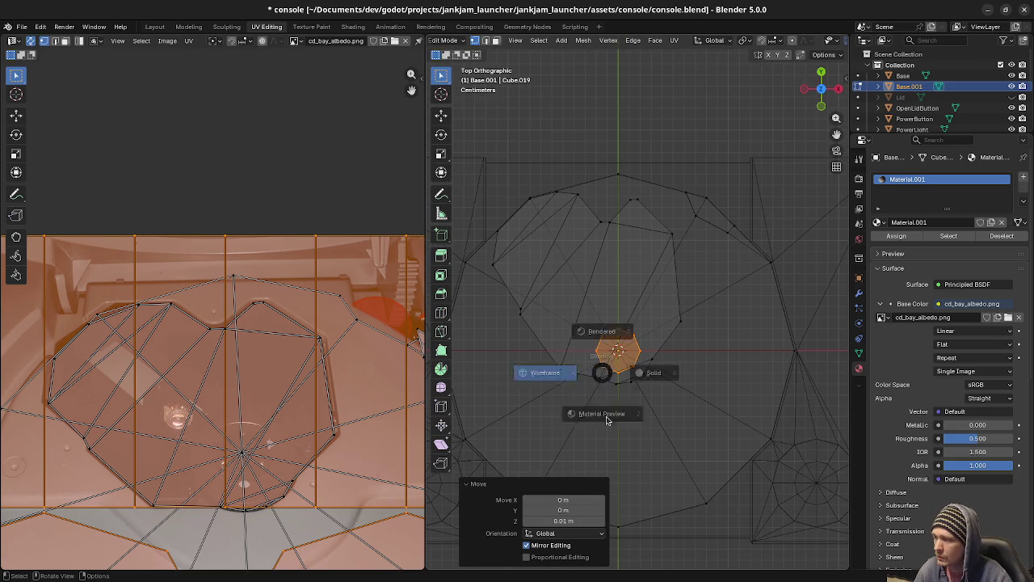
{"action": "key", "text": "shift+z"}
{"action": "middle_click_drag", "start_coordinate": [683, 430], "coordinate": [674, 396]}
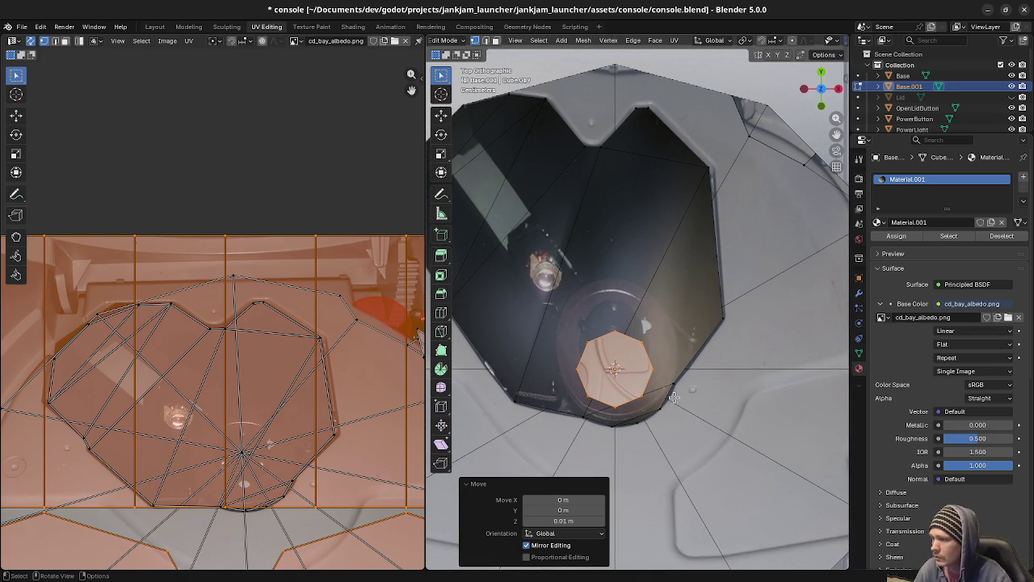
{"action": "left_click", "coordinate": [242, 454]}
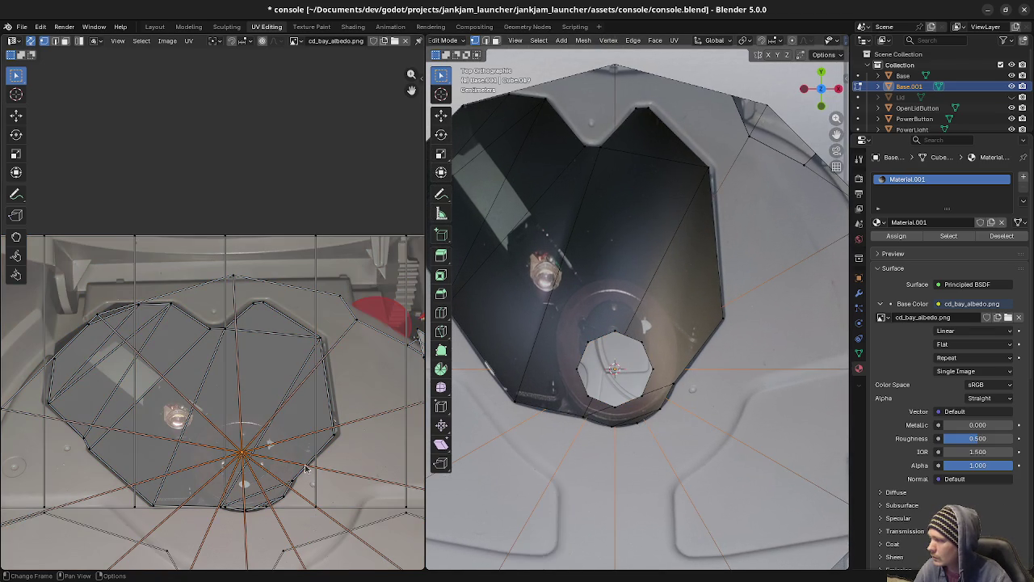
Cancel moving the centre vertex, zoom in to top view, and clear the selection.
{"action": "key", "text": "g"}
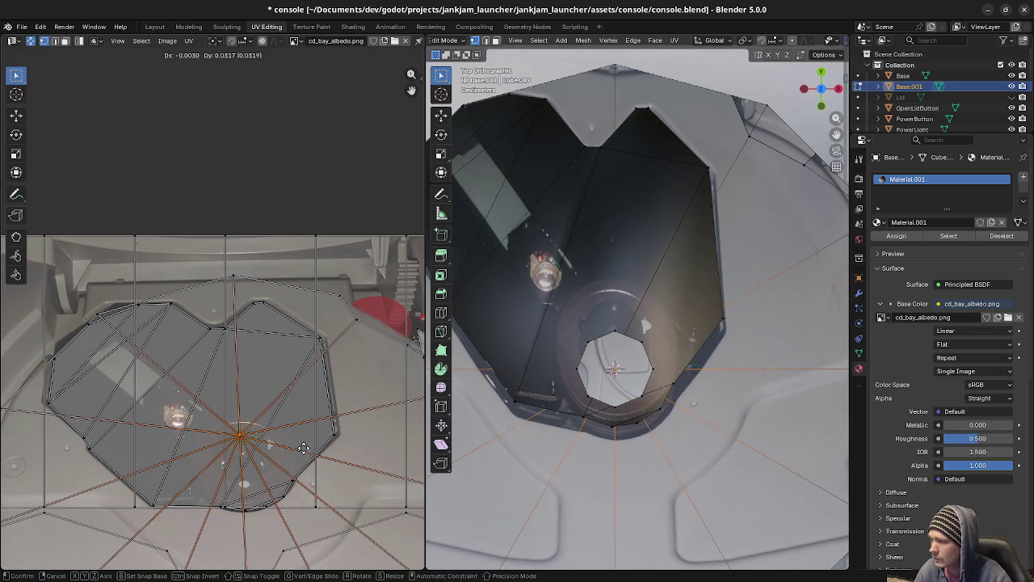
{"action": "right_click", "coordinate": [303, 449]}
{"action": "scroll", "coordinate": [638, 455], "scroll_direction": "down", "scroll_amount": 1}
{"action": "scroll", "coordinate": [638, 455], "scroll_direction": "down", "scroll_amount": 2}
{"action": "scroll", "coordinate": [637, 453], "scroll_direction": "up", "scroll_amount": 1}
{"action": "scroll", "coordinate": [637, 452], "scroll_direction": "up", "scroll_amount": 1}
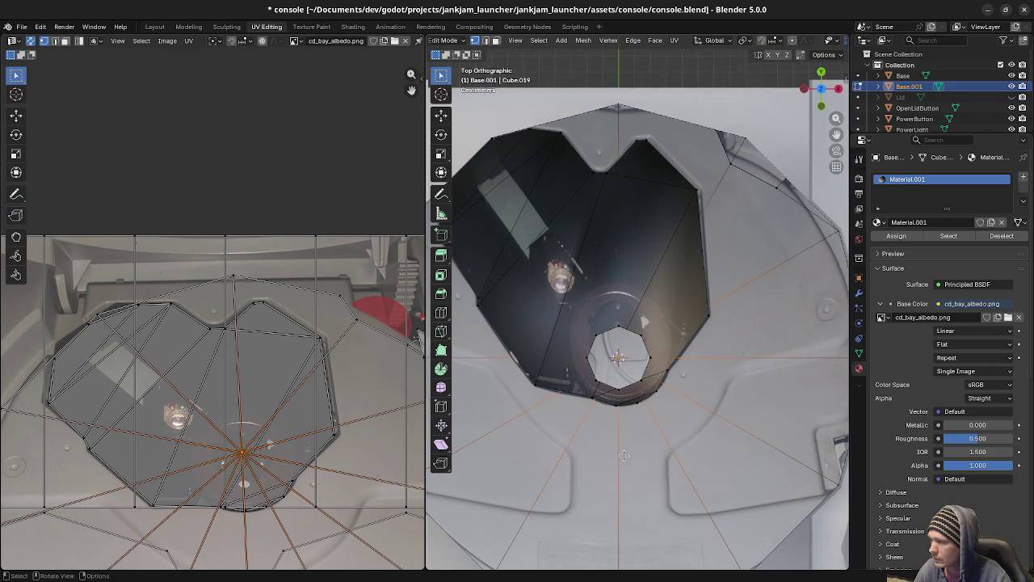
{"action": "middle_click_drag", "start_coordinate": [623, 455], "coordinate": [631, 383]}
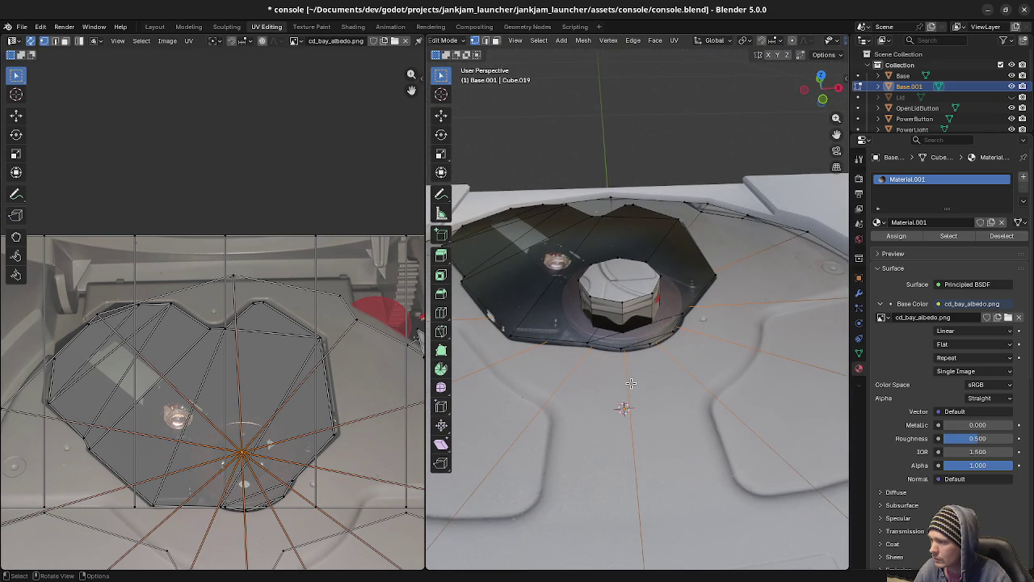
{"action": "scroll", "coordinate": [632, 383], "scroll_direction": "up", "scroll_amount": 1}
{"action": "scroll", "coordinate": [631, 383], "scroll_direction": "up", "scroll_amount": 1}
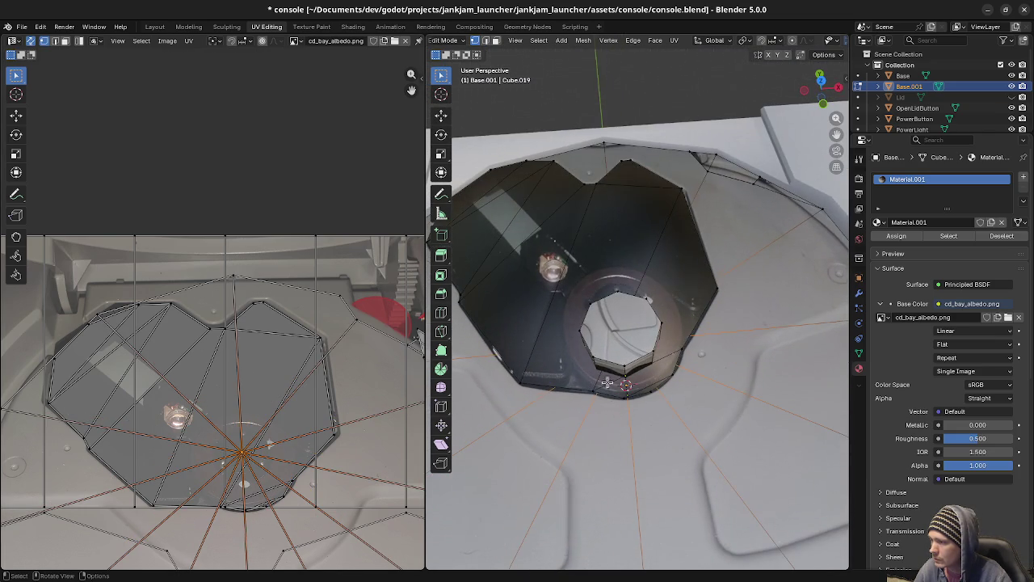
{"action": "scroll", "coordinate": [632, 381], "scroll_direction": "up", "scroll_amount": 1}
{"action": "key", "text": "KP_7"}
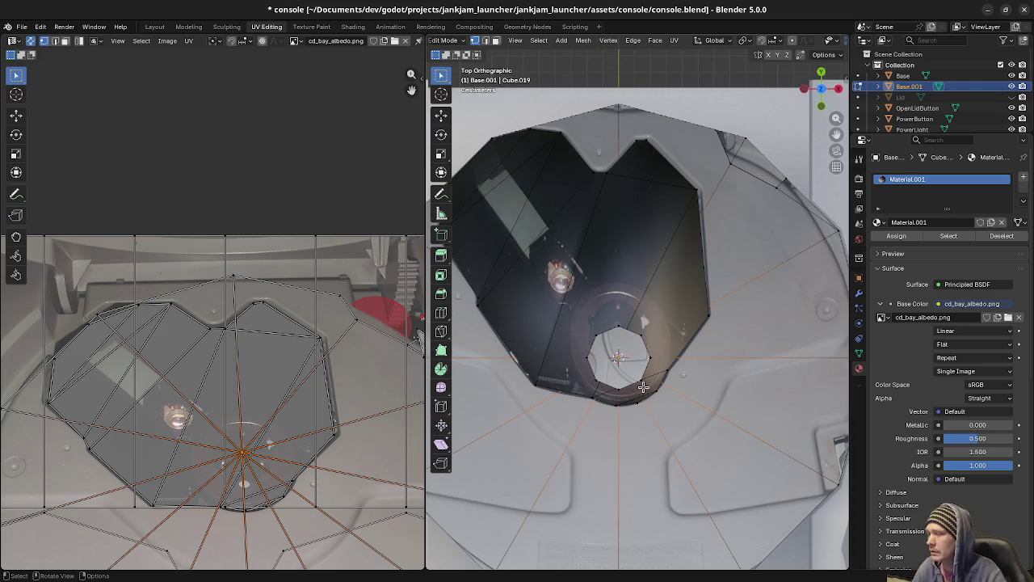
{"action": "key", "text": "alt+a"}
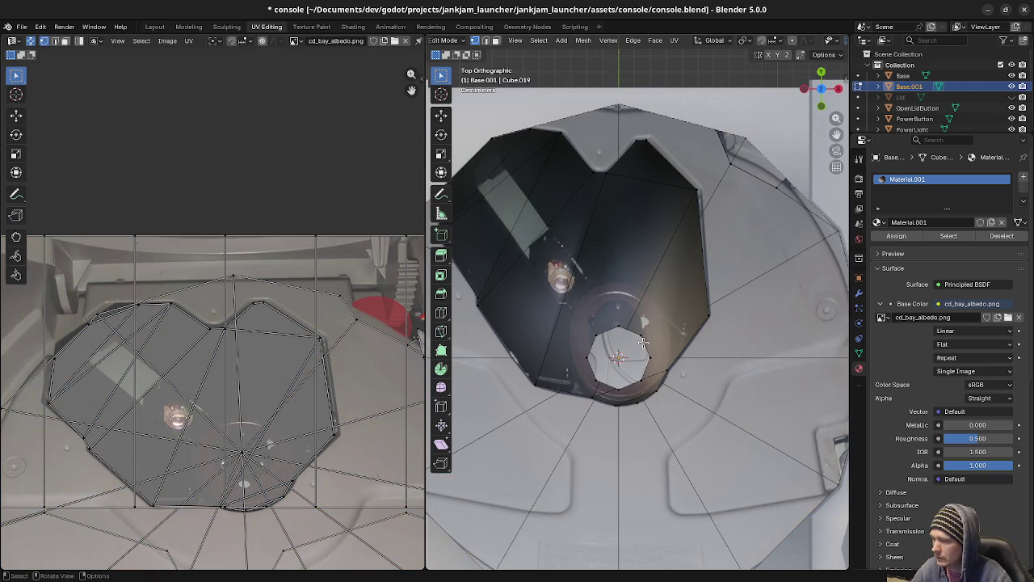
Select the linked octagonal spindle and scale it to 0.9.
{"action": "key", "text": "l"}
{"action": "key", "text": "g"}
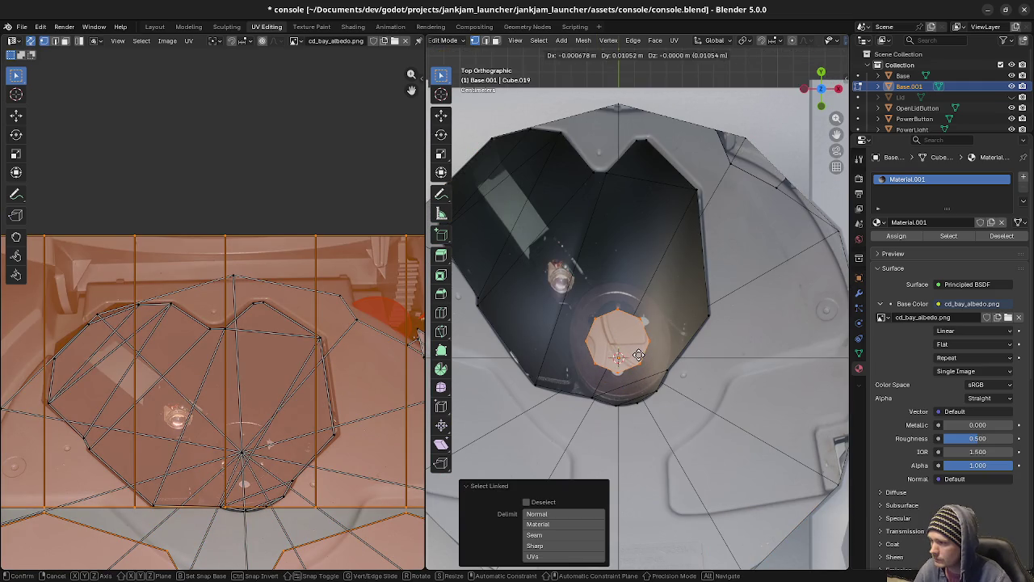
{"action": "right_click", "coordinate": [641, 370]}
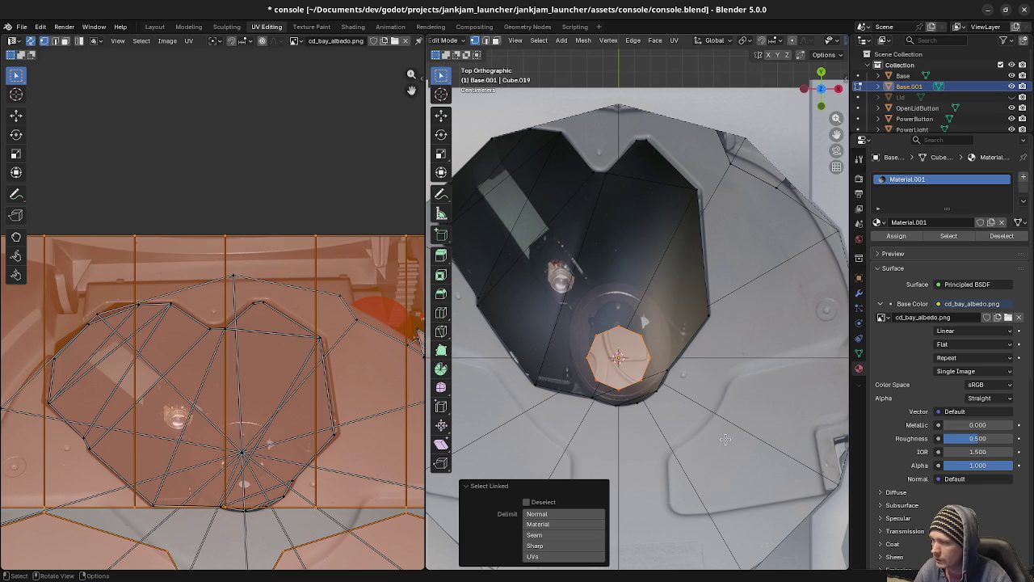
{"action": "key", "text": "s"}
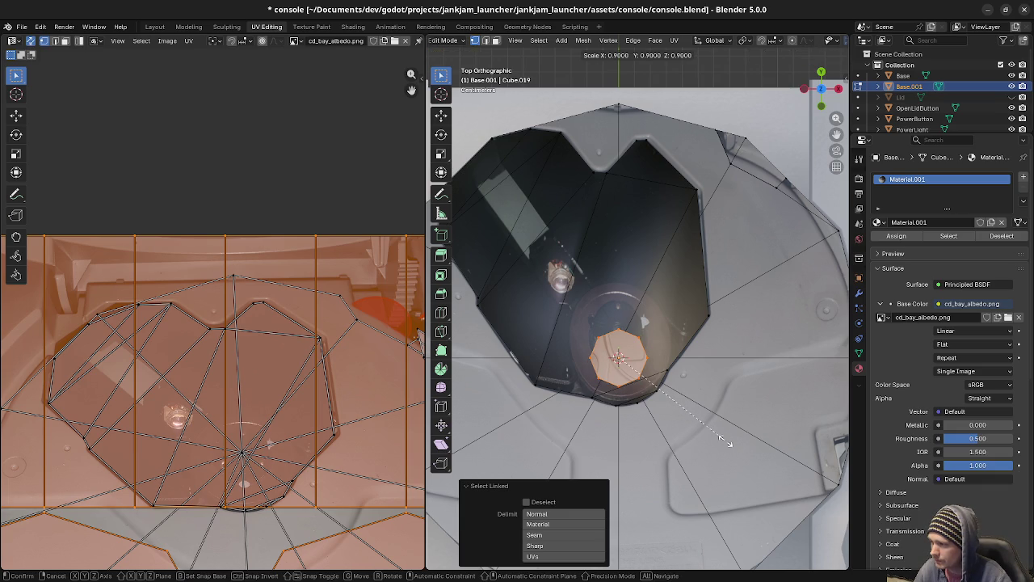
{"action": "left_click", "coordinate": [724, 441]}
Lower the spindle 0.013 m along Z in front wireframe view and return to Object Mode.
{"action": "key", "text": "KP_1"}
{"action": "key", "text": "z"}
{"action": "left_click", "coordinate": [567, 447]}
{"action": "scroll", "coordinate": [638, 365], "scroll_direction": "up", "scroll_amount": 3}
{"action": "key", "text": "g"}
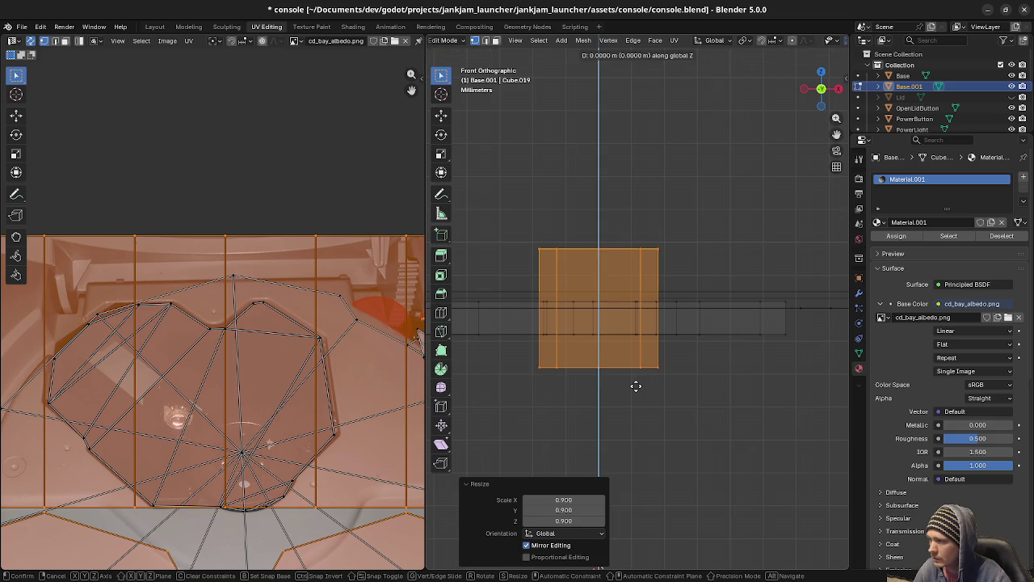
{"action": "key", "text": "z"}
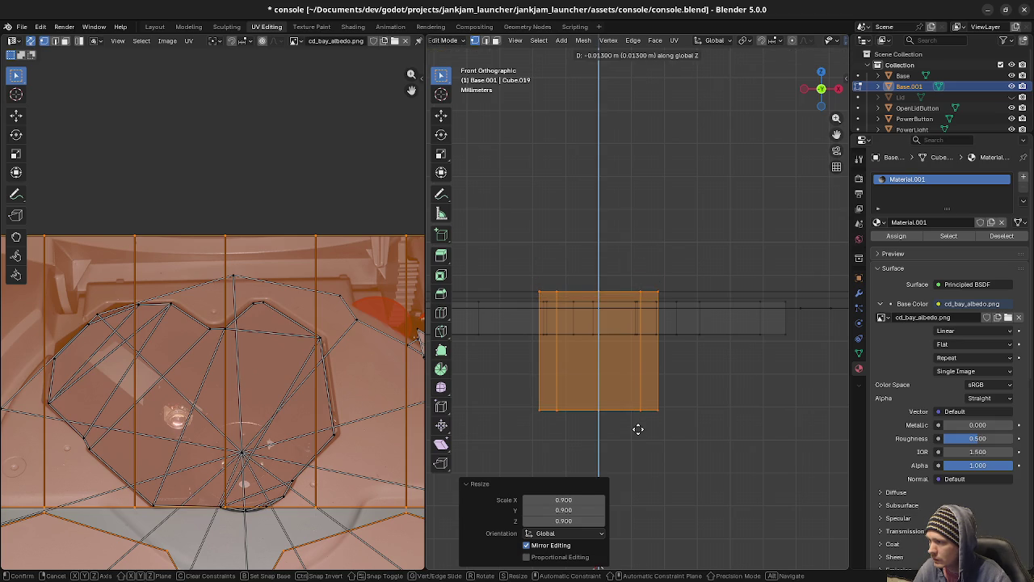
{"action": "left_click", "coordinate": [644, 424]}
{"action": "key", "text": "shift+z"}
{"action": "mouse_move", "coordinate": [649, 416]}
{"action": "middle_mouse_down"}
{"action": "mouse_move", "coordinate": [657, 432]}
{"action": "mouse_move", "coordinate": [706, 415]}
{"action": "mouse_move", "coordinate": [684, 415]}
{"action": "middle_mouse_up"}
{"action": "key", "text": "Tab"}
{"action": "scroll", "coordinate": [705, 414], "scroll_direction": "down", "scroll_amount": 2}
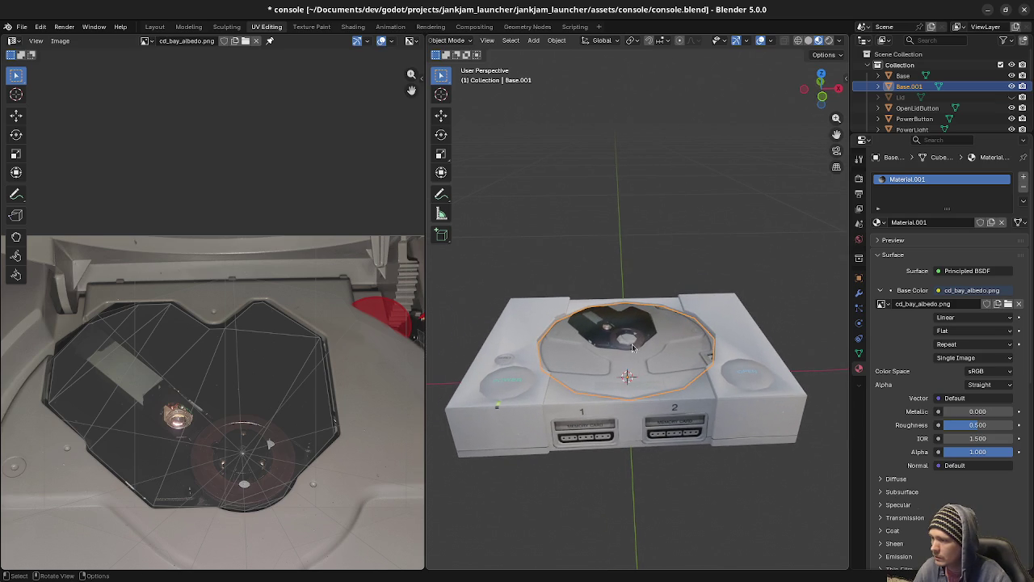
In Edit Mode from top view, nudge the fan's centre UV point vertically under the spindle hole.
{"action": "key", "text": "Tab"}
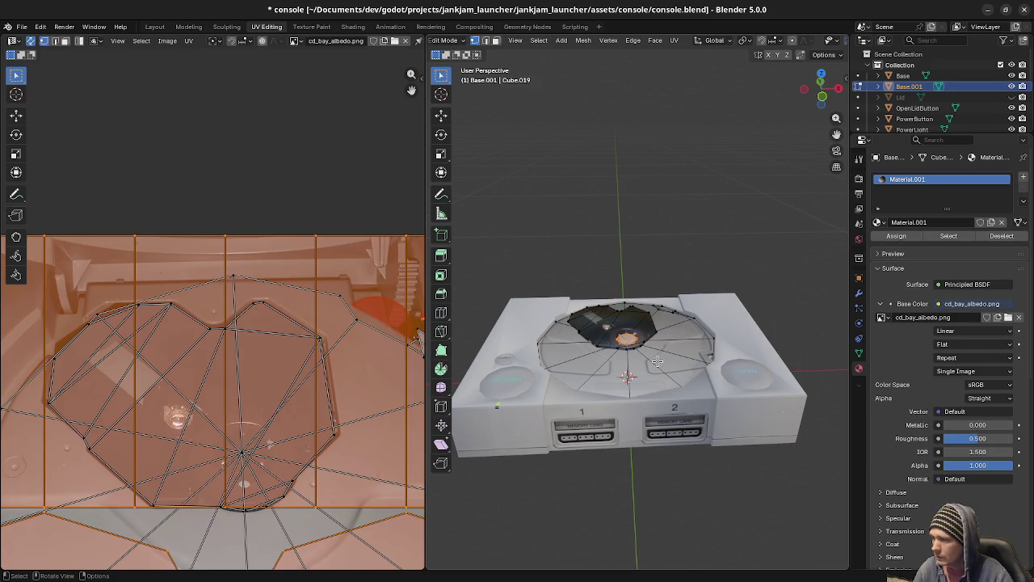
{"action": "scroll", "coordinate": [659, 366], "scroll_direction": "up", "scroll_amount": 3}
{"action": "scroll", "coordinate": [656, 375], "scroll_direction": "up", "scroll_amount": 3}
{"action": "key", "text": "alt+a"}
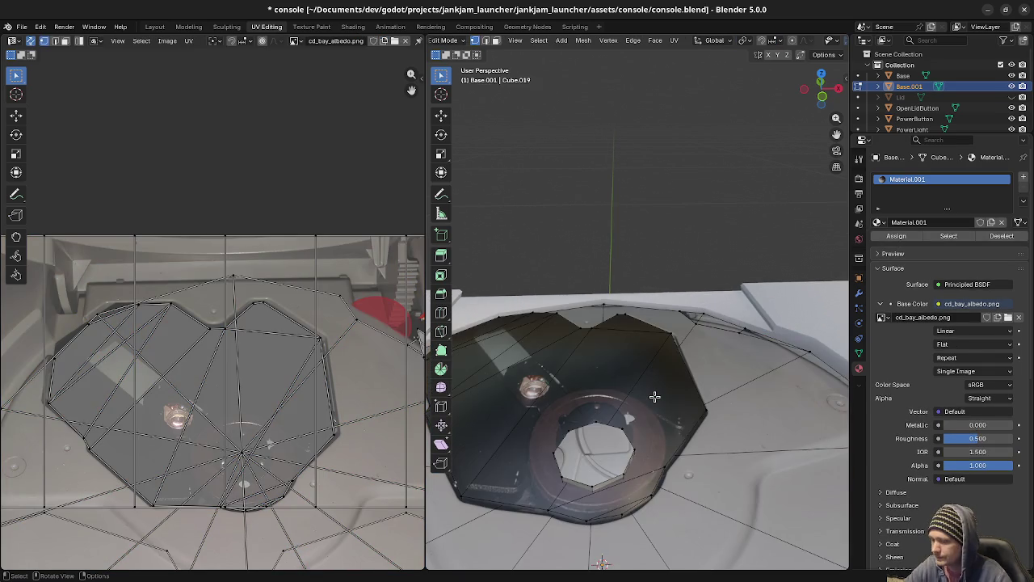
{"action": "key", "text": "KP_7"}
{"action": "left_click", "coordinate": [244, 456]}
{"action": "key", "text": "g"}
{"action": "key", "text": "y"}
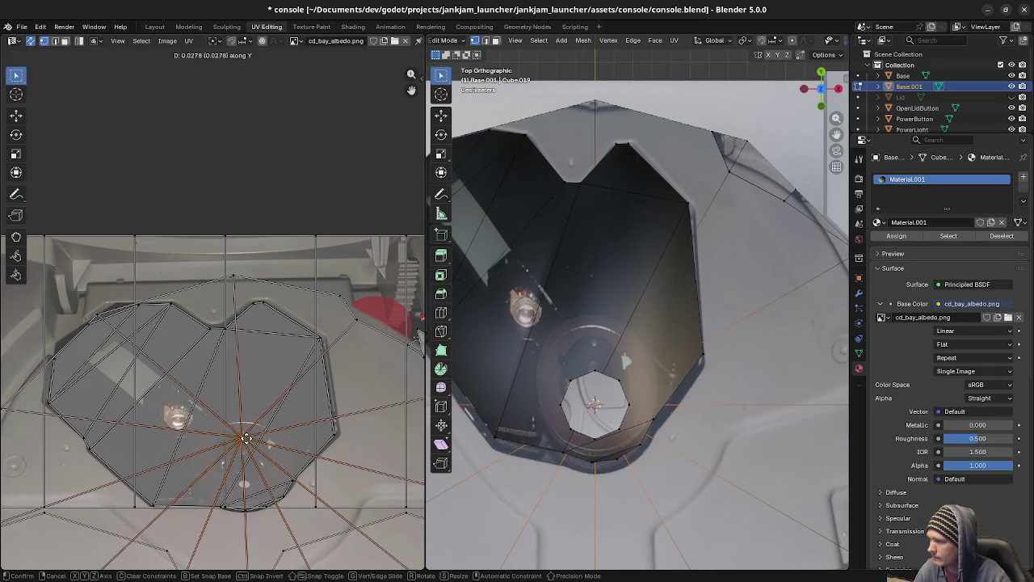
{"action": "left_click", "coordinate": [247, 440]}
Hide the tray island, retry the vertical move of the centre UV point, then undo it.
{"action": "left_click", "coordinate": [678, 349]}
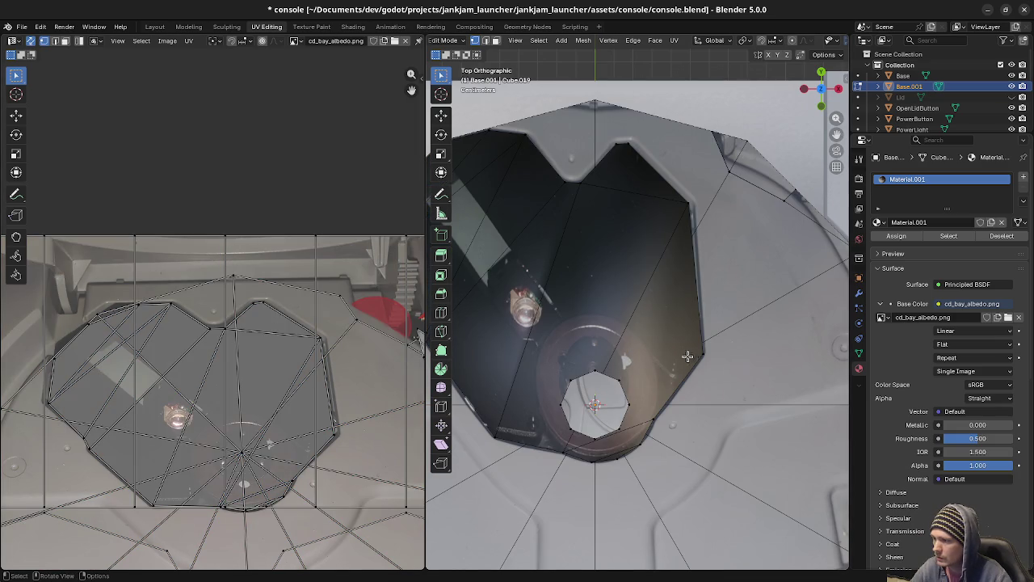
{"action": "key", "text": "l"}
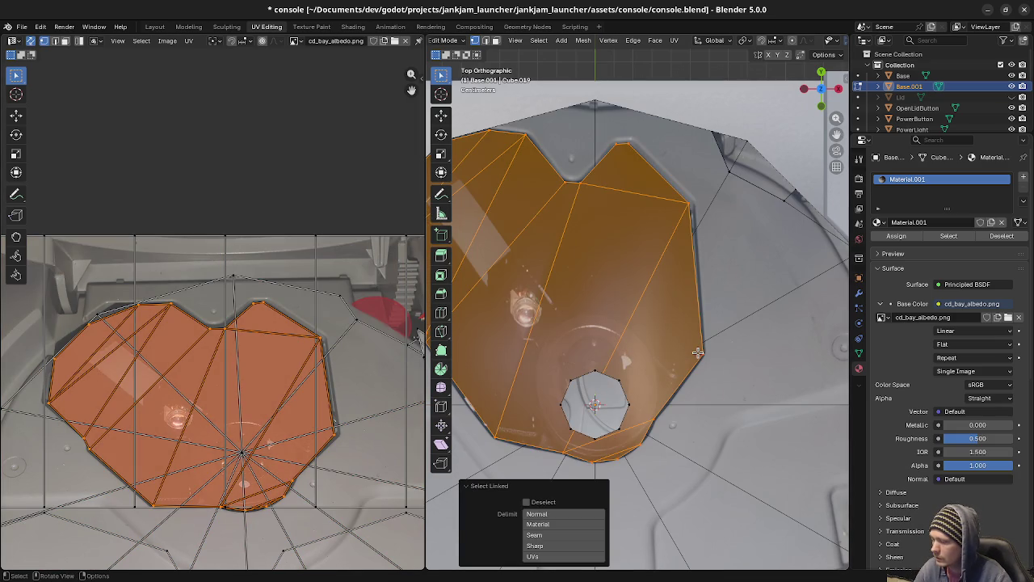
{"action": "key", "text": "h"}
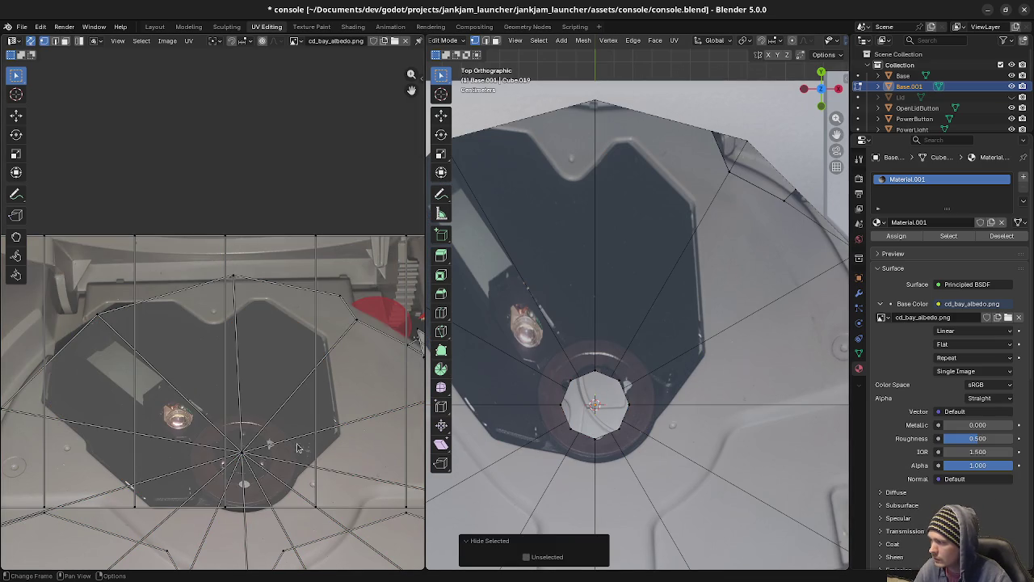
{"action": "left_click", "coordinate": [246, 452]}
{"action": "key", "text": "g"}
{"action": "key", "text": "y"}
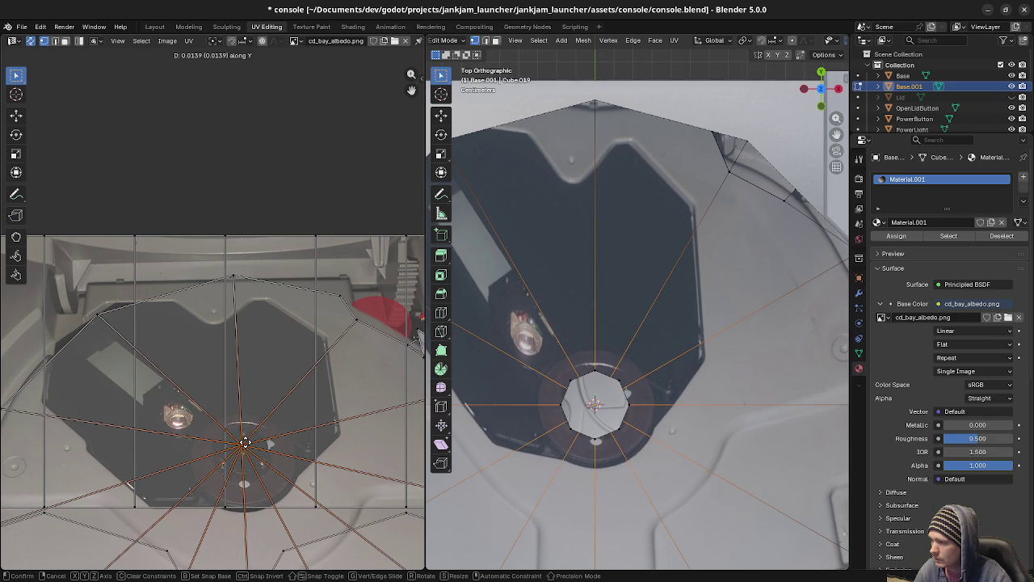
{"action": "left_click", "coordinate": [247, 442]}
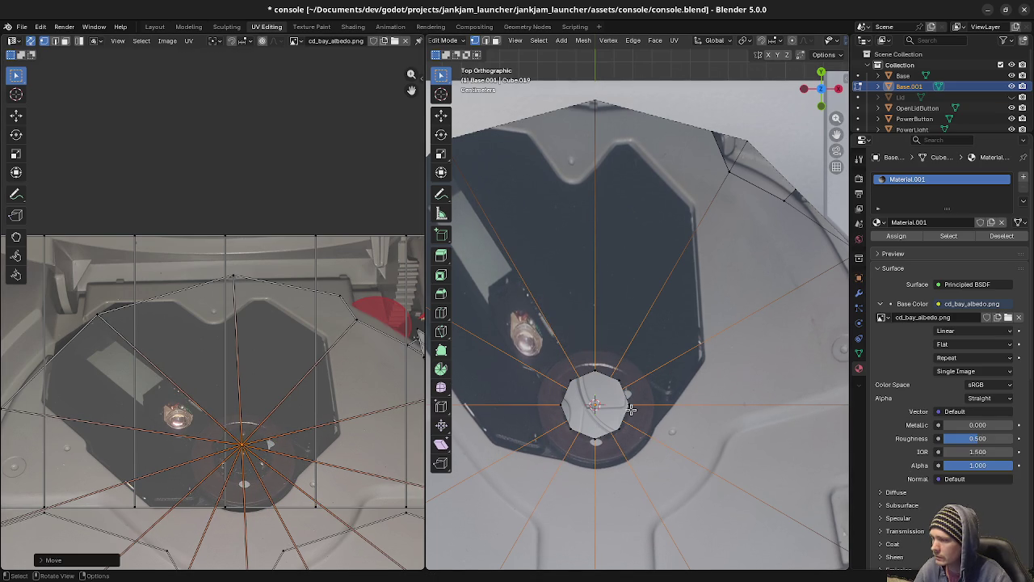
{"action": "key", "text": "ctrl+z"}
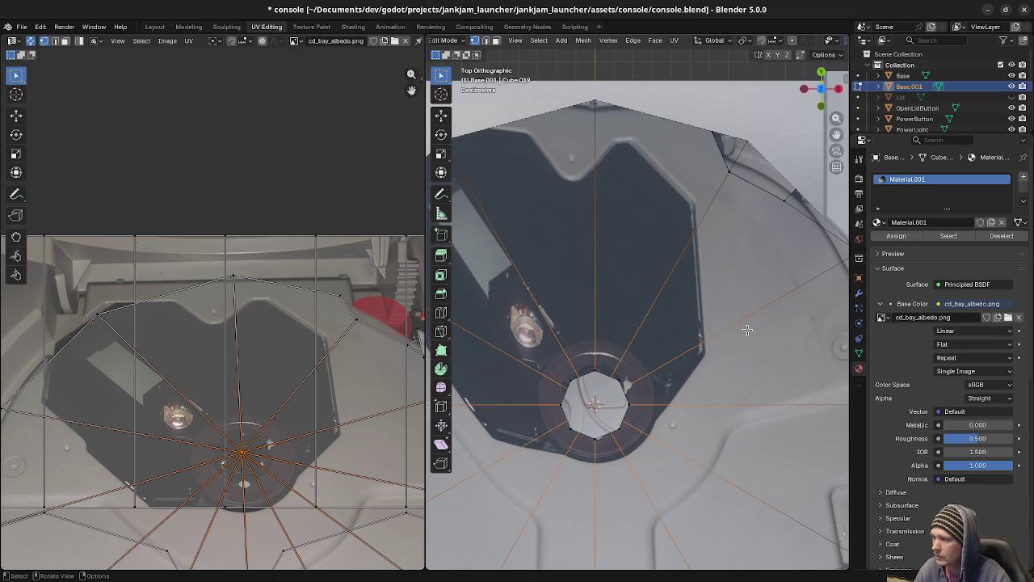
{"action": "key", "text": "ctrl+z"}
{"action": "key", "text": "ctrl+z"}
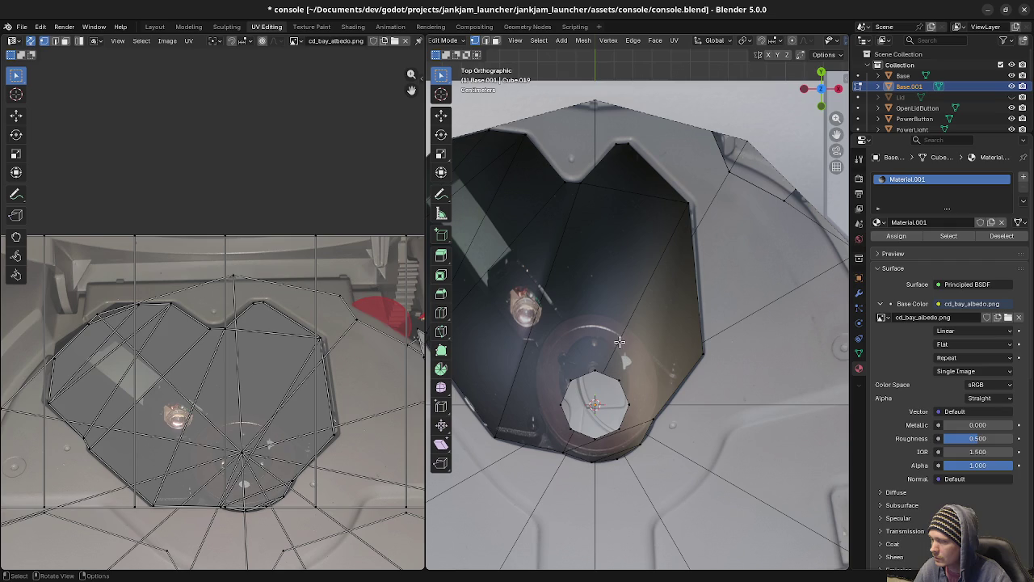
In face select mode, select a face on the tray's right side and view it at an angle.
{"action": "key", "text": "3"}
{"action": "left_click", "coordinate": [644, 344]}
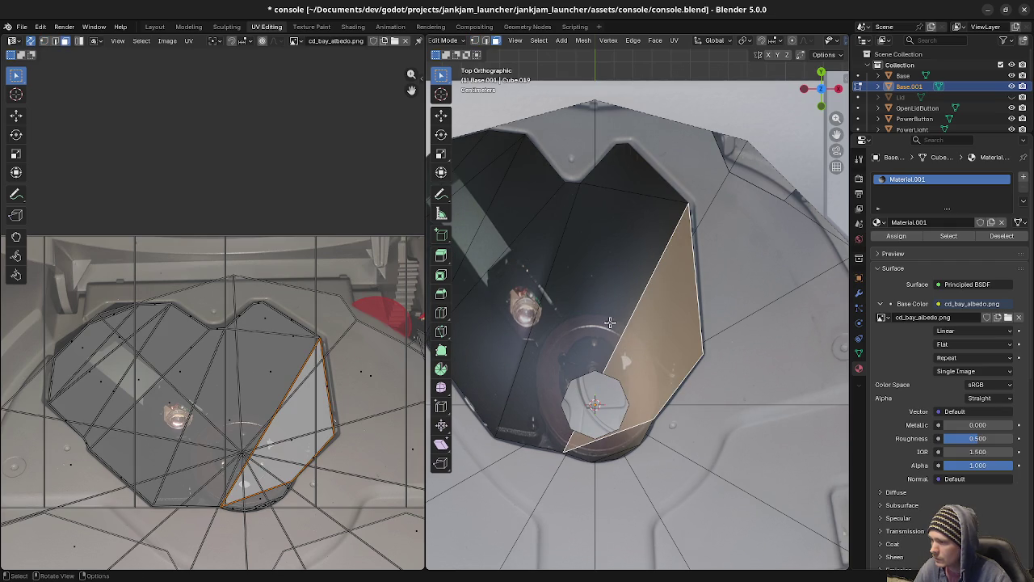
{"action": "middle_click_drag", "start_coordinate": [610, 322], "coordinate": [619, 349]}
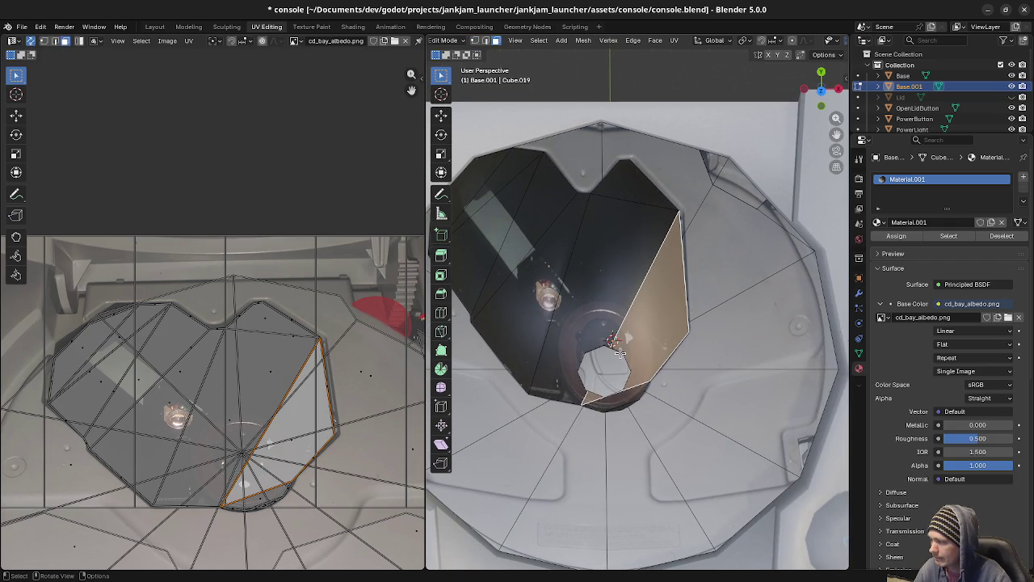
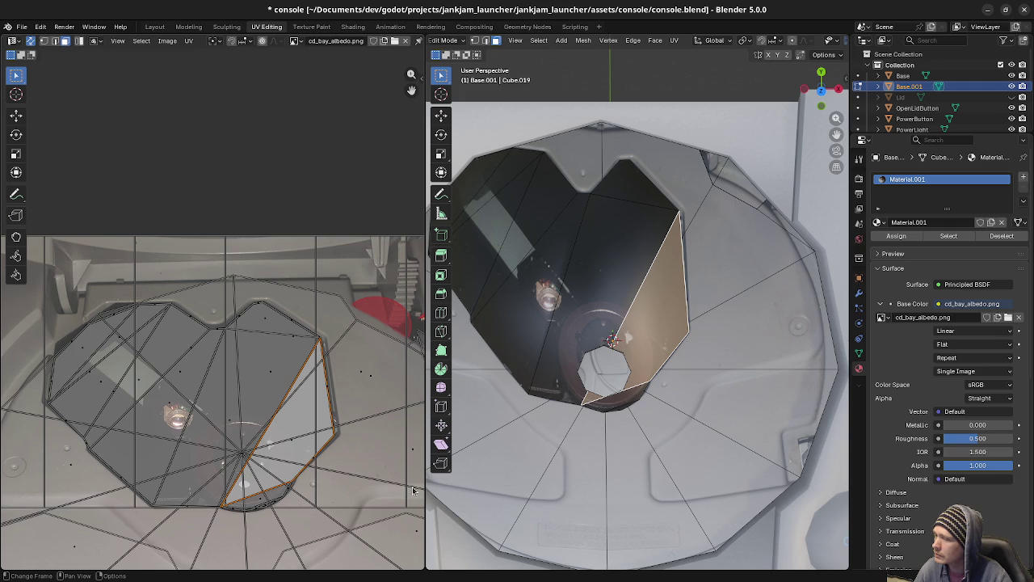
Delete the old centre vertices of the disc bay mesh.
{"action": "mouse_move", "coordinate": [638, 452]}
{"action": "middle_mouse_down"}
{"action": "mouse_move", "coordinate": [649, 340]}
{"action": "mouse_move", "coordinate": [612, 377]}
{"action": "mouse_move", "coordinate": [619, 404]}
{"action": "mouse_move", "coordinate": [668, 384]}
{"action": "mouse_move", "coordinate": [578, 386]}
{"action": "middle_mouse_up"}
{"action": "key", "text": "a"}
{"action": "key", "text": "alt+a"}
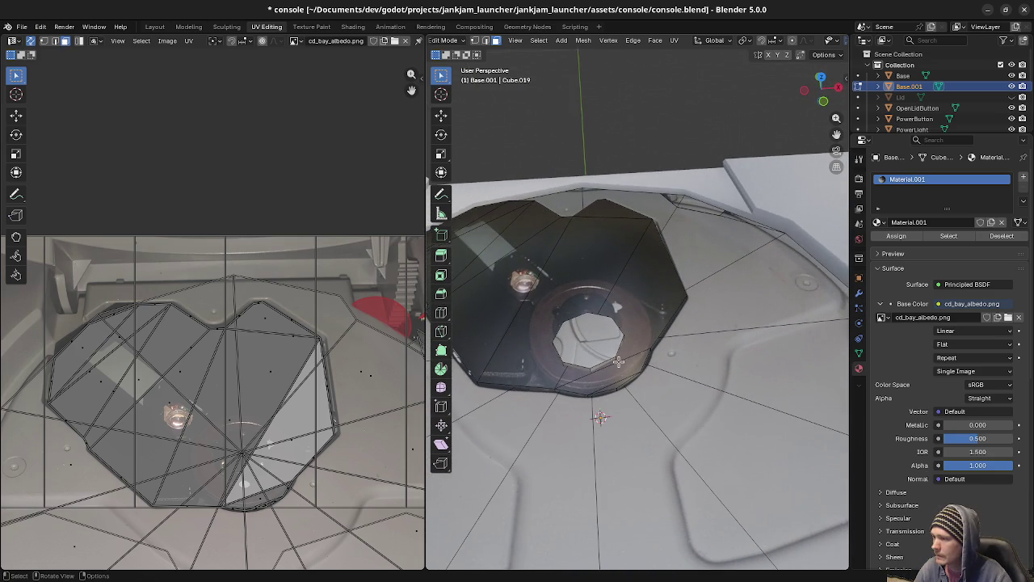
{"action": "scroll", "coordinate": [606, 356], "scroll_direction": "down", "scroll_amount": 3}
{"action": "scroll", "coordinate": [598, 358], "scroll_direction": "up", "scroll_amount": 4}
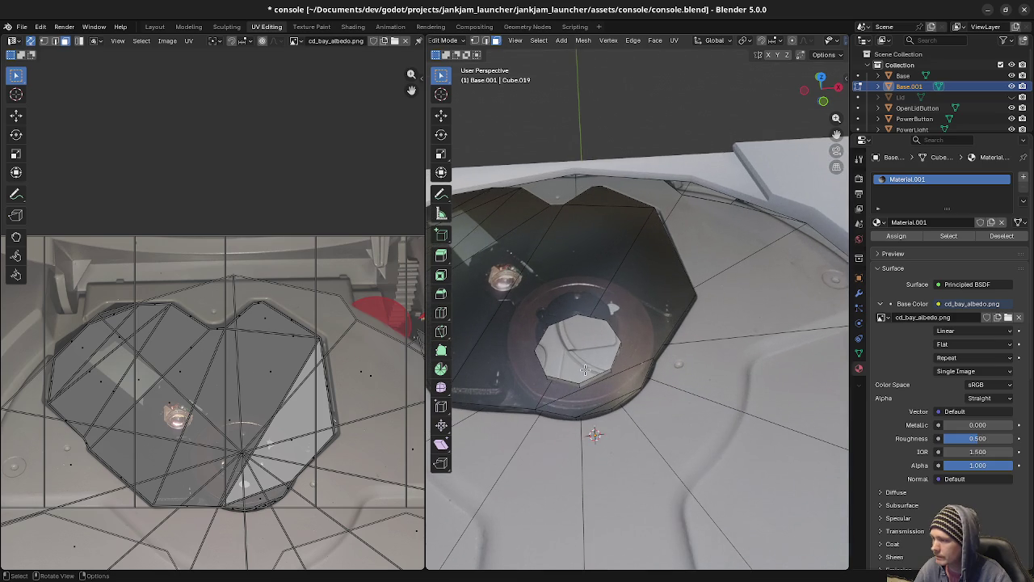
{"action": "left_click", "coordinate": [581, 362]}
{"action": "key", "text": "shift+z"}
{"action": "middle_click_drag", "start_coordinate": [592, 432], "coordinate": [557, 416]}
{"action": "key", "text": "x"}
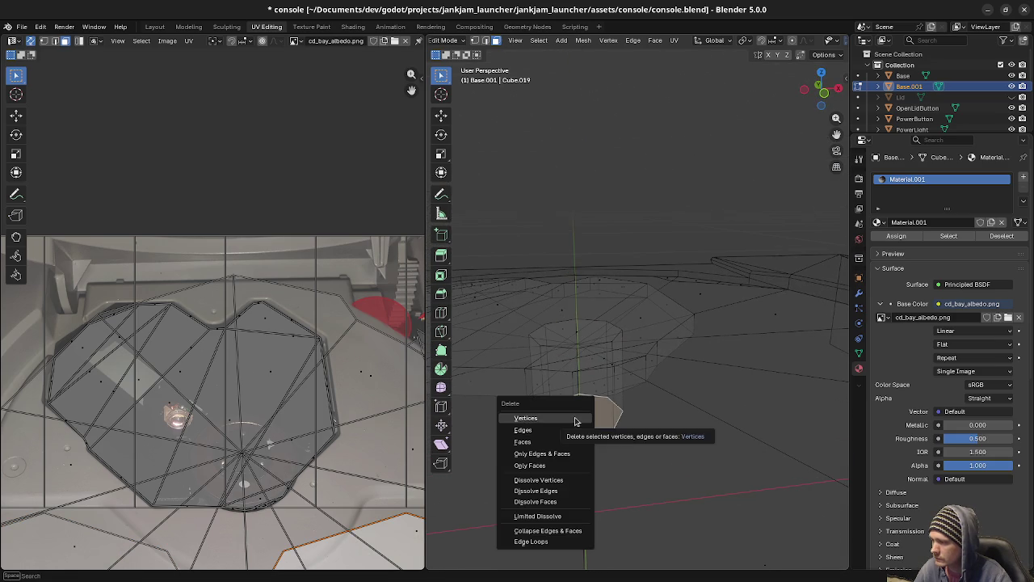
{"action": "left_click", "coordinate": [575, 419]}
Project the small octagon face's UVs from the top view.
{"action": "left_click", "coordinate": [581, 338]}
{"action": "key", "text": "KP_1"}
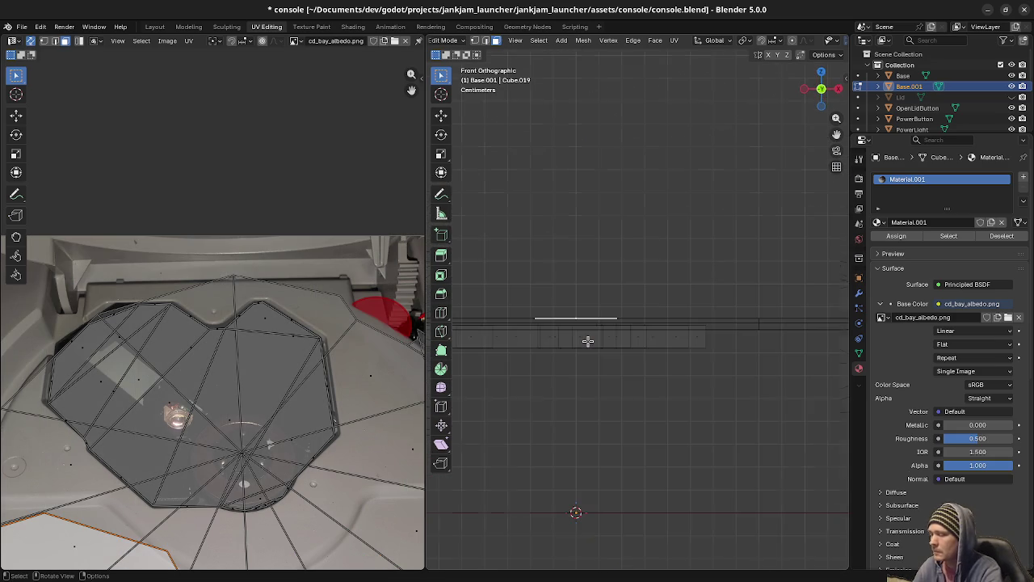
{"action": "key", "text": "KP_7"}
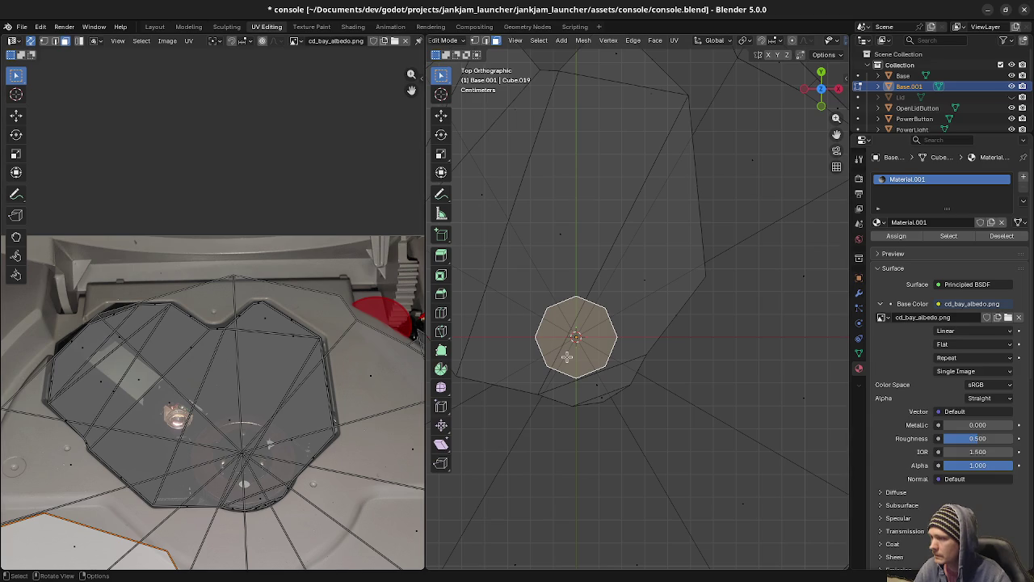
{"action": "key", "text": "shift+z"}
{"action": "key", "text": "u"}
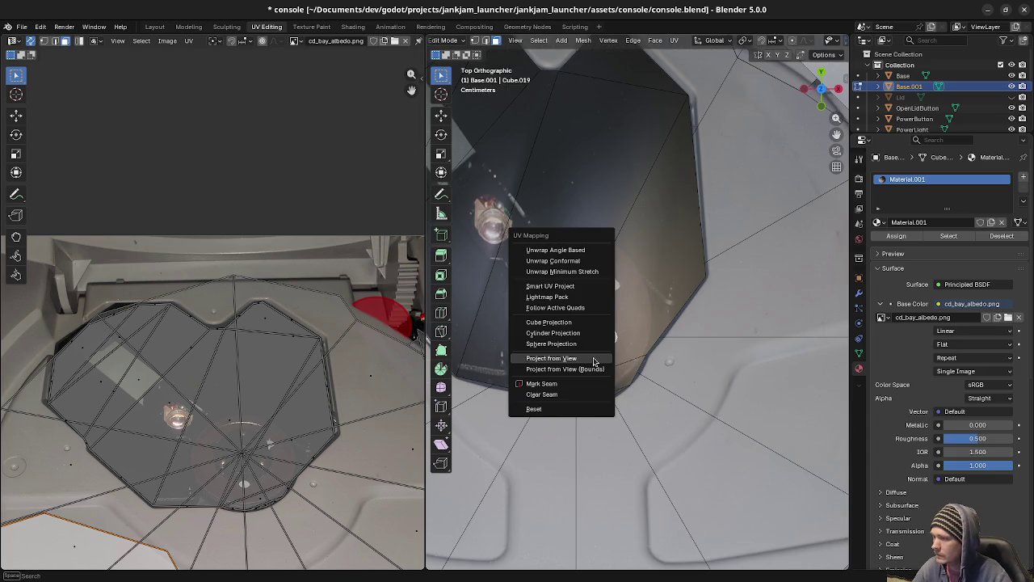
{"action": "left_click", "coordinate": [593, 361]}
Move and shrink the octagon UV island onto the spindle hub in cd_bay_albedo.png.
{"action": "middle_click_drag", "start_coordinate": [263, 485], "coordinate": [292, 438]}
{"action": "key", "text": "g"}
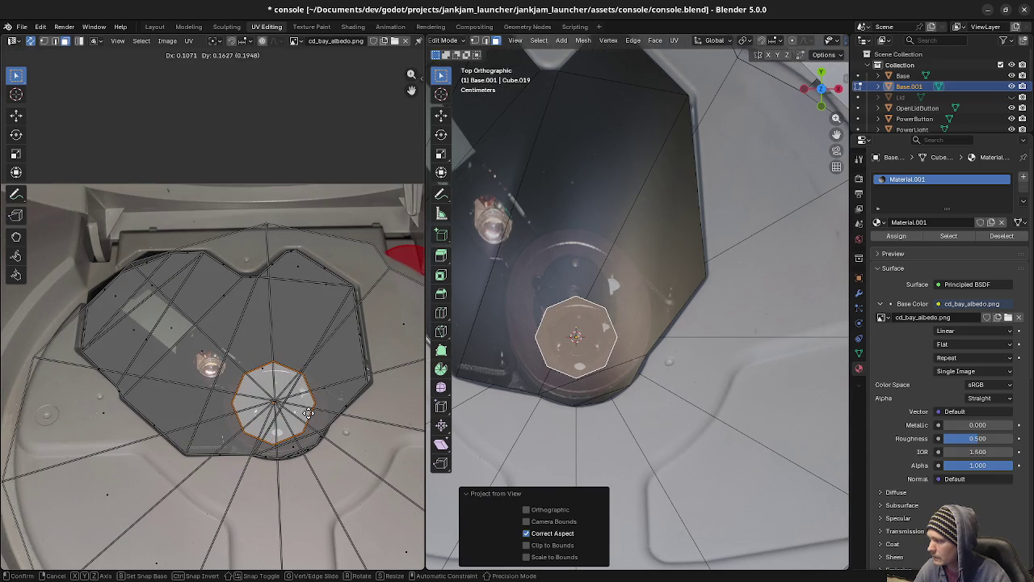
{"action": "left_click", "coordinate": [311, 414]}
{"action": "key", "text": "s"}
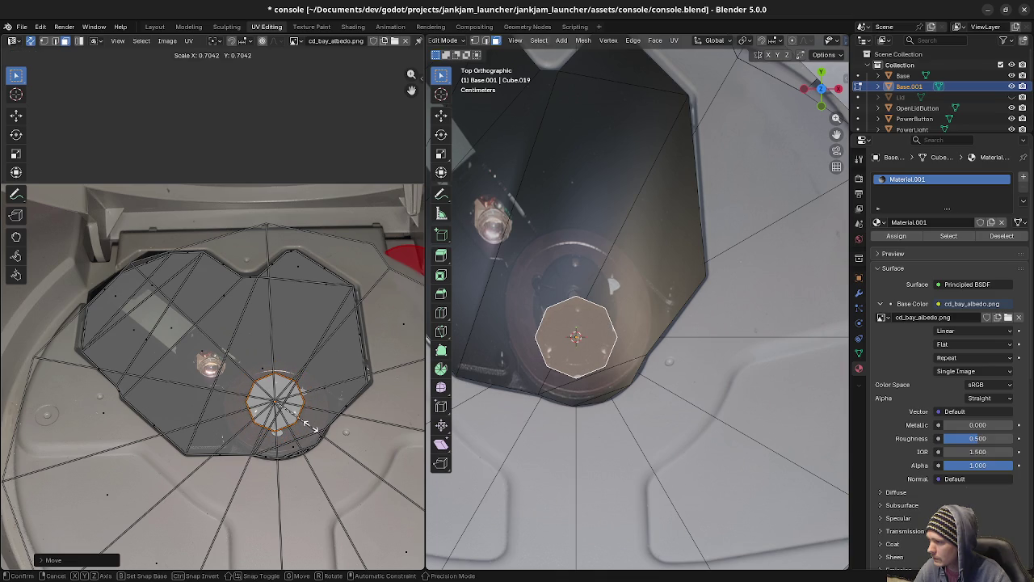
{"action": "left_click", "coordinate": [310, 427]}
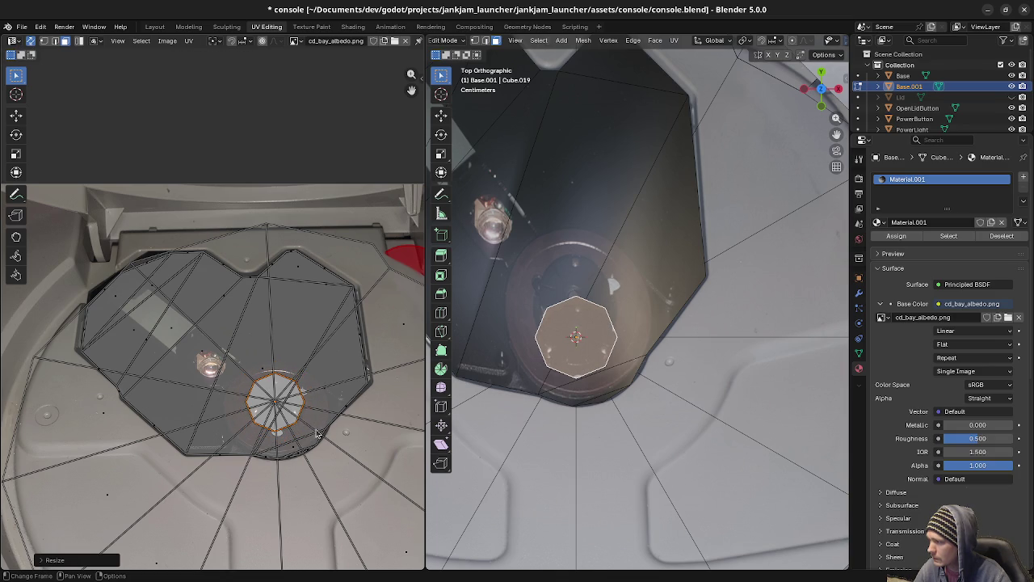
{"action": "key", "text": "g"}
{"action": "key", "text": "y"}
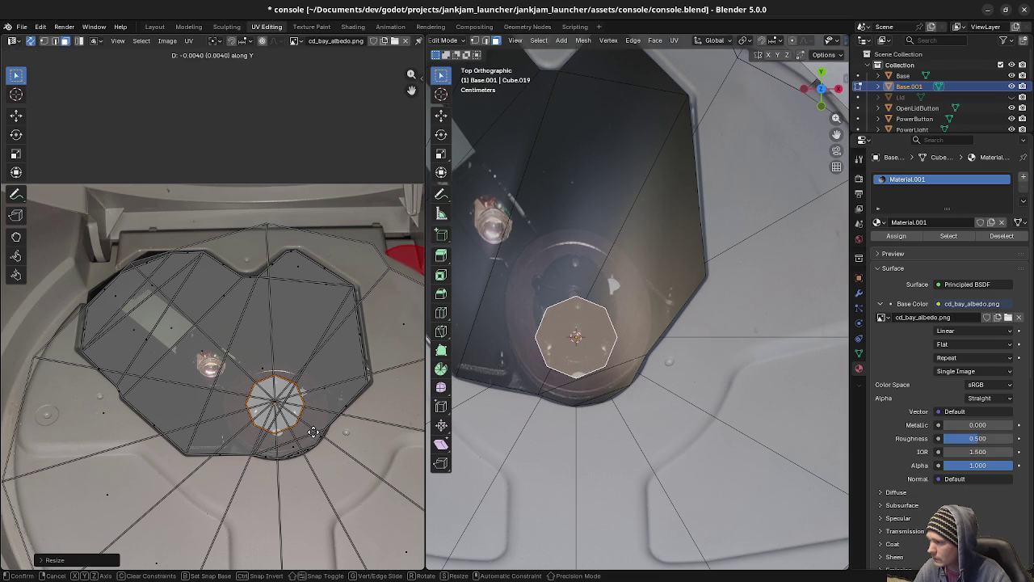
{"action": "left_click", "coordinate": [313, 429]}
{"action": "key", "text": "s"}
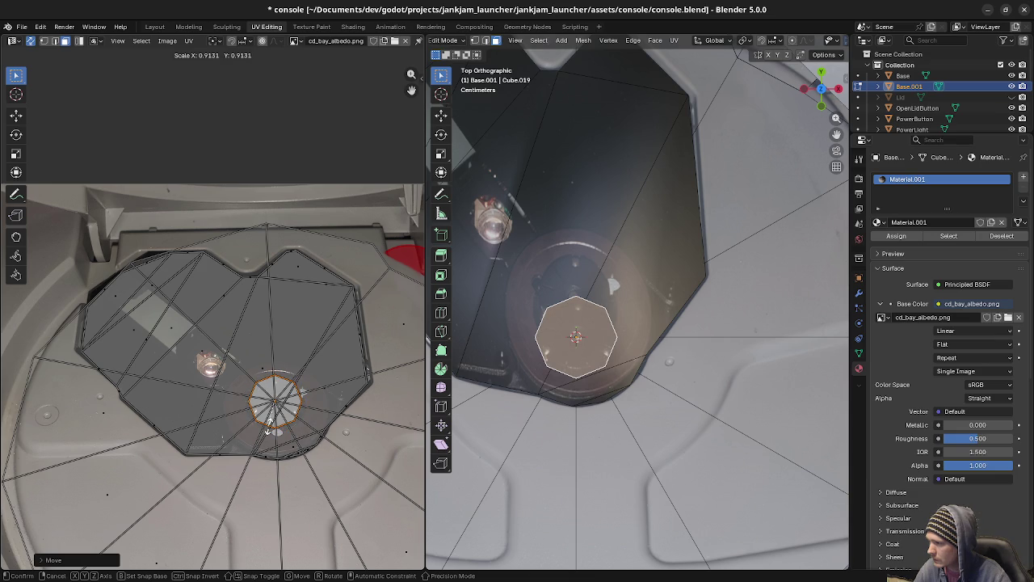
{"action": "left_click", "coordinate": [269, 429]}
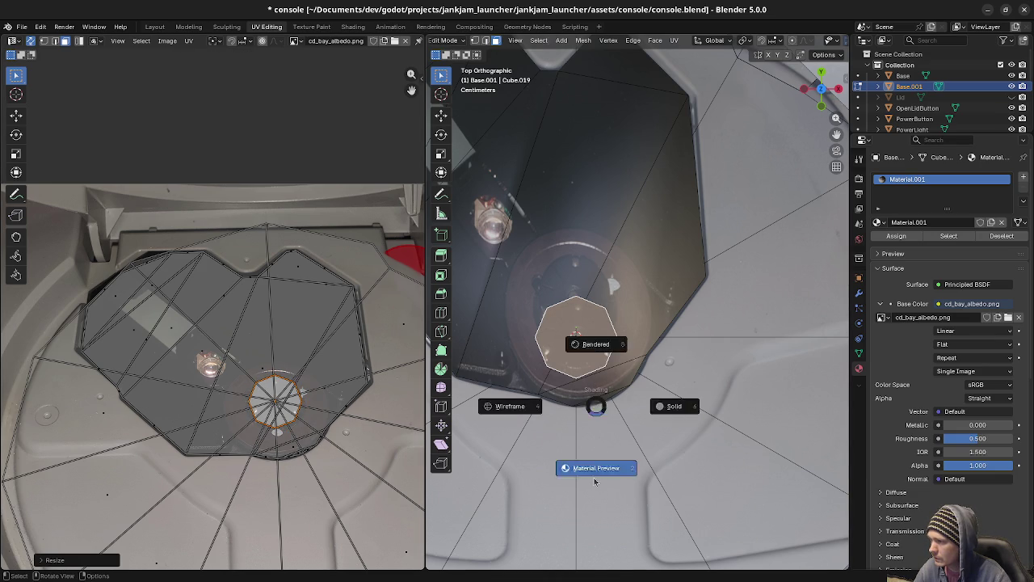
{"action": "key", "text": "Tab"}
In edge mode, select the octagon hub's boundary edge loop.
{"action": "middle_click_drag", "start_coordinate": [591, 450], "coordinate": [605, 379]}
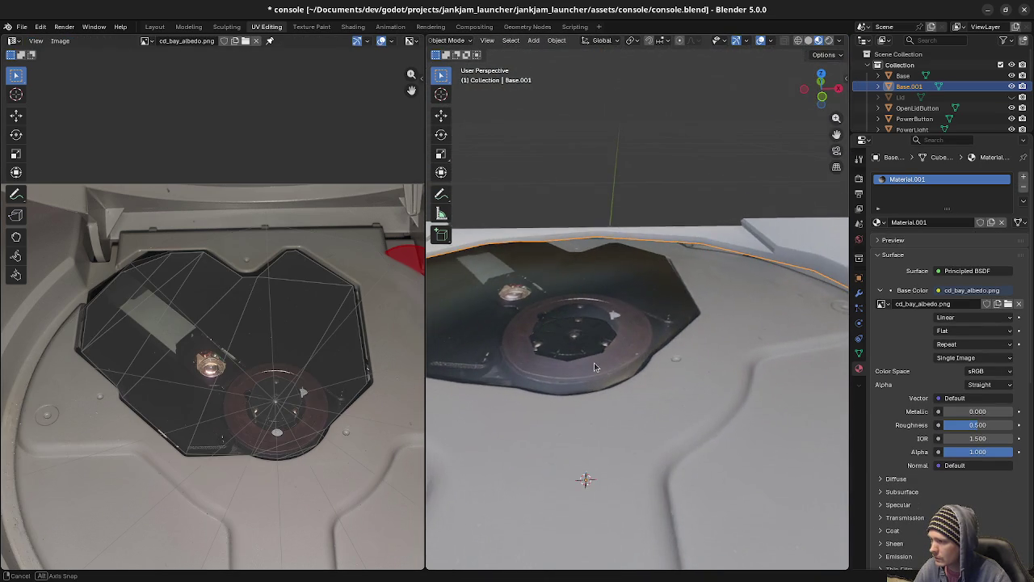
{"action": "scroll", "coordinate": [604, 379], "scroll_direction": "down", "scroll_amount": 2}
{"action": "scroll", "coordinate": [603, 380], "scroll_direction": "down", "scroll_amount": 2}
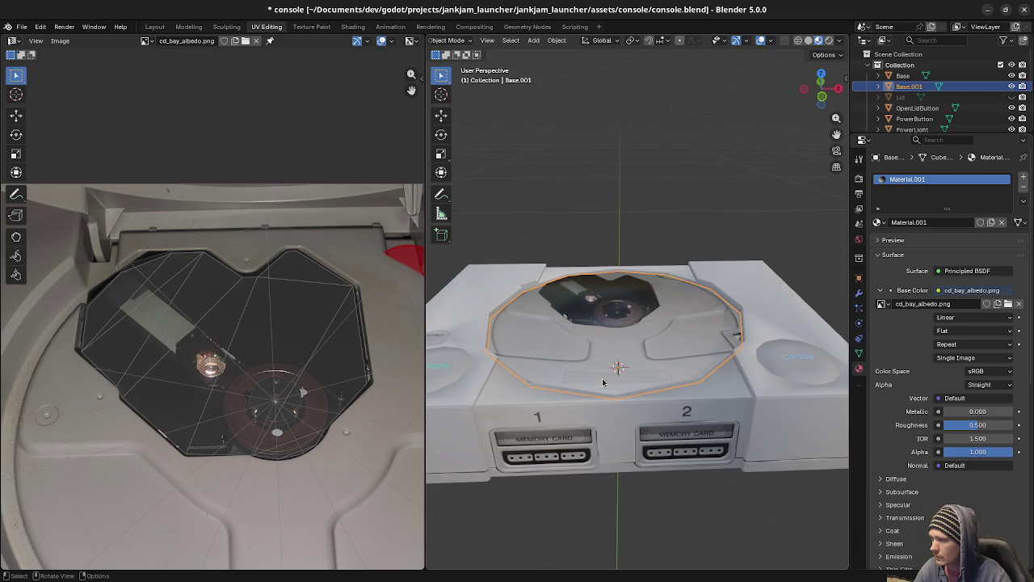
{"action": "scroll", "coordinate": [608, 385], "scroll_direction": "up", "scroll_amount": 3}
{"action": "scroll", "coordinate": [598, 388], "scroll_direction": "up", "scroll_amount": 2}
{"action": "scroll", "coordinate": [576, 384], "scroll_direction": "up", "scroll_amount": 2}
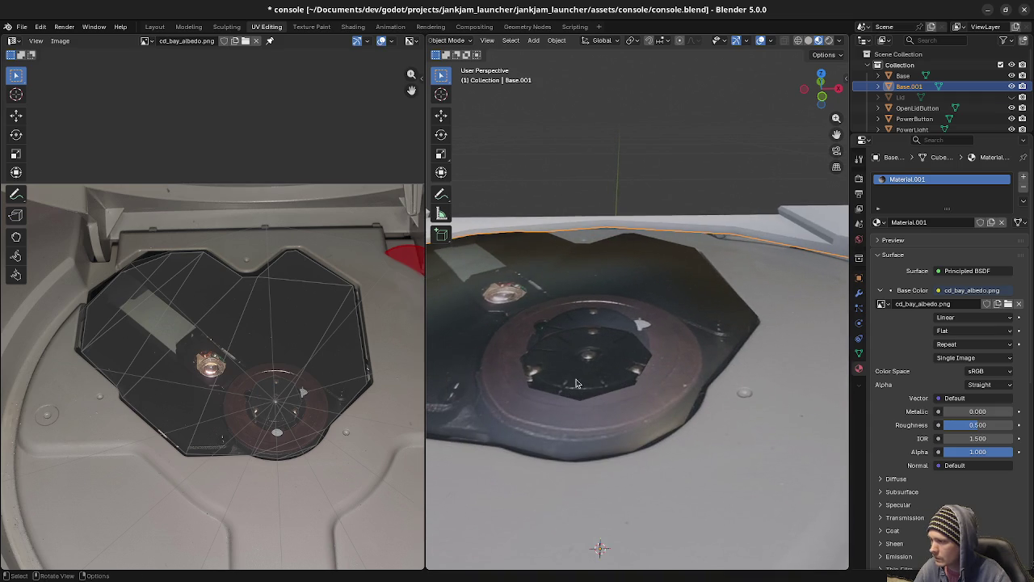
{"action": "key", "text": "Tab"}
{"action": "key", "text": "a"}
{"action": "key", "text": "alt+a"}
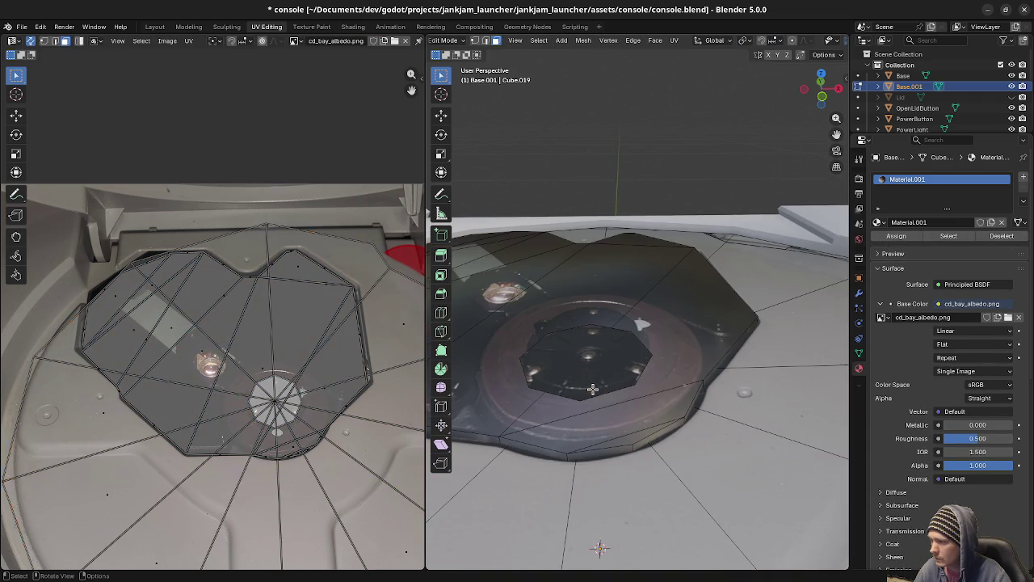
{"action": "key", "text": "2"}
{"action": "left_click", "coordinate": [599, 395], "text": "alt"}
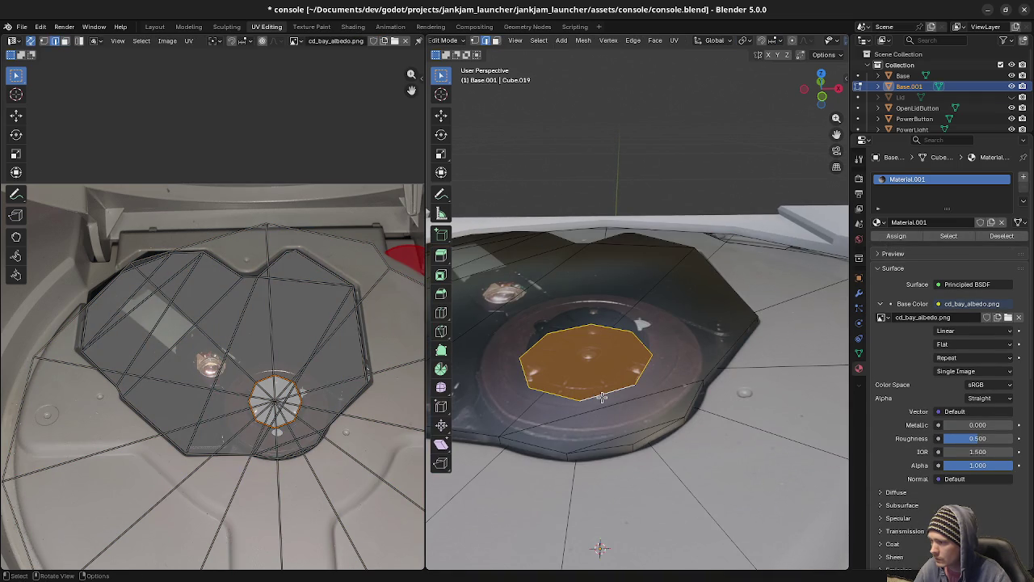
Extrude the hub loop 0.005 m along Z in wireframe front view, then exit Edit Mode.
{"action": "key", "text": "KP_1"}
{"action": "key", "text": "z"}
{"action": "left_click", "coordinate": [517, 387]}
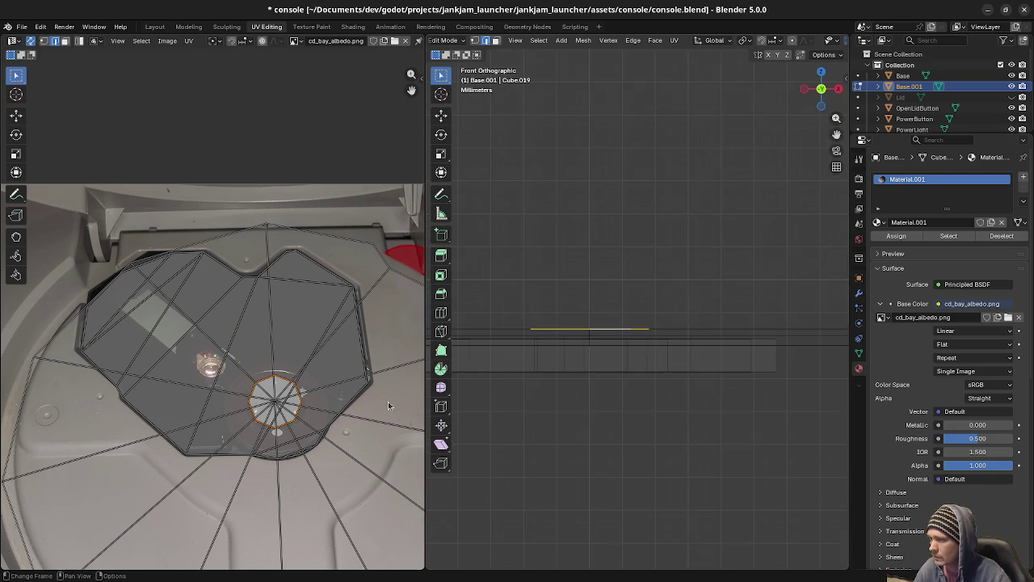
{"action": "left_click", "coordinate": [600, 388]}
{"action": "middle_click_drag", "start_coordinate": [596, 435], "coordinate": [625, 409]}
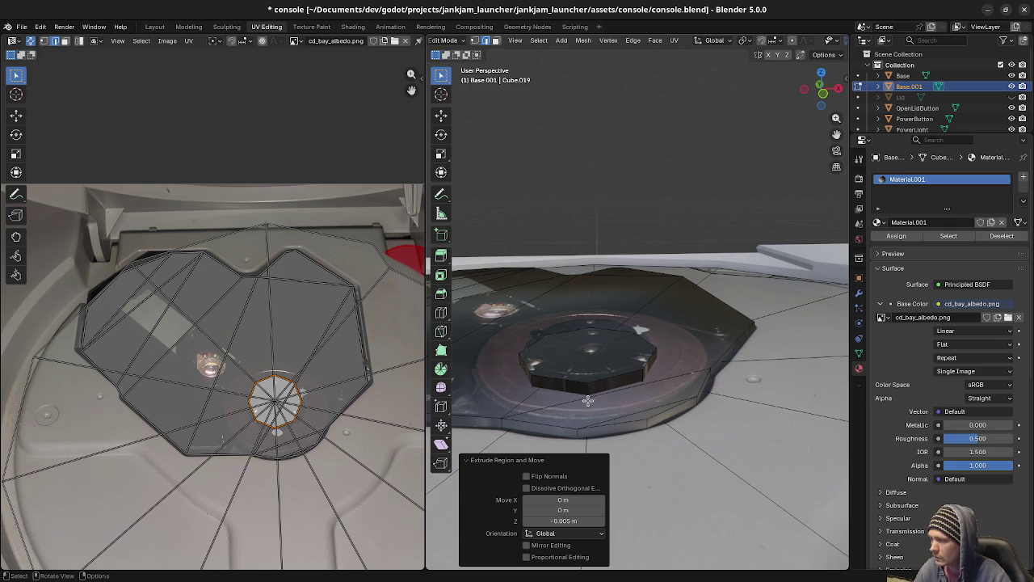
{"action": "key", "text": "s"}
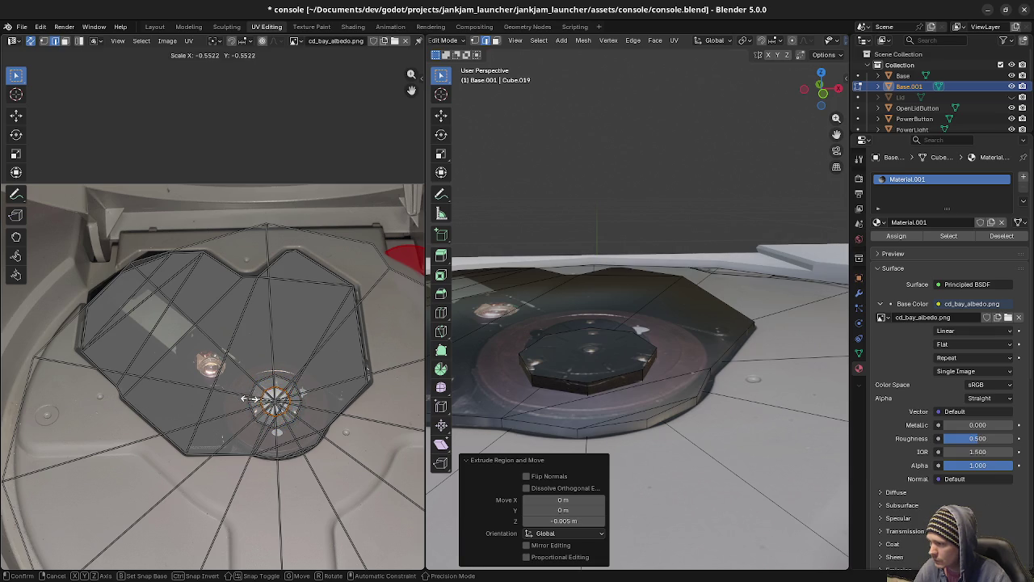
{"action": "key", "text": "Escape"}
{"action": "mouse_move", "coordinate": [598, 375]}
{"action": "middle_mouse_down"}
{"action": "mouse_move", "coordinate": [622, 386]}
{"action": "mouse_move", "coordinate": [603, 390]}
{"action": "mouse_move", "coordinate": [653, 388]}
{"action": "mouse_move", "coordinate": [636, 386]}
{"action": "middle_mouse_up"}
{"action": "key", "text": "Tab"}
{"action": "scroll", "coordinate": [622, 386], "scroll_direction": "down", "scroll_amount": 3}
{"action": "scroll", "coordinate": [635, 386], "scroll_direction": "up", "scroll_amount": 2}
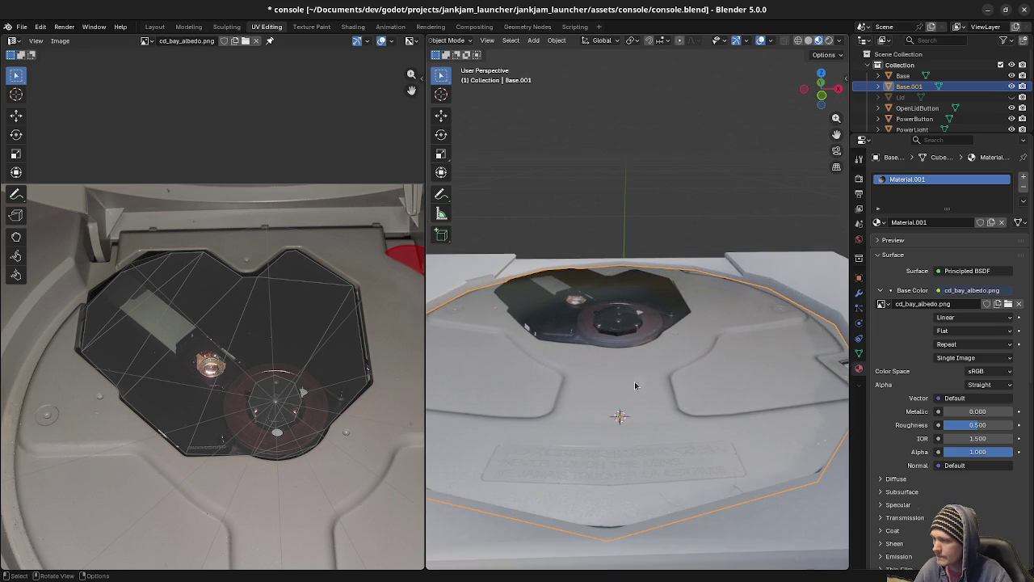
Pick a turntable rim edge, then view the whole console front.
{"action": "scroll", "coordinate": [603, 353], "scroll_direction": "up", "scroll_amount": 3}
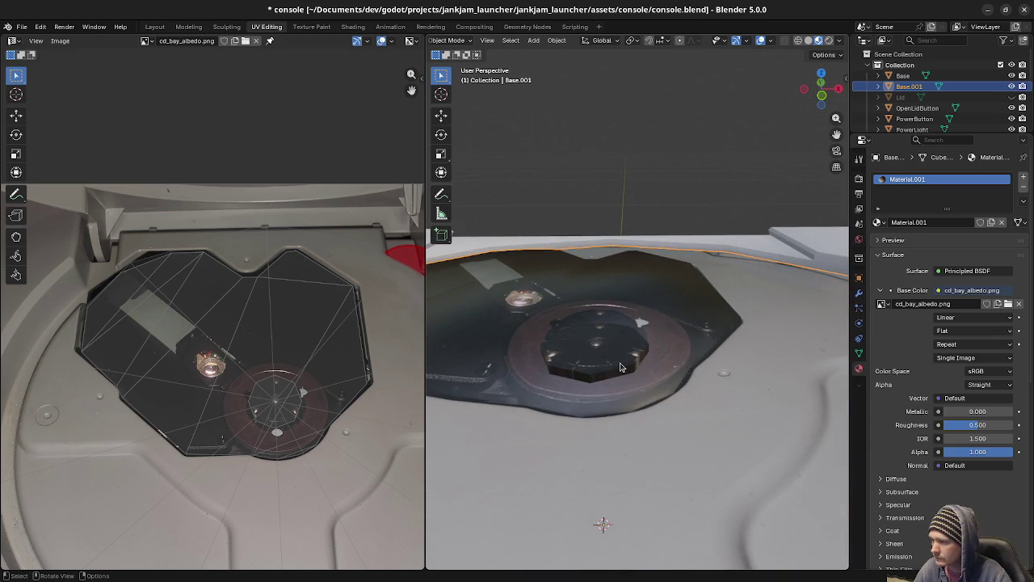
{"action": "key", "text": "Tab"}
{"action": "left_click", "coordinate": [669, 371]}
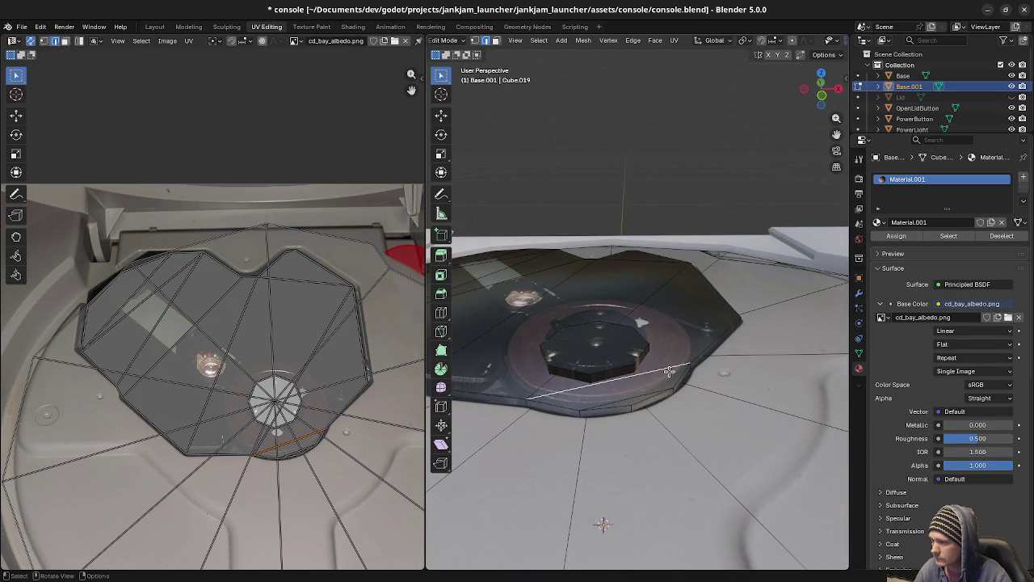
{"action": "key", "text": "Tab"}
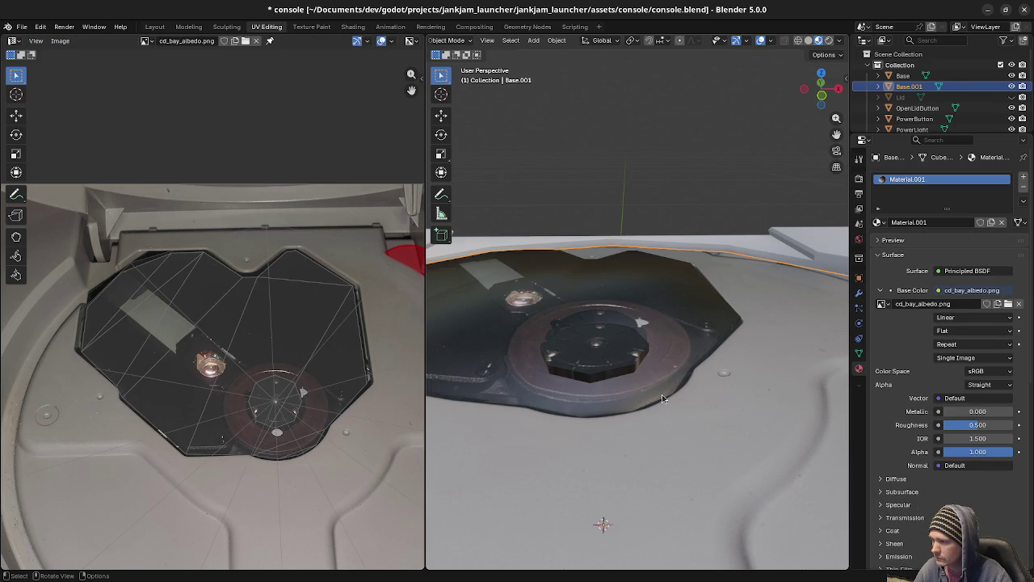
{"action": "scroll", "coordinate": [652, 379], "scroll_direction": "down", "scroll_amount": 2}
{"action": "scroll", "coordinate": [652, 379], "scroll_direction": "down", "scroll_amount": 3}
{"action": "middle_click_drag", "start_coordinate": [652, 379], "coordinate": [621, 416]}
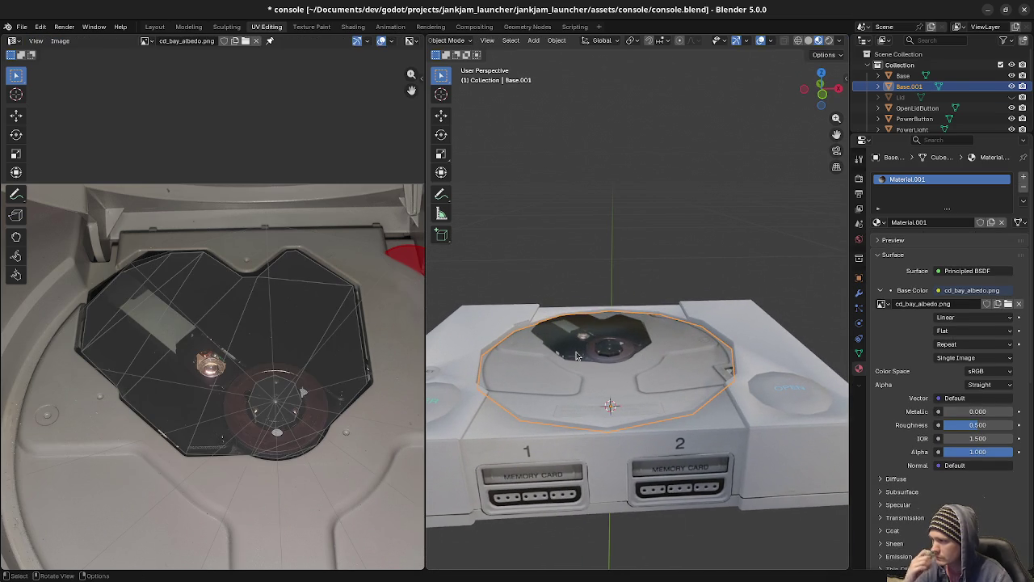
Select the whole CD-bay mesh and move it along Z into place.
{"action": "key", "text": "Tab"}
{"action": "scroll", "coordinate": [594, 373], "scroll_direction": "up", "scroll_amount": 3}
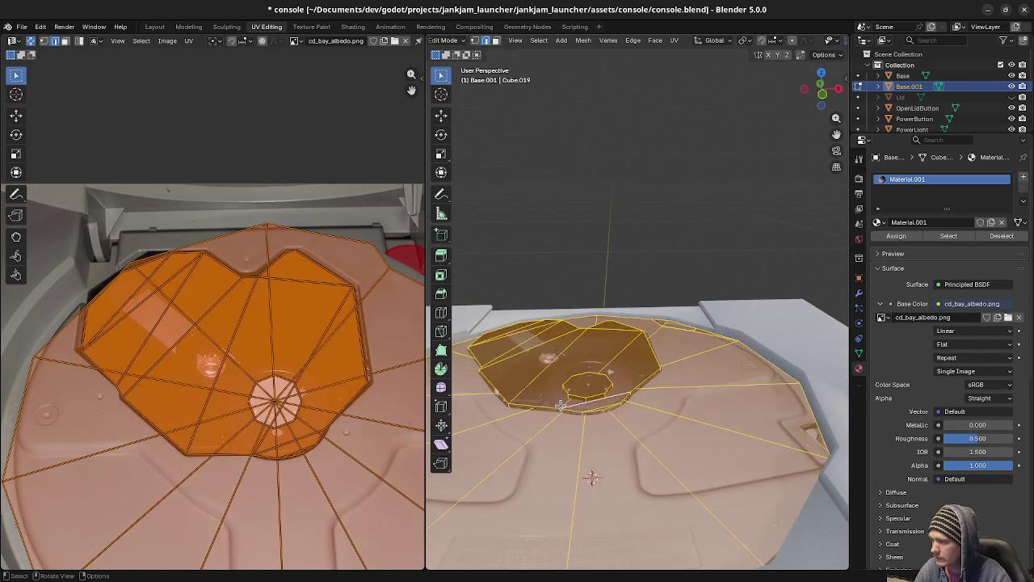
{"action": "key", "text": "l"}
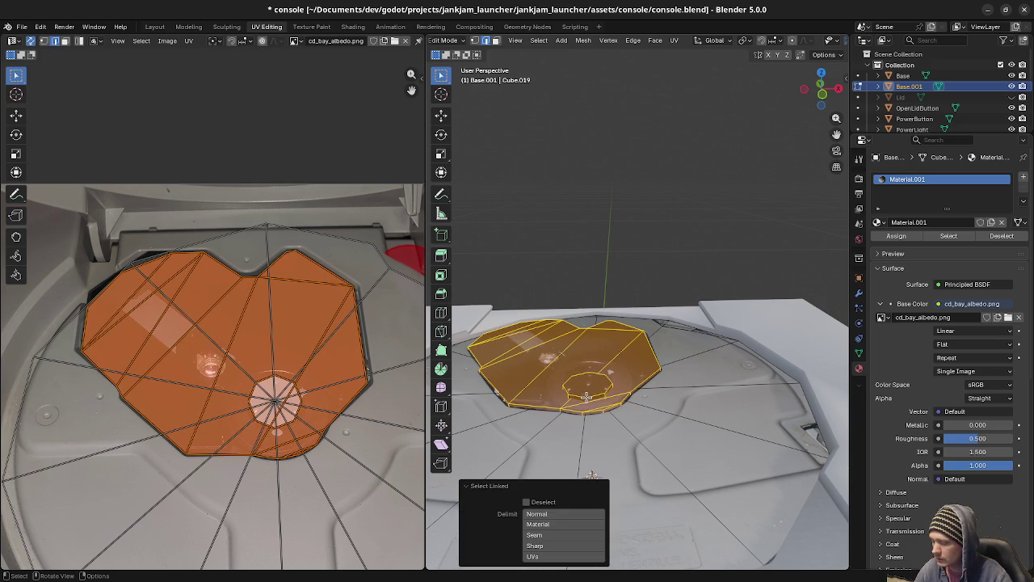
{"action": "key", "text": "KP_1"}
{"action": "scroll", "coordinate": [535, 430], "scroll_direction": "up", "scroll_amount": 3}
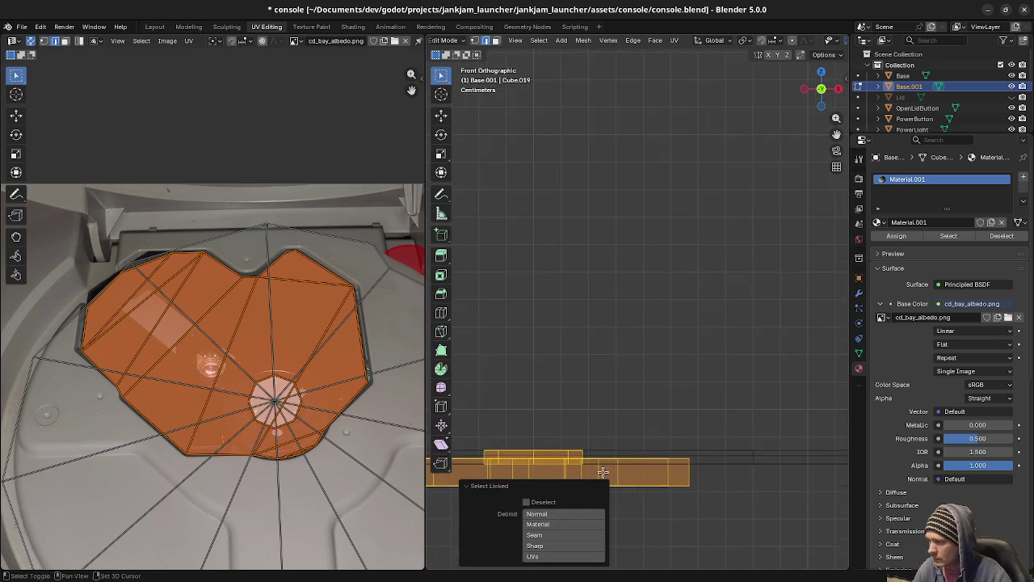
{"action": "scroll", "coordinate": [665, 430], "scroll_direction": "up", "scroll_amount": 2}
{"action": "key", "text": "g"}
{"action": "key", "text": "z"}
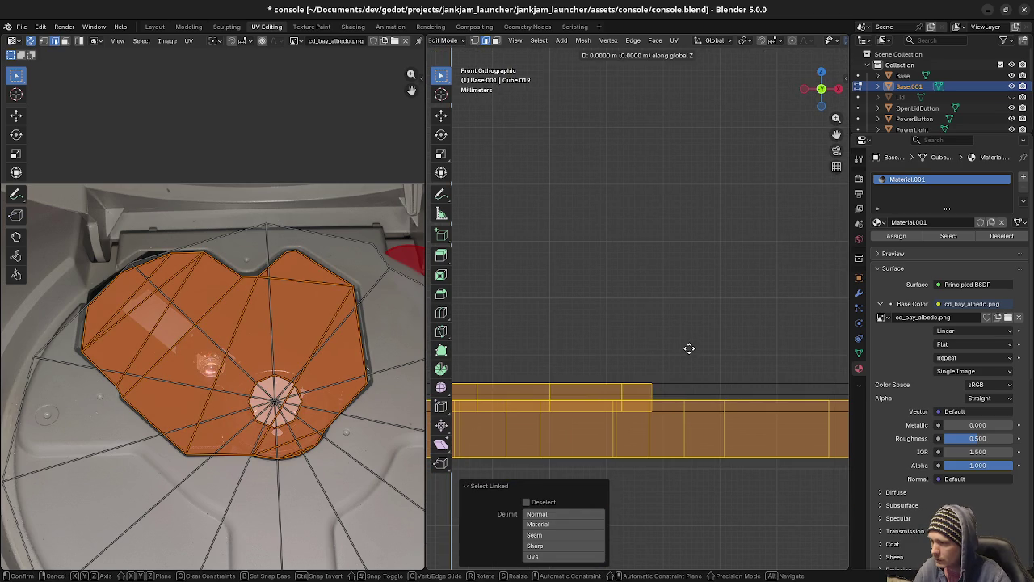
{"action": "left_click", "coordinate": [689, 348]}
{"action": "key", "text": "Tab"}
Deselect the CD-bay part, save console.blend, and reveal the hidden Lid.
{"action": "middle_click_drag", "start_coordinate": [689, 348], "coordinate": [679, 446]}
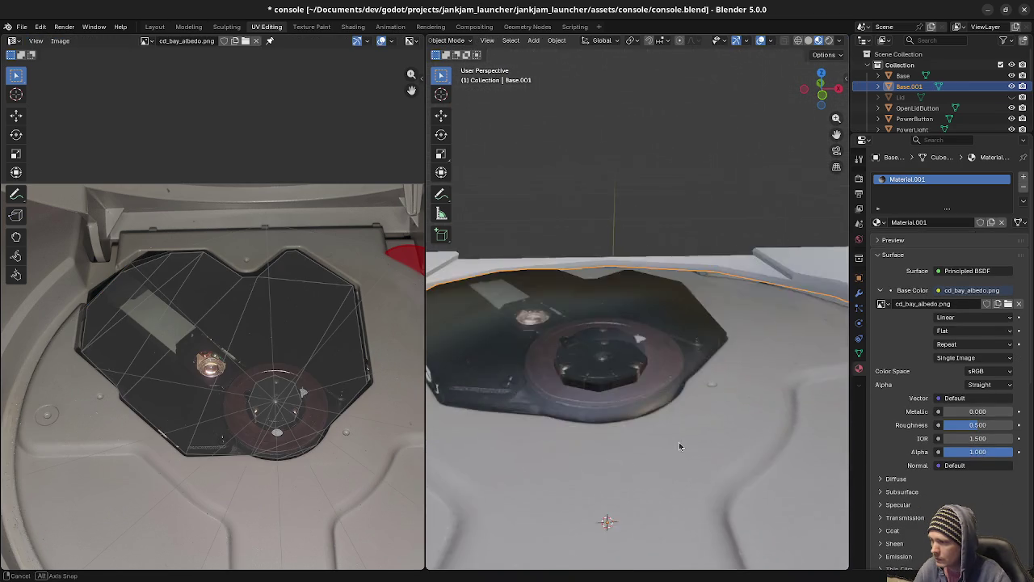
{"action": "scroll", "coordinate": [678, 446], "scroll_direction": "down", "scroll_amount": 4}
{"action": "scroll", "coordinate": [680, 434], "scroll_direction": "down", "scroll_amount": 2}
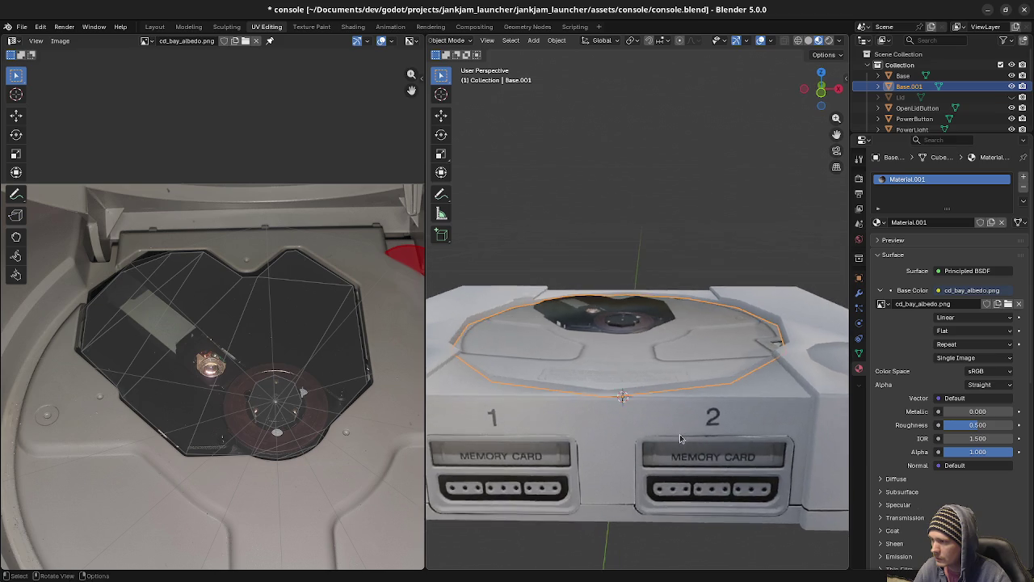
{"action": "scroll", "coordinate": [679, 434], "scroll_direction": "down", "scroll_amount": 2}
{"action": "middle_click_drag", "start_coordinate": [652, 416], "coordinate": [701, 384]}
{"action": "key", "text": "alt+a"}
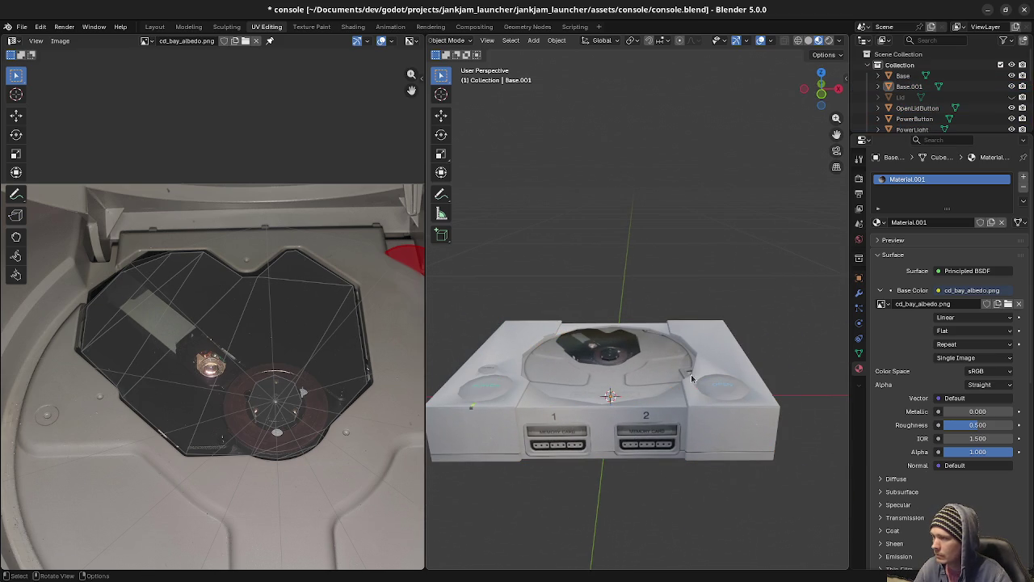
{"action": "key", "text": "ctrl+s"}
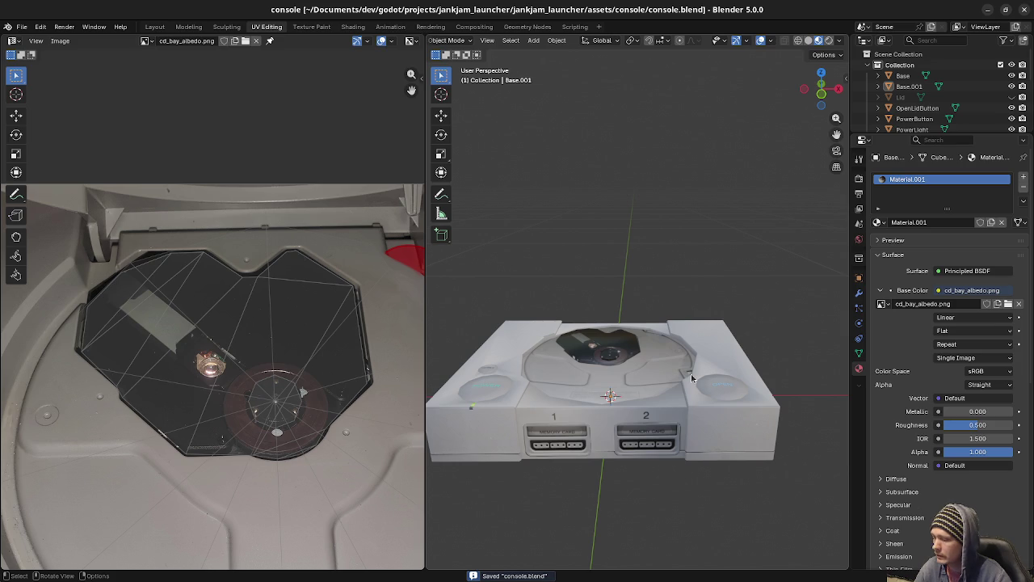
{"action": "key", "text": "alt+h"}
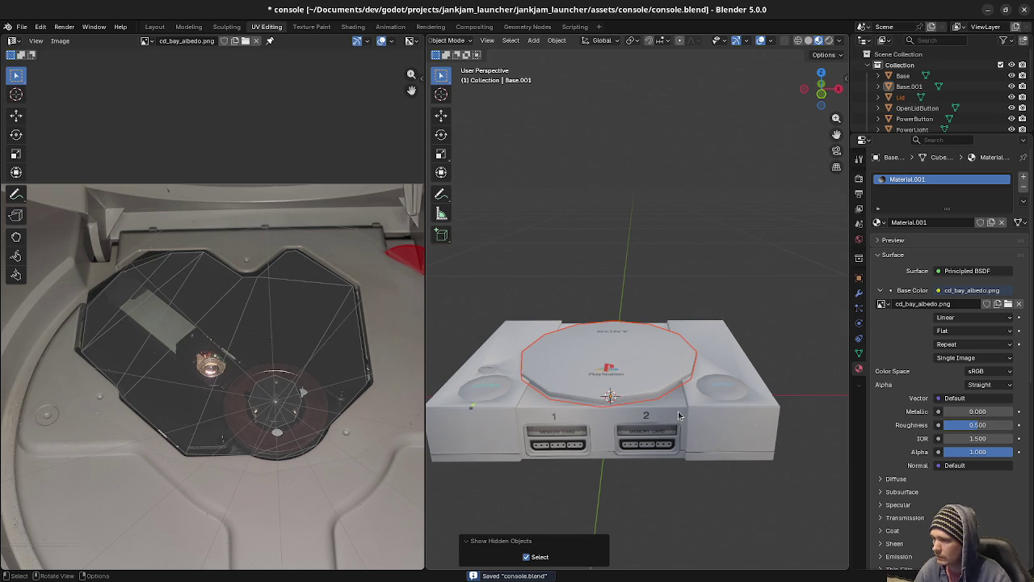
Hide the console's main Base body and select the Lid object.
{"action": "left_click", "coordinate": [680, 418]}
{"action": "key", "text": "h"}
{"action": "left_click", "coordinate": [636, 378]}
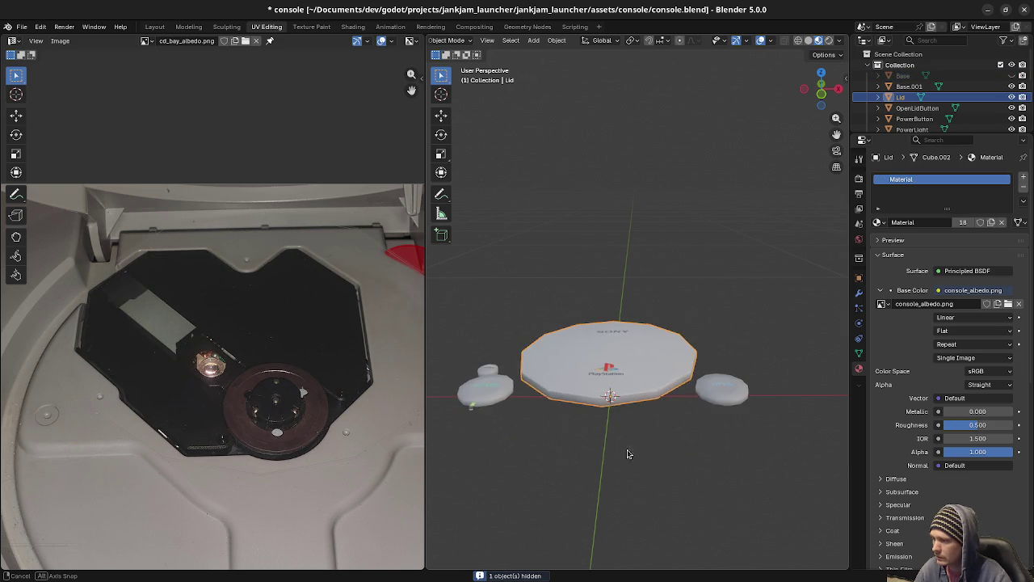
{"action": "middle_click_drag", "start_coordinate": [631, 467], "coordinate": [624, 400]}
Replace the lid's top faces with one single filled face.
{"action": "key", "text": "Tab"}
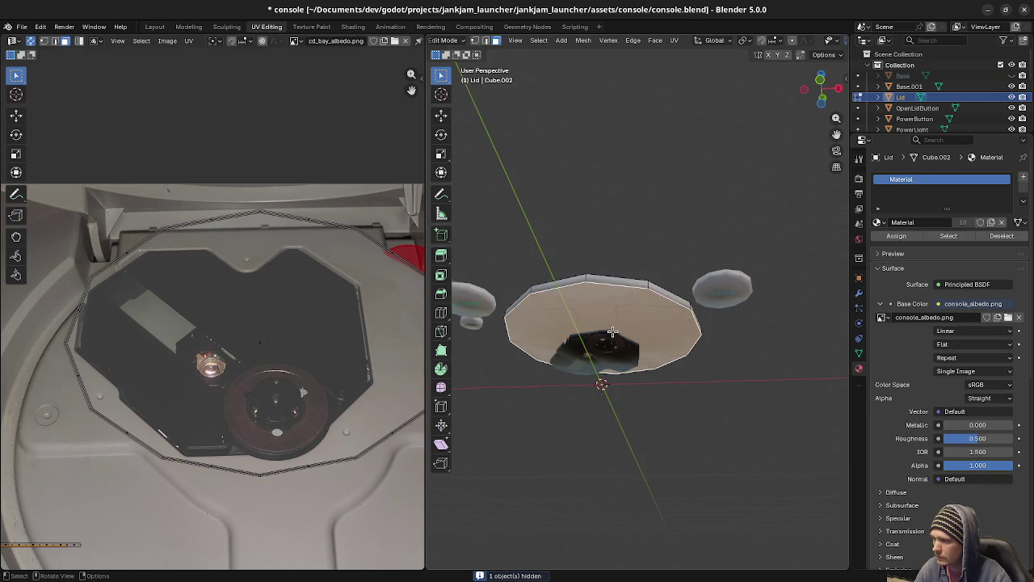
{"action": "key", "text": "x"}
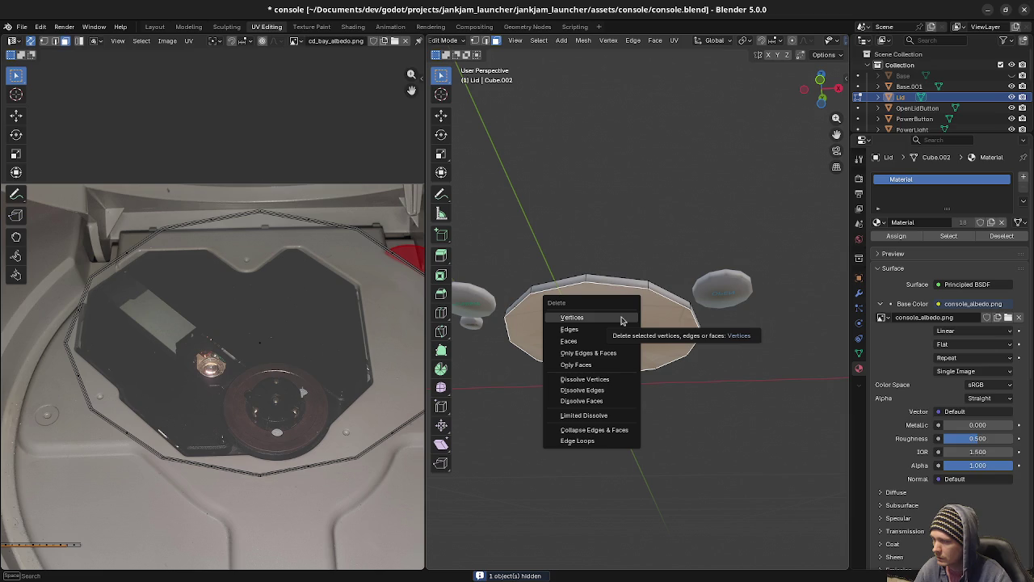
{"action": "left_click", "coordinate": [582, 341]}
{"action": "middle_click_drag", "start_coordinate": [655, 361], "coordinate": [595, 324]}
{"action": "key", "text": "f"}
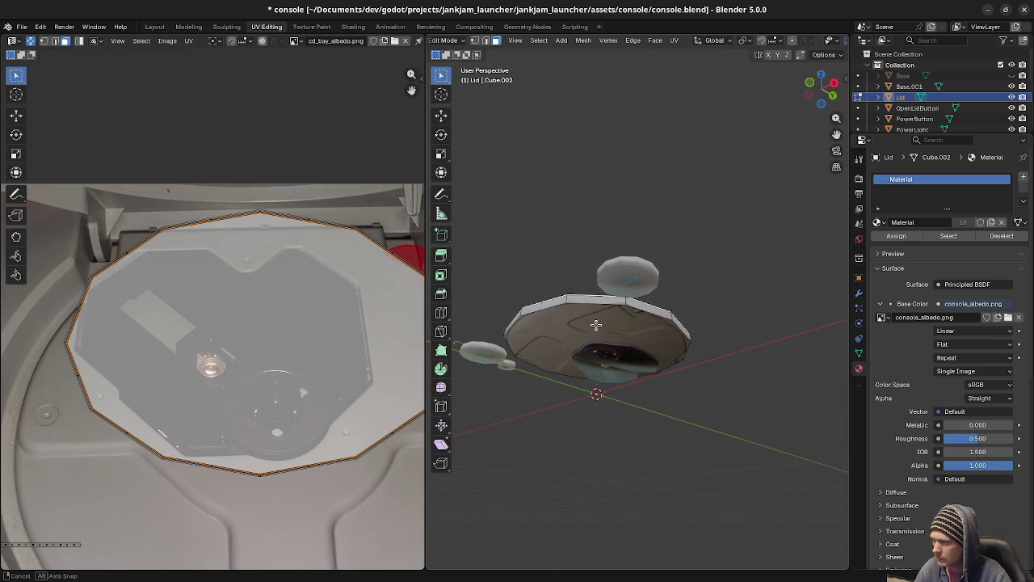
{"action": "middle_click_drag", "start_coordinate": [595, 325], "coordinate": [622, 323]}
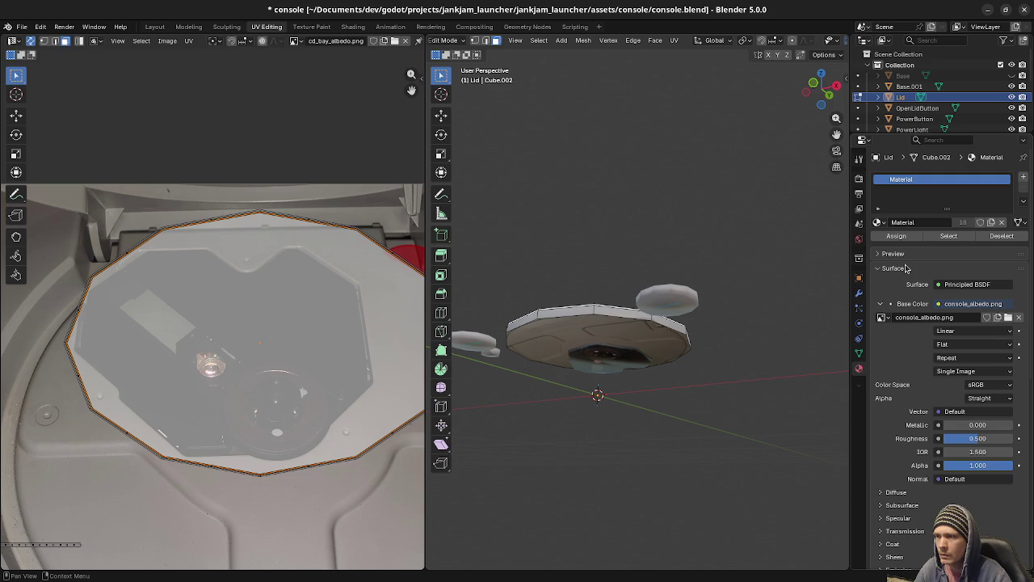
Hide the Base.001 CD-bay part and go to the lid's Modifier properties.
{"action": "left_click", "coordinate": [859, 293]}
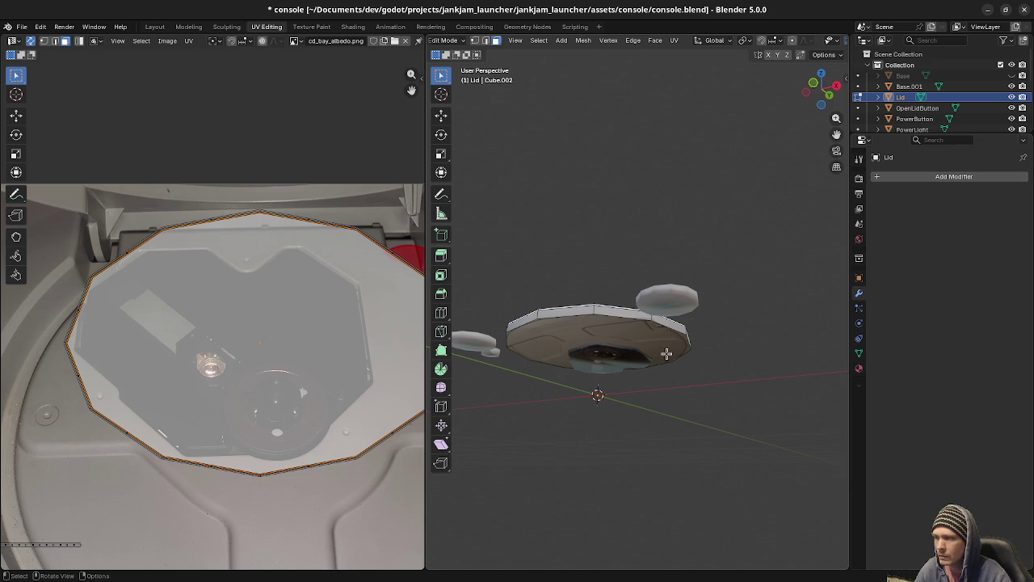
{"action": "scroll", "coordinate": [613, 340], "scroll_direction": "up", "scroll_amount": 2}
{"action": "scroll", "coordinate": [614, 343], "scroll_direction": "up", "scroll_amount": 3}
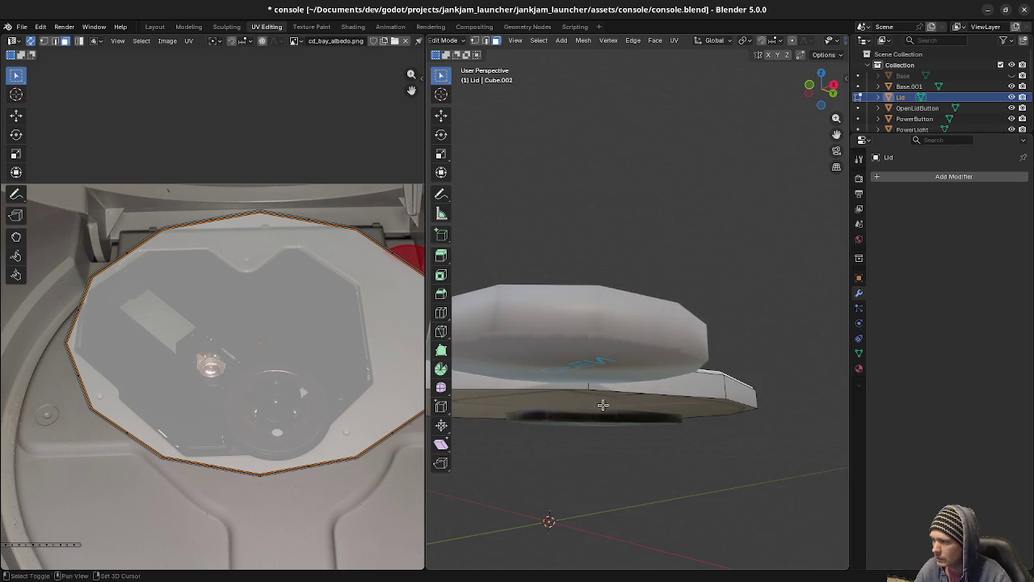
{"action": "scroll", "coordinate": [639, 355], "scroll_direction": "up", "scroll_amount": 3}
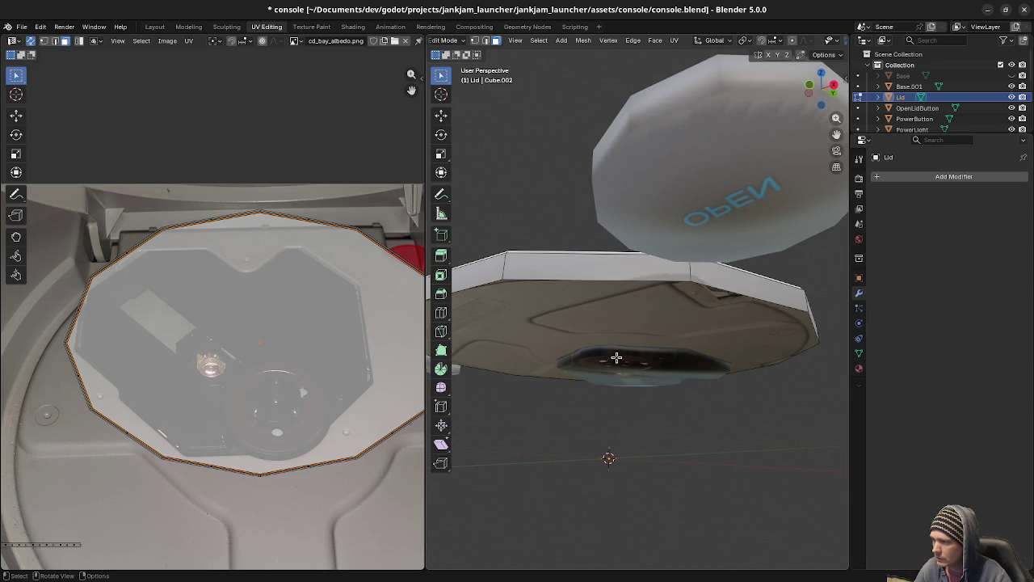
{"action": "middle_click_drag", "start_coordinate": [625, 349], "coordinate": [656, 346]}
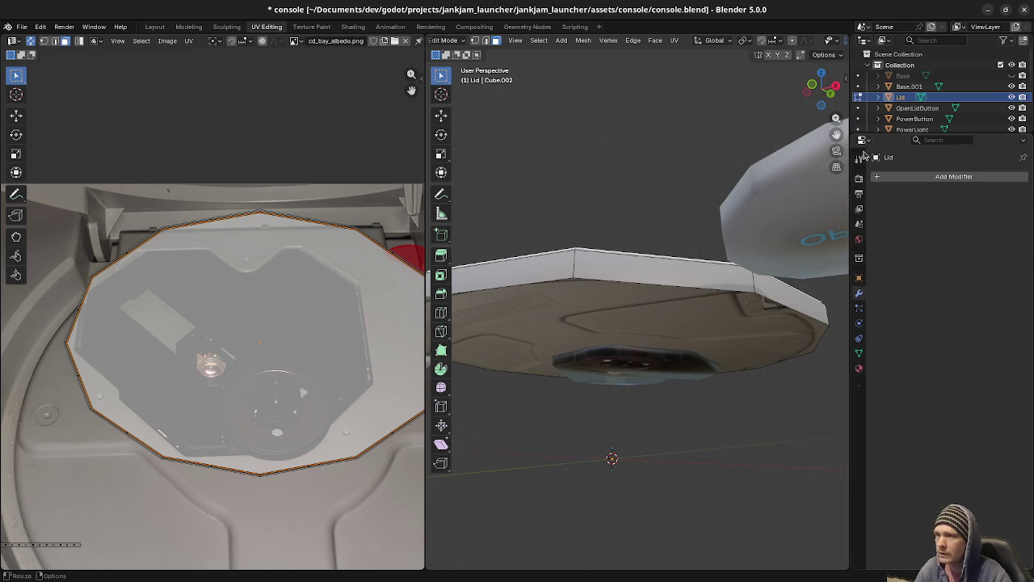
{"action": "left_click", "coordinate": [1012, 87]}
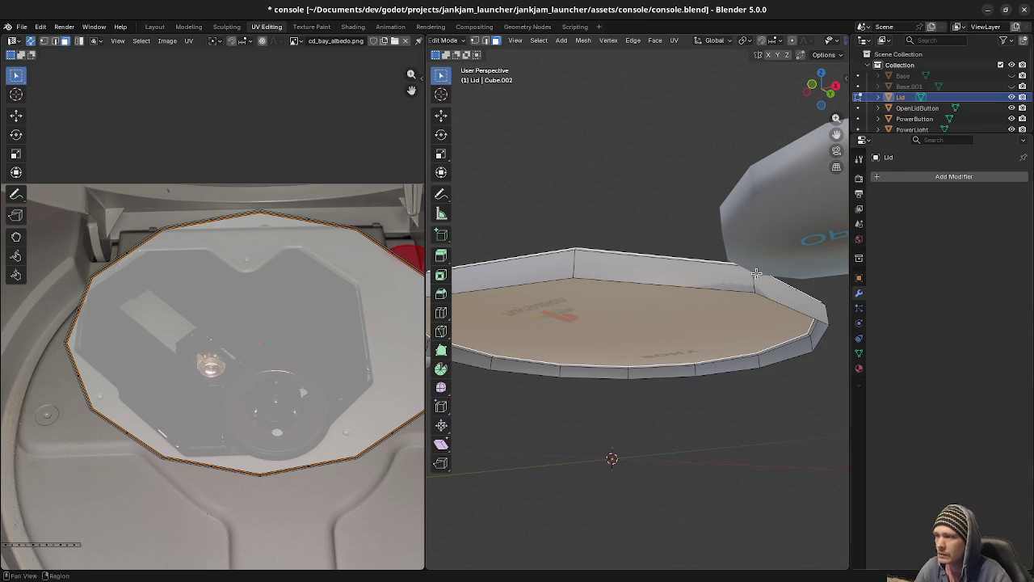
{"action": "middle_click_drag", "start_coordinate": [631, 356], "coordinate": [623, 348]}
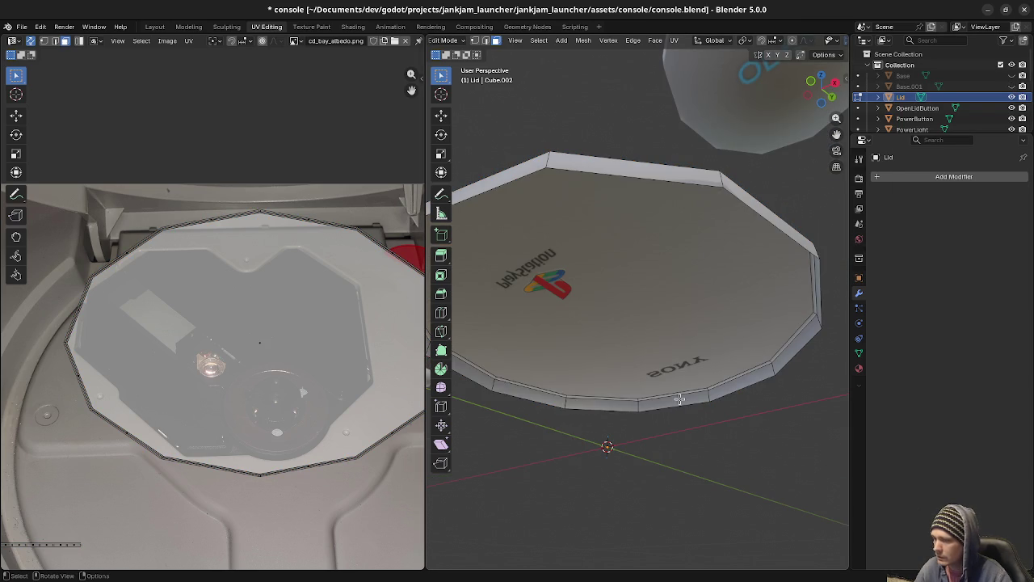
{"action": "left_click", "coordinate": [925, 177]}
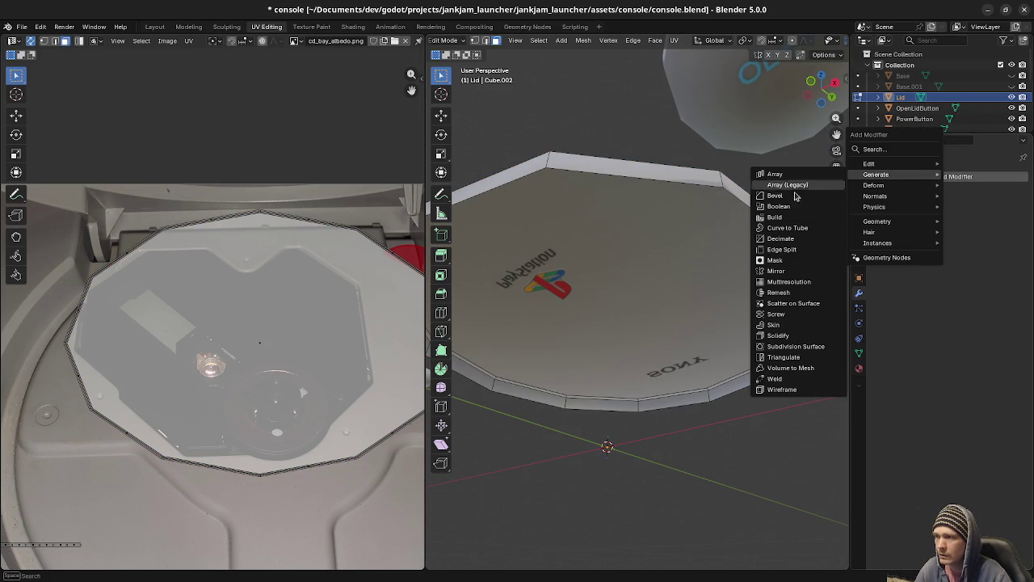
Add a Solidify modifier with 0.0075 m thickness and inspect the lid in wireframe.
{"action": "left_click", "coordinate": [788, 336]}
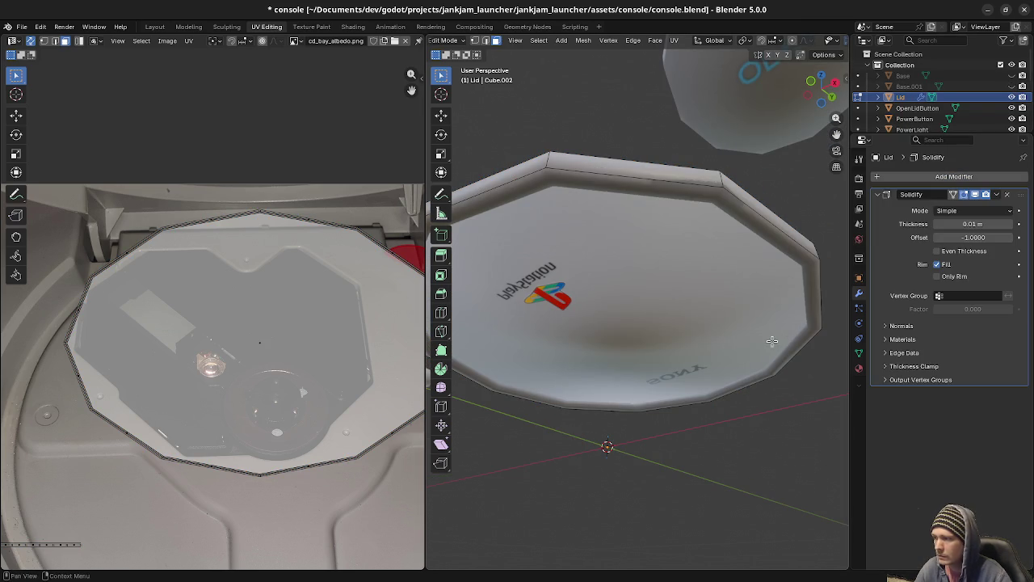
{"action": "left_click", "coordinate": [975, 224]}
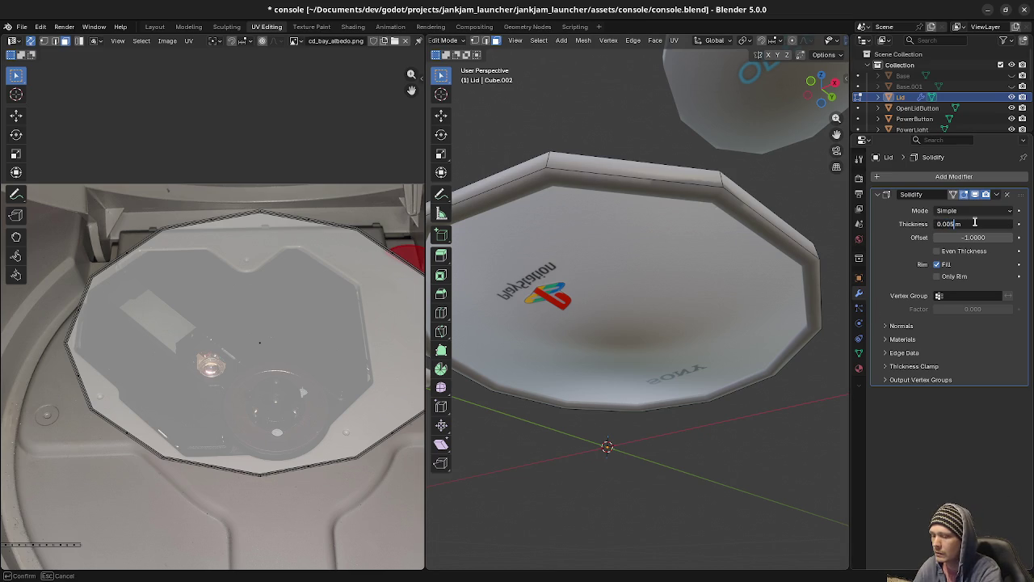
{"action": "key", "text": "Return"}
{"action": "mouse_move", "coordinate": [695, 282]}
{"action": "middle_mouse_down"}
{"action": "mouse_move", "coordinate": [774, 301]}
{"action": "mouse_move", "coordinate": [744, 313]}
{"action": "middle_mouse_up"}
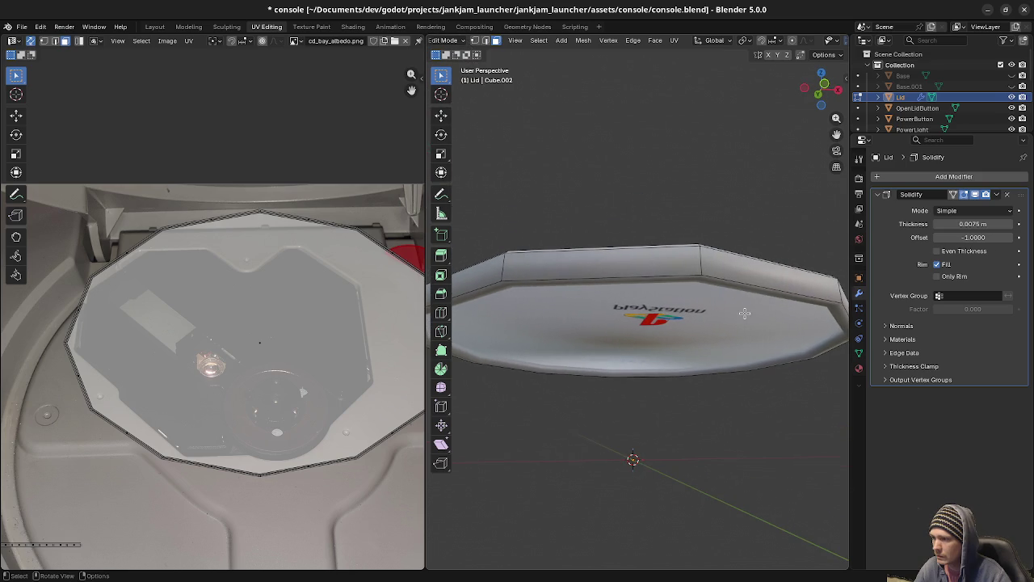
{"action": "middle_click_drag", "start_coordinate": [739, 366], "coordinate": [675, 352]}
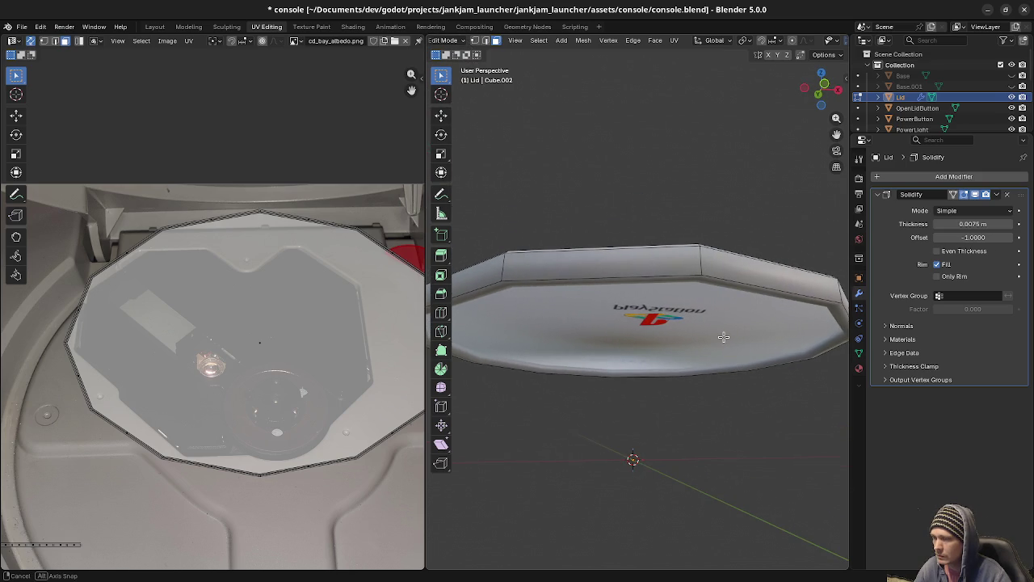
{"action": "key", "text": "shift+z"}
{"action": "middle_click_drag", "start_coordinate": [579, 362], "coordinate": [619, 369]}
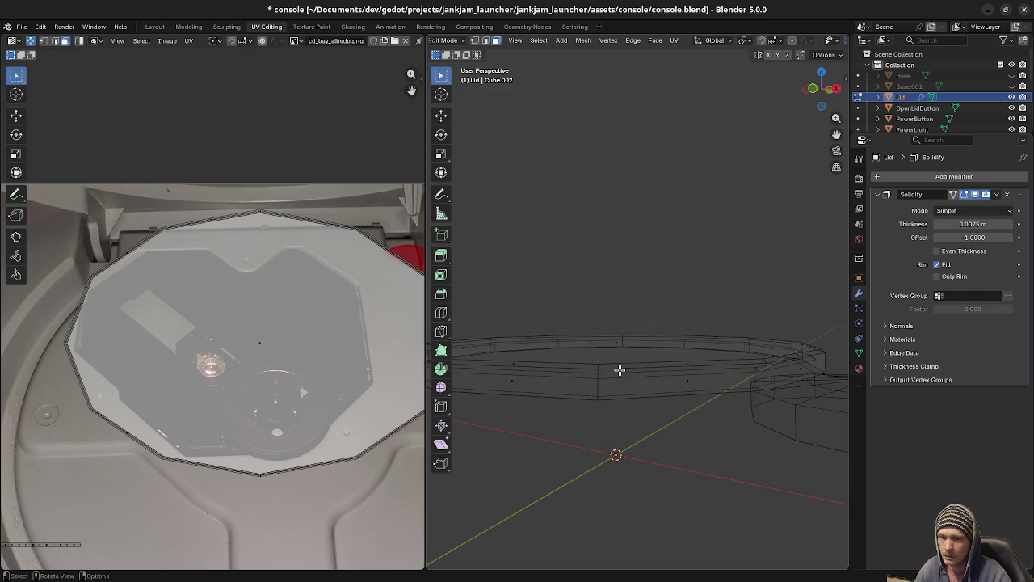
{"action": "middle_click_drag", "start_coordinate": [624, 410], "coordinate": [602, 404]}
{"action": "mouse_move", "coordinate": [573, 455]}
{"action": "middle_mouse_down"}
{"action": "mouse_move", "coordinate": [633, 447]}
{"action": "mouse_move", "coordinate": [628, 409]}
{"action": "mouse_move", "coordinate": [743, 388]}
{"action": "middle_mouse_up"}
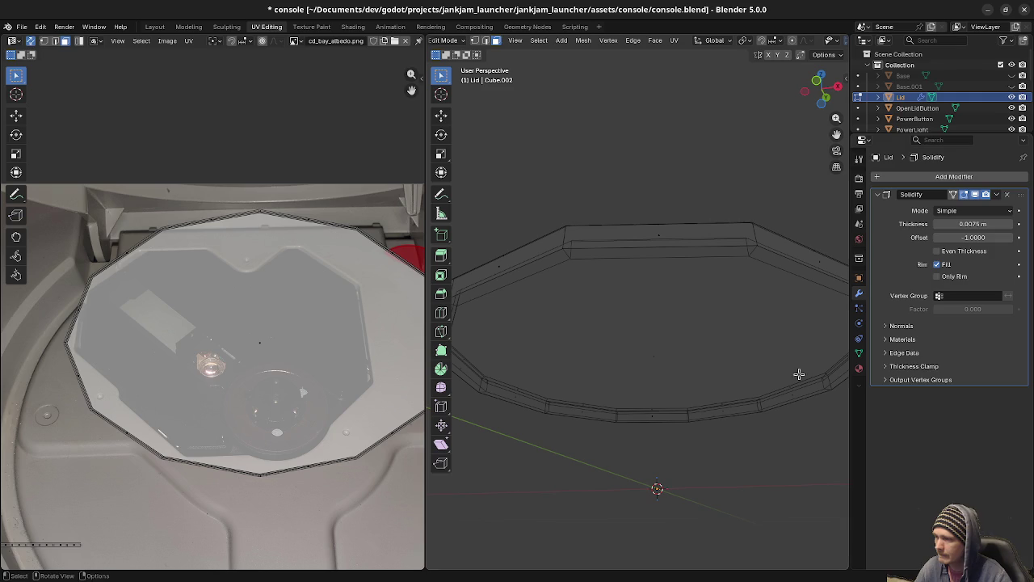
Switch to Material Preview and unhide Base and Base.001 around the lid.
{"action": "key", "text": "Tab"}
{"action": "key", "text": "z"}
{"action": "left_click", "coordinate": [689, 459]}
{"action": "mouse_move", "coordinate": [689, 458]}
{"action": "middle_mouse_down"}
{"action": "mouse_move", "coordinate": [687, 473]}
{"action": "mouse_move", "coordinate": [665, 480]}
{"action": "mouse_move", "coordinate": [723, 434]}
{"action": "middle_mouse_up"}
{"action": "key", "text": "alt+h"}
{"action": "middle_click_drag", "start_coordinate": [755, 366], "coordinate": [741, 393]}
{"action": "key", "text": "Tab"}
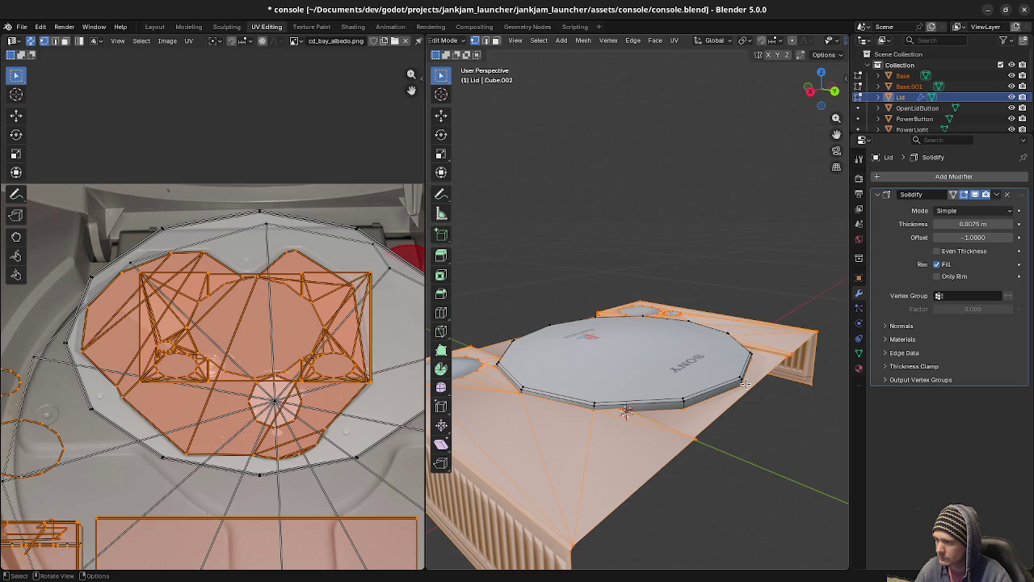
Snap the 3D cursor to the selected hinge point of the lid.
{"action": "left_click", "coordinate": [788, 401]}
{"action": "right_click", "coordinate": [787, 402]}
{"action": "key", "text": "Escape"}
{"action": "key", "text": "shift+s"}
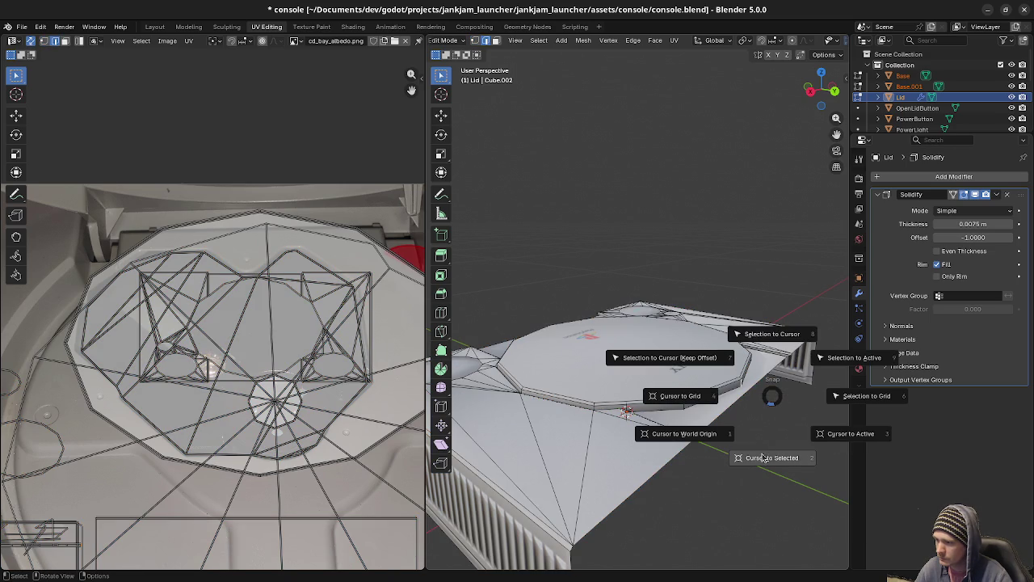
{"action": "left_click", "coordinate": [763, 457]}
Isolate the connected lid part and select only the lid object.
{"action": "key", "text": "a"}
{"action": "key", "text": "alt+a"}
{"action": "key", "text": "l"}
{"action": "key", "text": "Tab"}
{"action": "left_click", "coordinate": [686, 400]}
{"action": "key", "text": "Tab"}
{"action": "key", "text": "Tab"}
{"action": "middle_click_drag", "start_coordinate": [747, 437], "coordinate": [760, 449]}
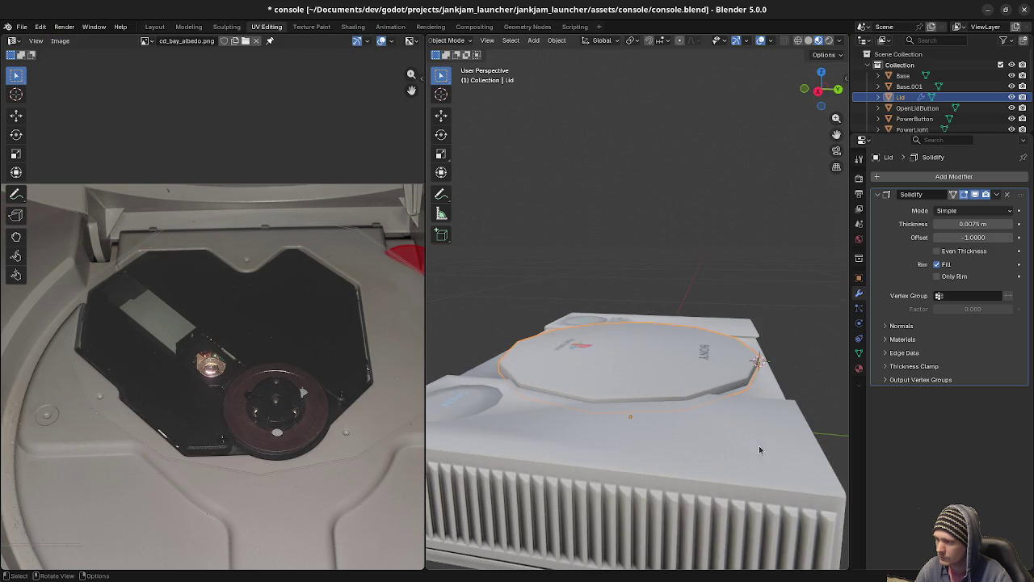
With the 3D cursor as pivot, rotate the lid -55° about X to open it.
{"action": "left_click", "coordinate": [633, 40]}
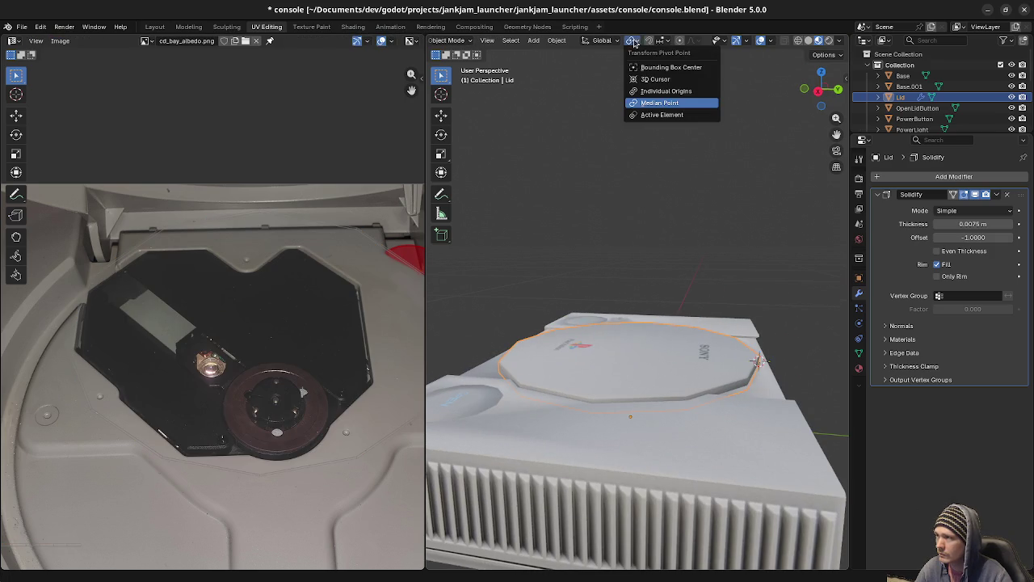
{"action": "left_click", "coordinate": [655, 78]}
{"action": "key", "text": "r"}
{"action": "key", "text": "x"}
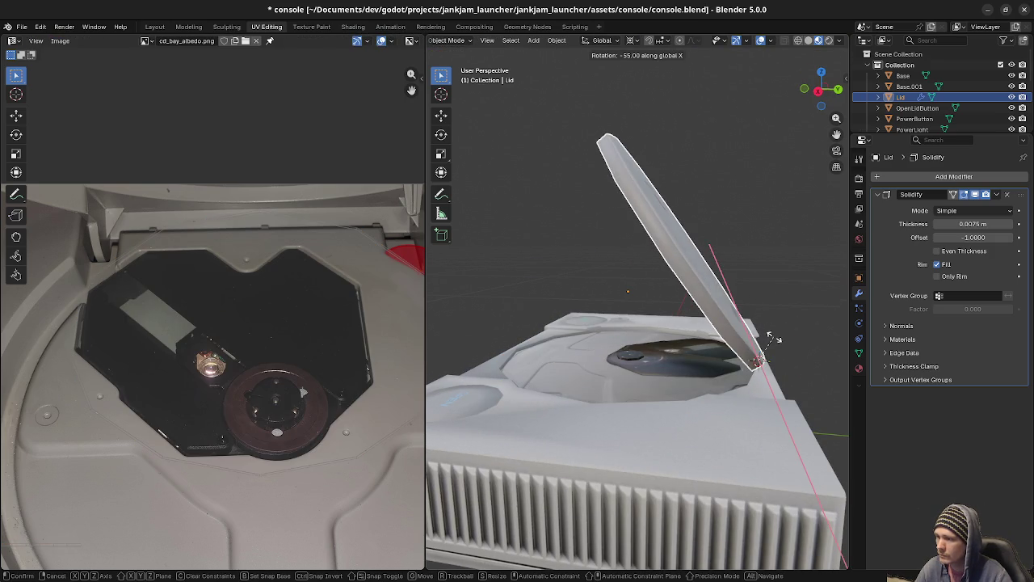
{"action": "left_click", "coordinate": [656, 396]}
{"action": "middle_click_drag", "start_coordinate": [656, 400], "coordinate": [739, 402]}
Check the lid's mesh and orbit around the console with its lid open.
{"action": "key", "text": "Tab"}
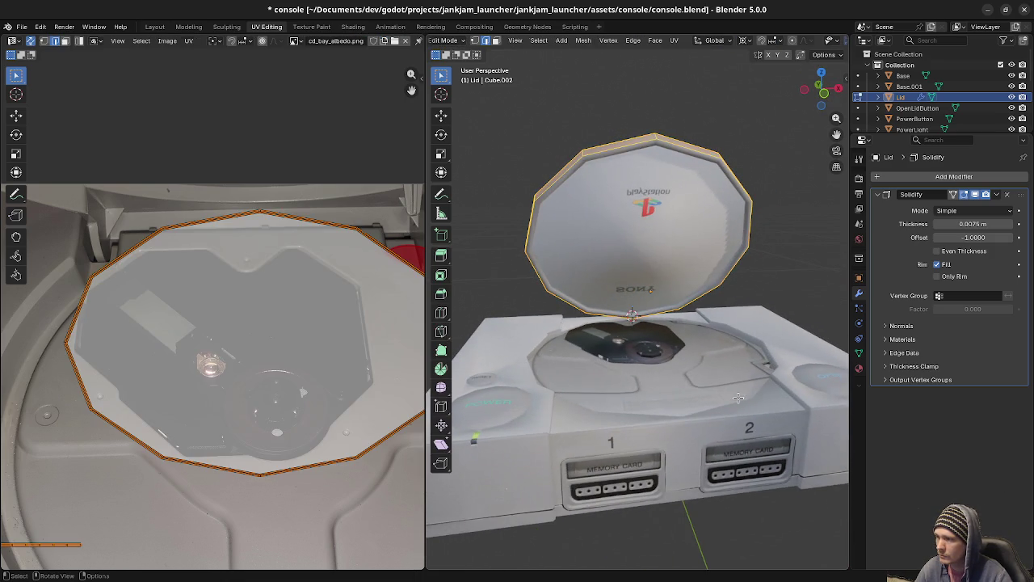
{"action": "scroll", "coordinate": [673, 341], "scroll_direction": "down", "scroll_amount": 3}
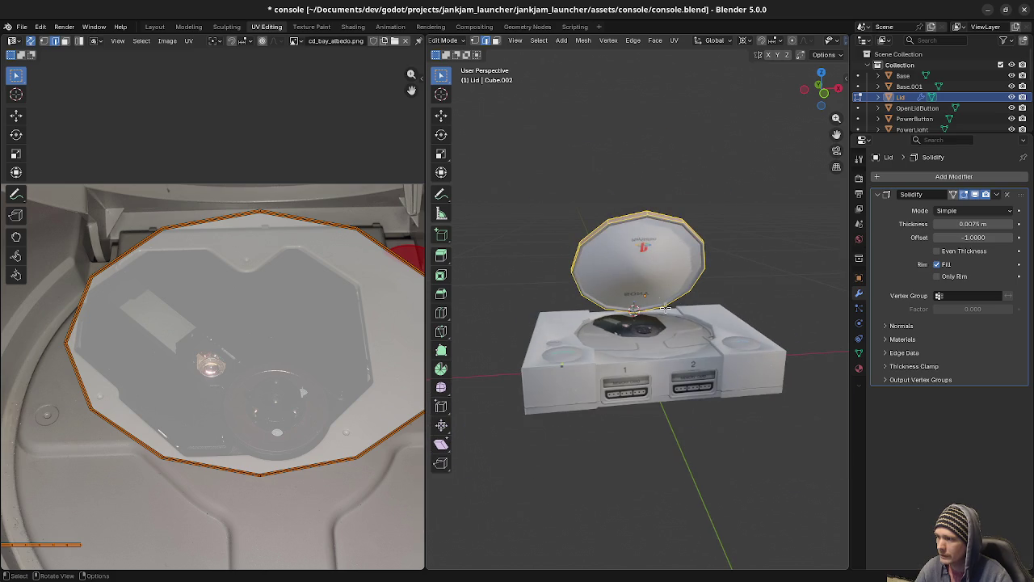
{"action": "key", "text": "Tab"}
{"action": "middle_click_drag", "start_coordinate": [687, 366], "coordinate": [648, 373]}
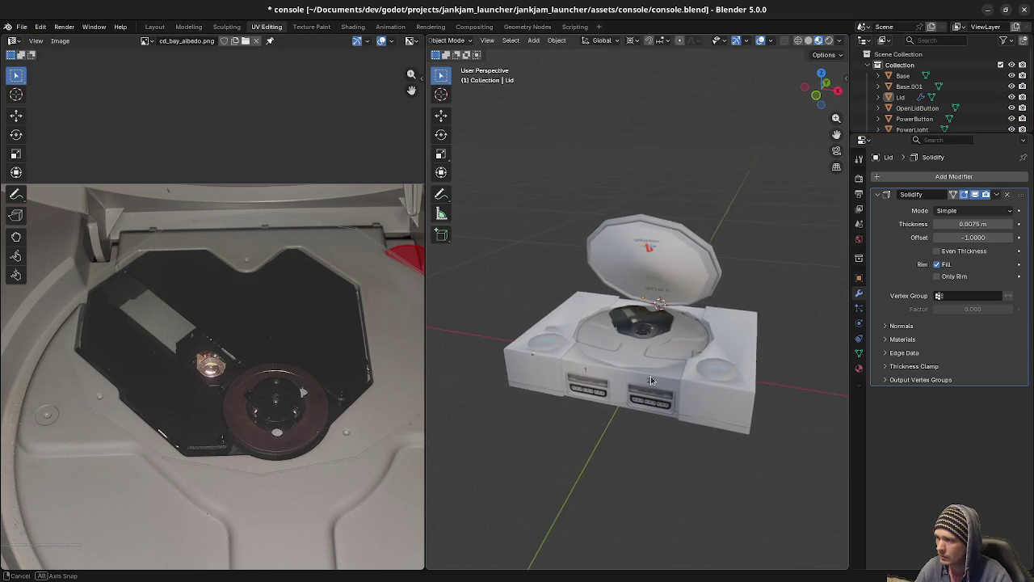
{"action": "scroll", "coordinate": [648, 373], "scroll_direction": "up", "scroll_amount": 2}
{"action": "scroll", "coordinate": [648, 374], "scroll_direction": "up", "scroll_amount": 2}
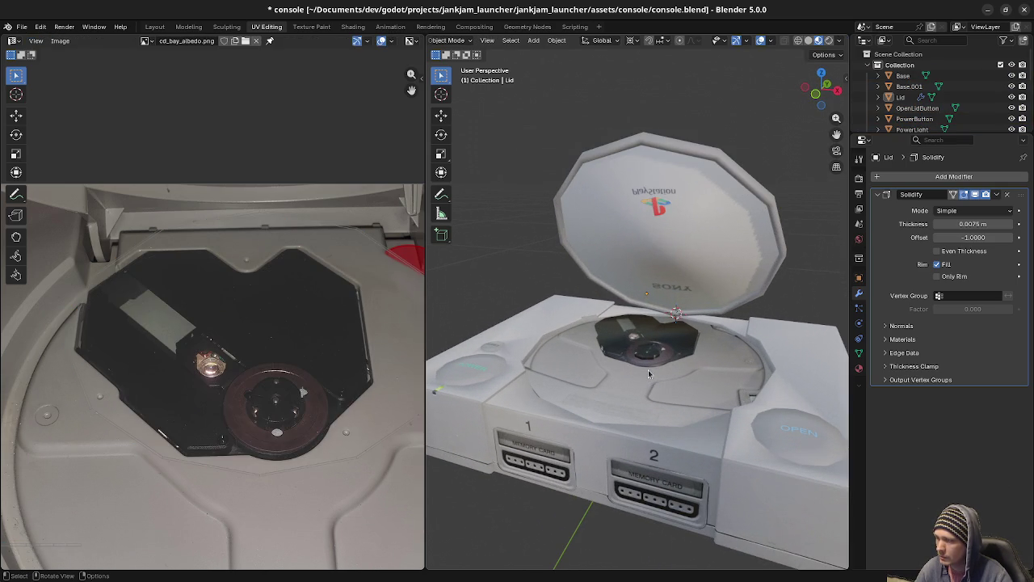
Select all geometry of every object, apply Smooth Faces, and return to Object Mode.
{"action": "key", "text": "Tab"}
{"action": "key", "text": "Tab"}
{"action": "key", "text": "a"}
{"action": "key", "text": "Tab"}
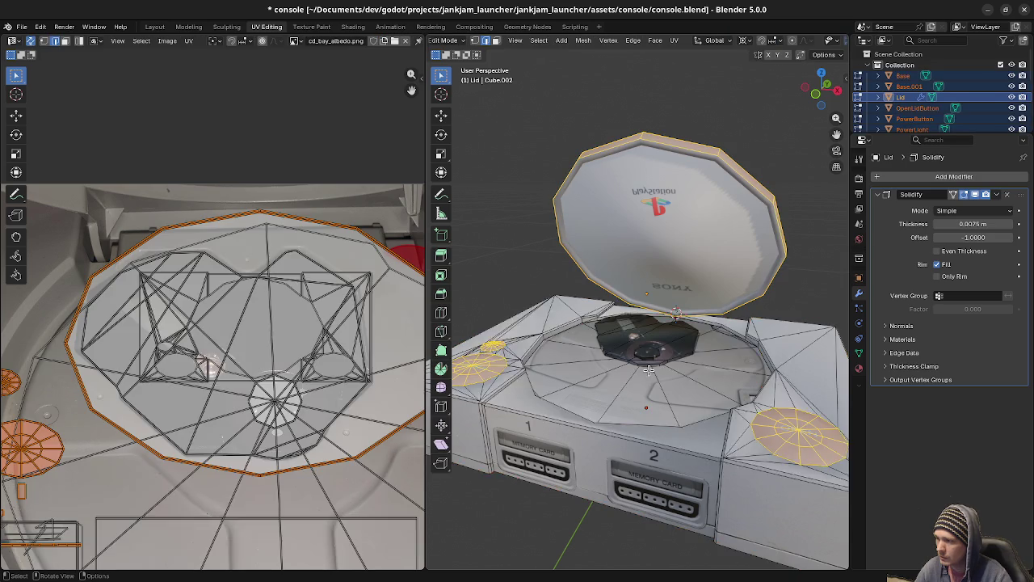
{"action": "key", "text": "a"}
{"action": "left_click", "coordinate": [583, 41]}
{"action": "mouse_move", "coordinate": [601, 232]}
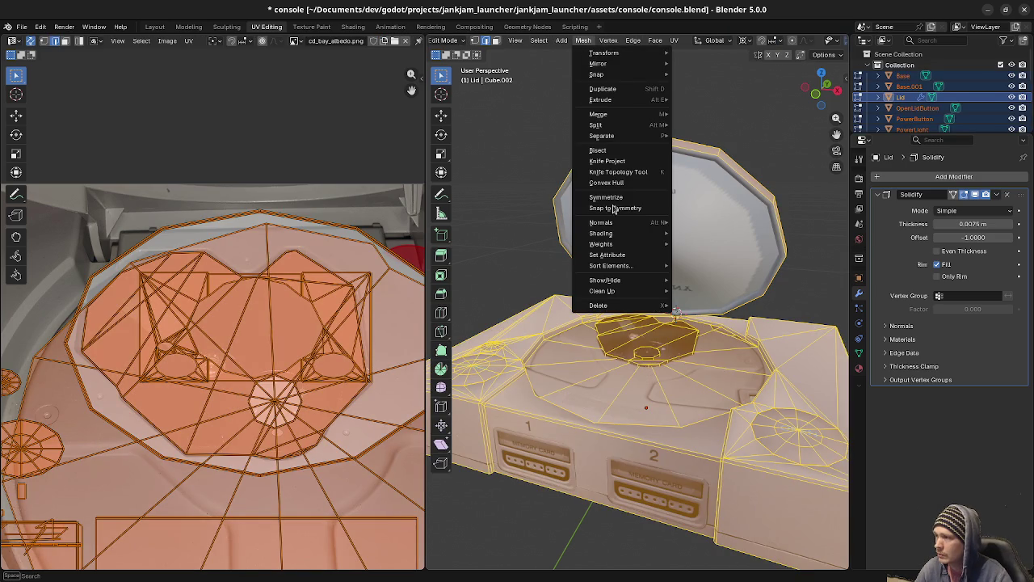
{"action": "left_click", "coordinate": [700, 234]}
{"action": "key", "text": "Tab"}
{"action": "key", "text": "alt+a"}
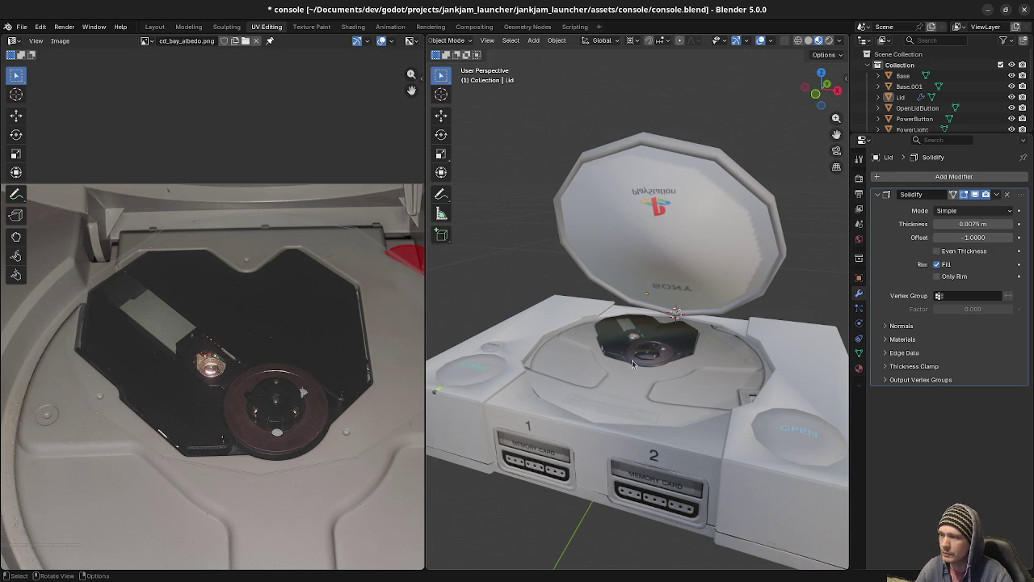
Select the disc tray object.
{"action": "scroll", "coordinate": [682, 369], "scroll_direction": "down", "scroll_amount": 4}
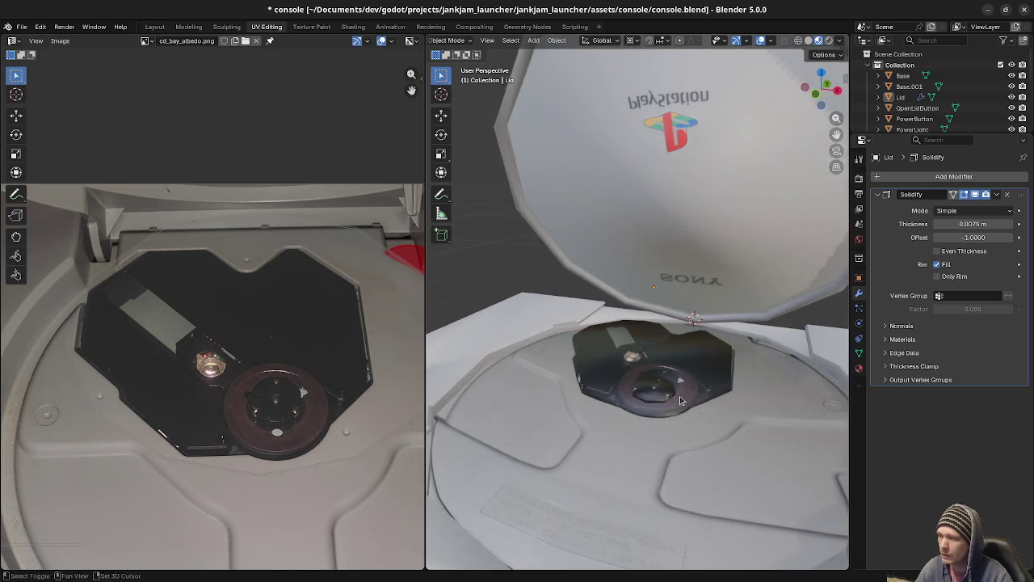
{"action": "scroll", "coordinate": [610, 334], "scroll_direction": "down", "scroll_amount": 2}
{"action": "left_click", "coordinate": [564, 400]}
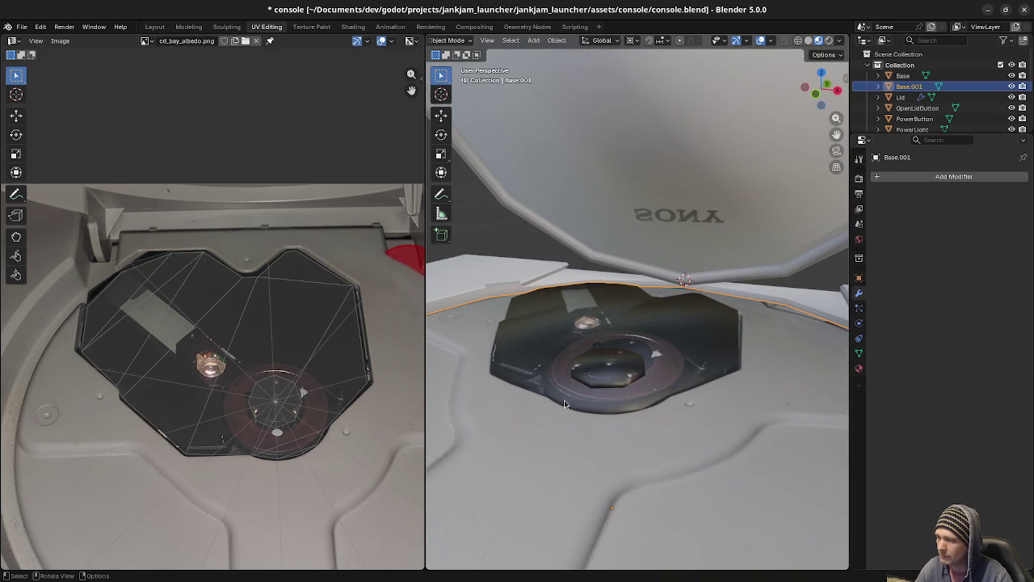
{"action": "key", "text": "Tab"}
{"action": "key", "text": "alt+a"}
{"action": "scroll", "coordinate": [571, 437], "scroll_direction": "up", "scroll_amount": 2}
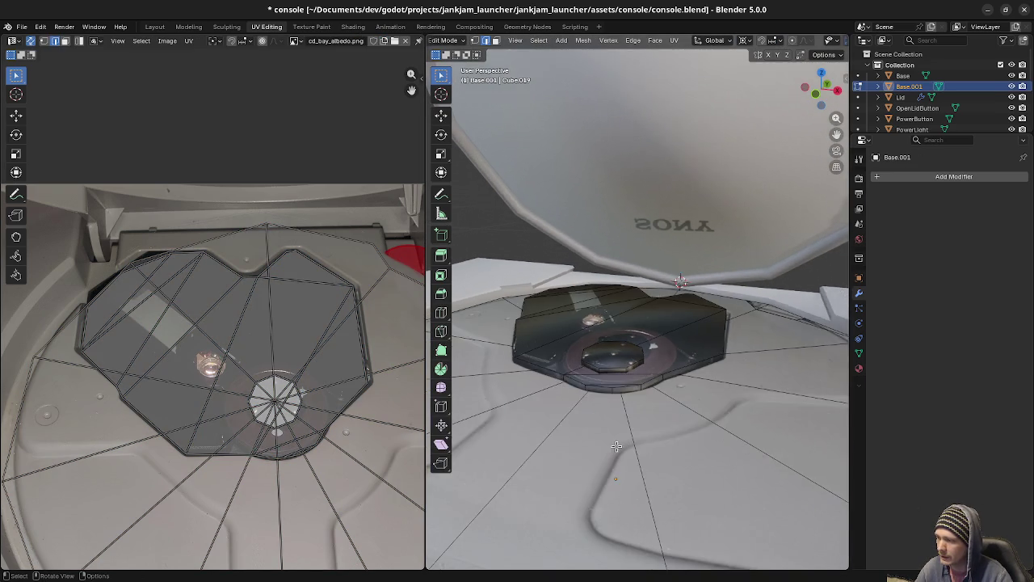
{"action": "scroll", "coordinate": [639, 394], "scroll_direction": "up", "scroll_amount": 3}
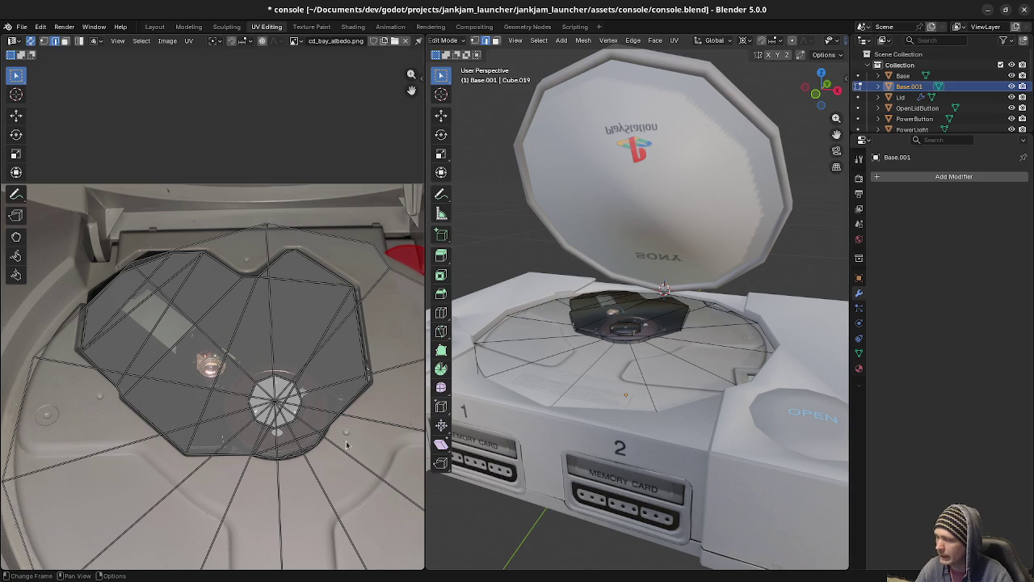
{"action": "scroll", "coordinate": [554, 418], "scroll_direction": "up", "scroll_amount": 3}
{"action": "scroll", "coordinate": [554, 418], "scroll_direction": "up", "scroll_amount": 2}
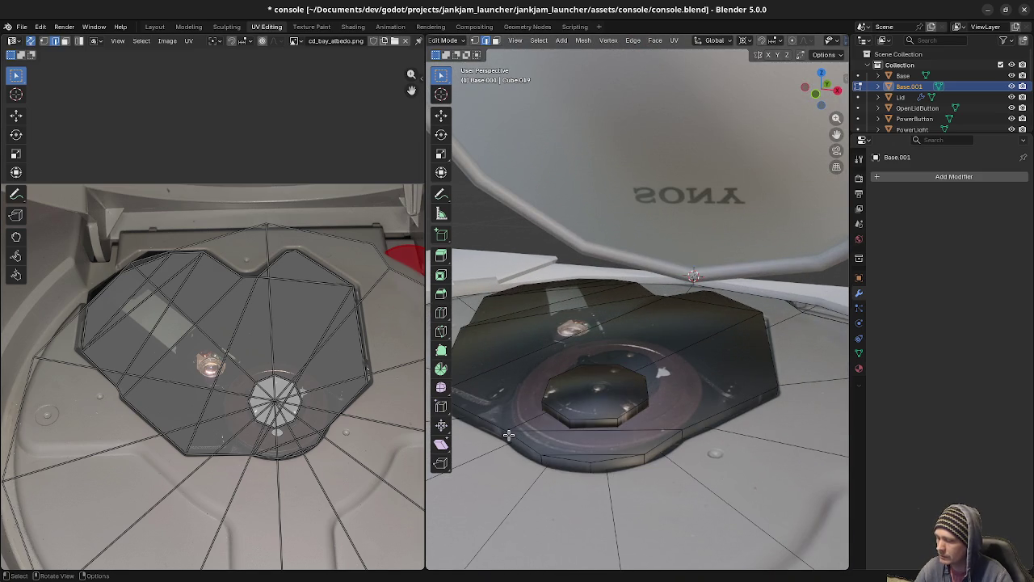
{"action": "key", "text": "l"}
{"action": "middle_click_drag", "start_coordinate": [546, 442], "coordinate": [529, 439]}
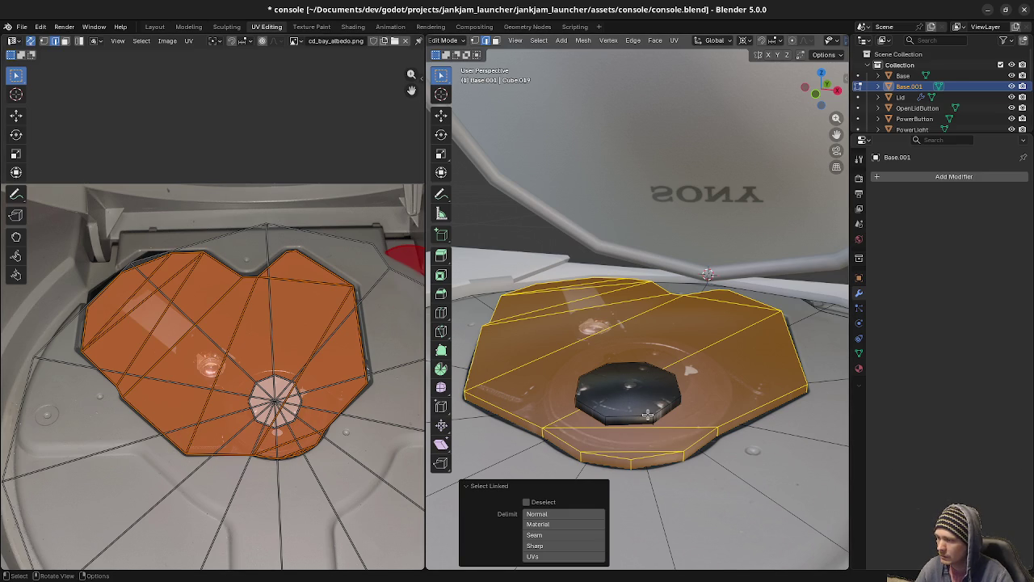
{"action": "key", "text": "Tab"}
{"action": "key", "text": "Tab"}
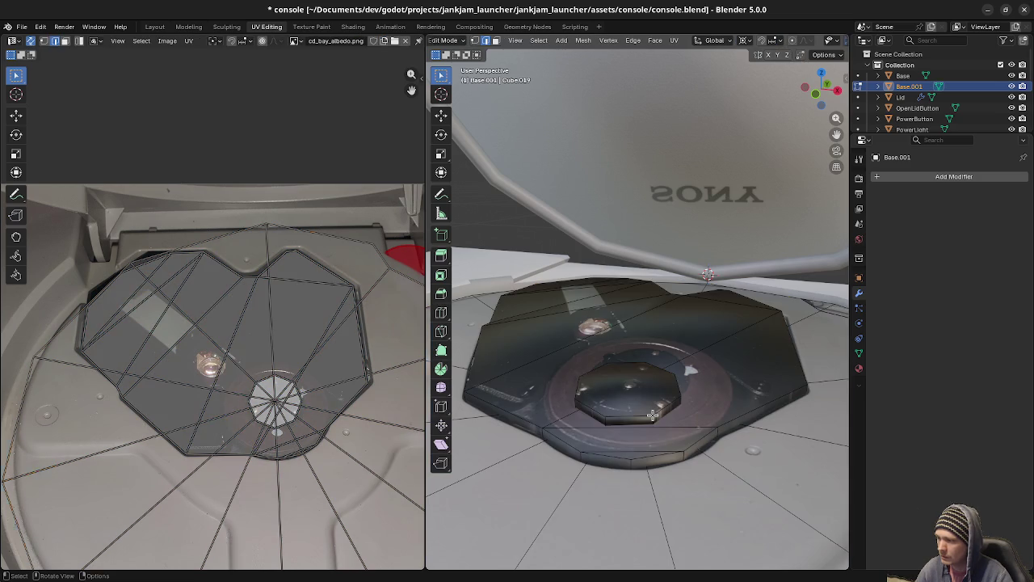
{"action": "key", "text": "l"}
{"action": "key", "text": "ctrl+z"}
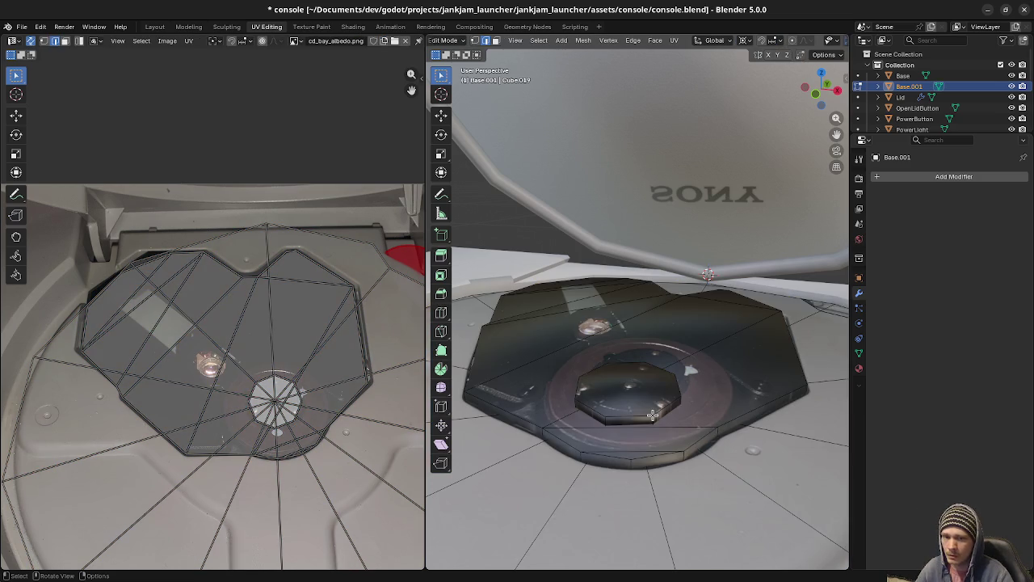
{"action": "mouse_move", "coordinate": [622, 440]}
{"action": "middle_mouse_down"}
{"action": "mouse_move", "coordinate": [684, 412]}
{"action": "mouse_move", "coordinate": [583, 443]}
{"action": "mouse_move", "coordinate": [707, 406]}
{"action": "mouse_move", "coordinate": [656, 397]}
{"action": "middle_mouse_up"}
{"action": "key", "text": "Tab"}
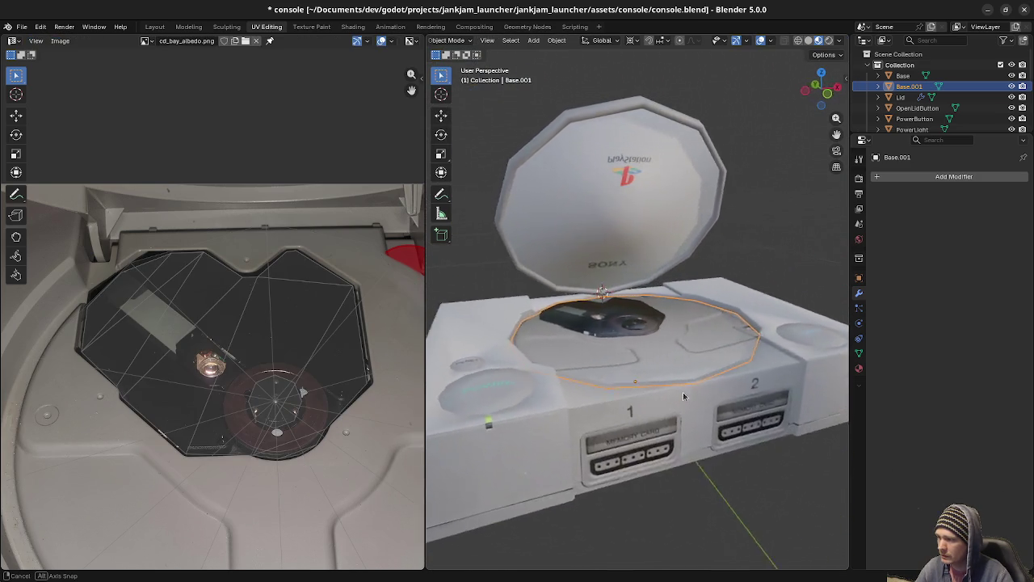
{"action": "scroll", "coordinate": [639, 393], "scroll_direction": "up", "scroll_amount": 2}
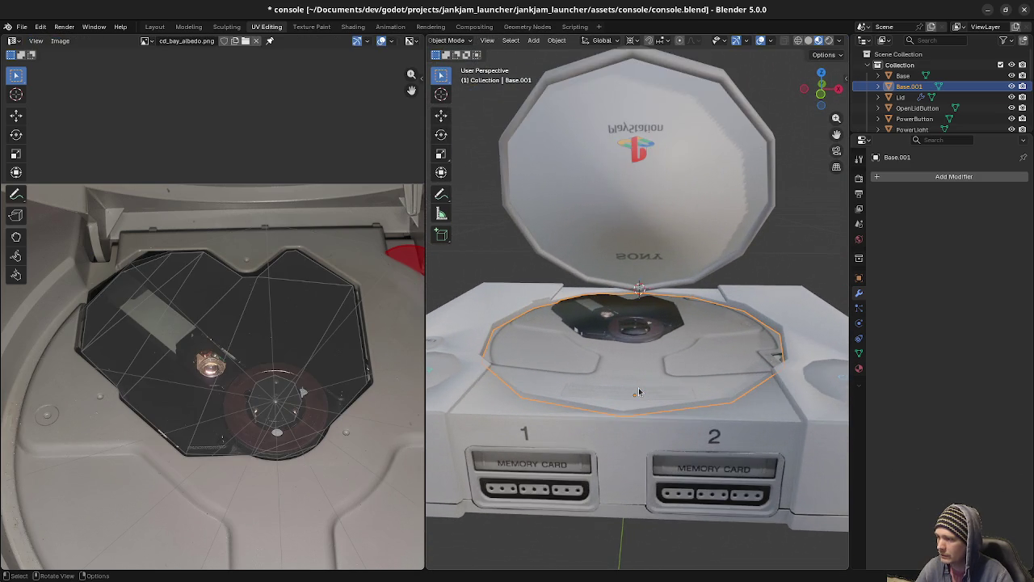
{"action": "scroll", "coordinate": [639, 392], "scroll_direction": "up", "scroll_amount": 4}
{"action": "mouse_move", "coordinate": [639, 392]}
{"action": "middle_mouse_down"}
{"action": "mouse_move", "coordinate": [608, 414]}
{"action": "mouse_move", "coordinate": [582, 369]}
{"action": "middle_mouse_up"}
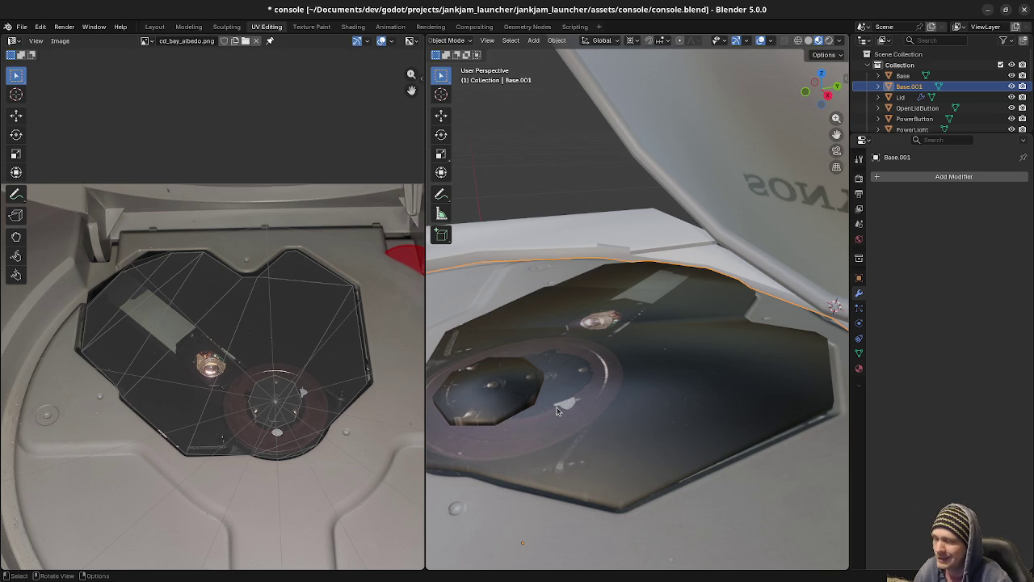
{"action": "middle_click_drag", "start_coordinate": [556, 411], "coordinate": [612, 381]}
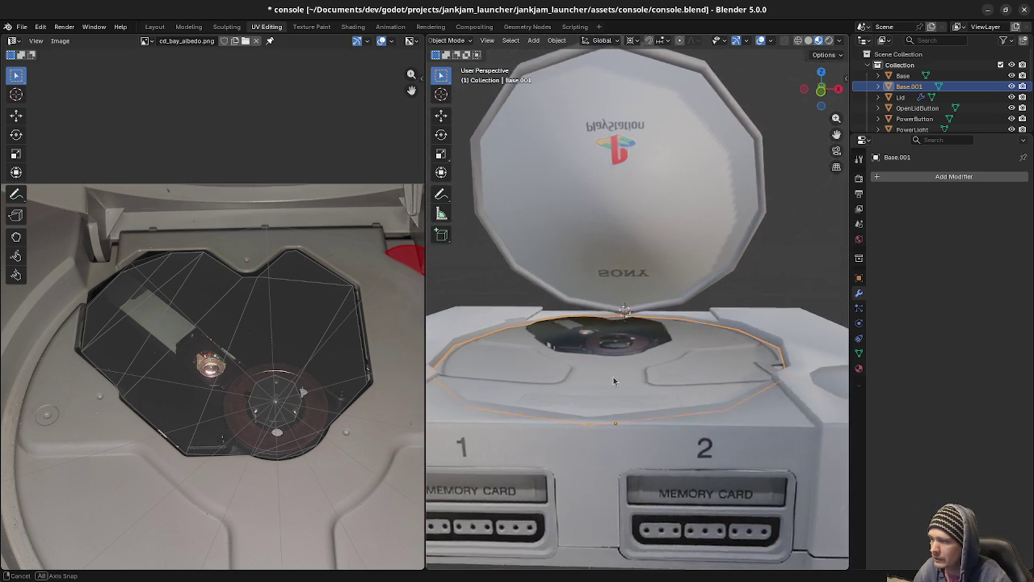
{"action": "scroll", "coordinate": [611, 381], "scroll_direction": "down", "scroll_amount": 5}
{"action": "middle_click_drag", "start_coordinate": [614, 384], "coordinate": [669, 379]}
{"action": "key", "text": "a"}
{"action": "key", "text": "alt+a"}
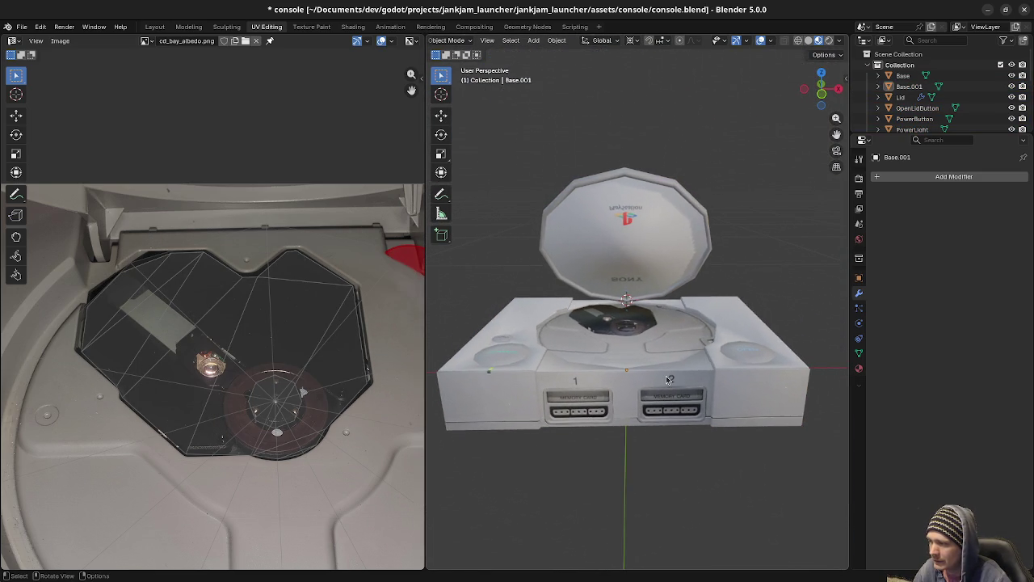
{"action": "scroll", "coordinate": [668, 380], "scroll_direction": "up", "scroll_amount": 3}
{"action": "scroll", "coordinate": [665, 375], "scroll_direction": "up", "scroll_amount": 3}
{"action": "left_click", "coordinate": [623, 391]}
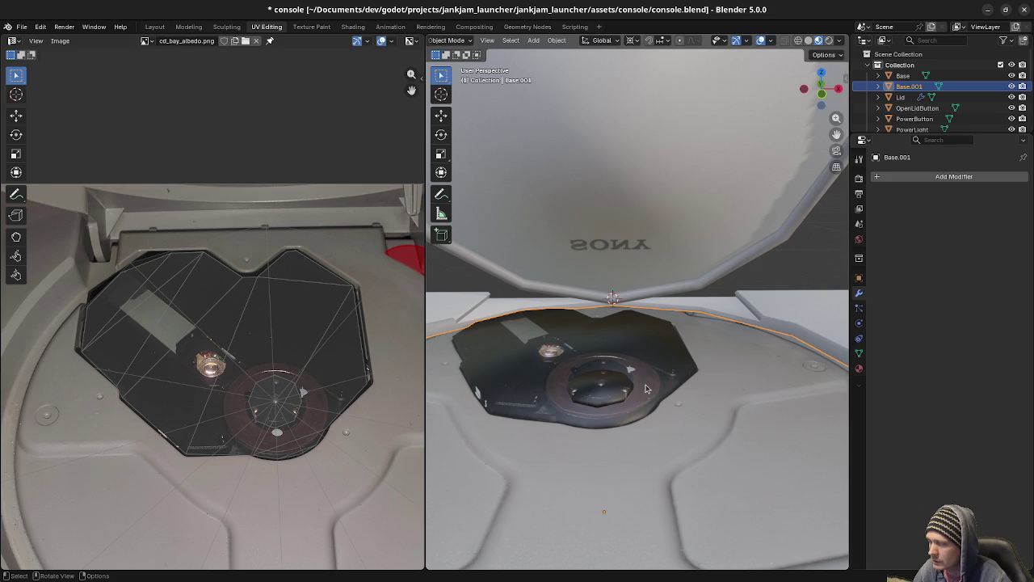
{"action": "scroll", "coordinate": [646, 389], "scroll_direction": "down", "scroll_amount": 3}
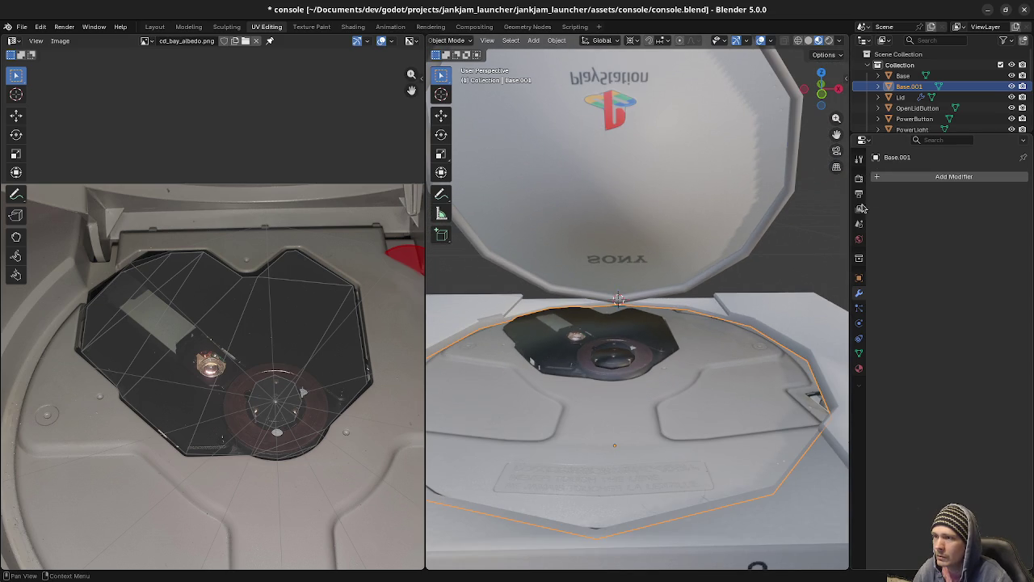
Raise Roughness to 1.000 on the tray and lid materials, saving the file.
{"action": "left_click", "coordinate": [859, 368]}
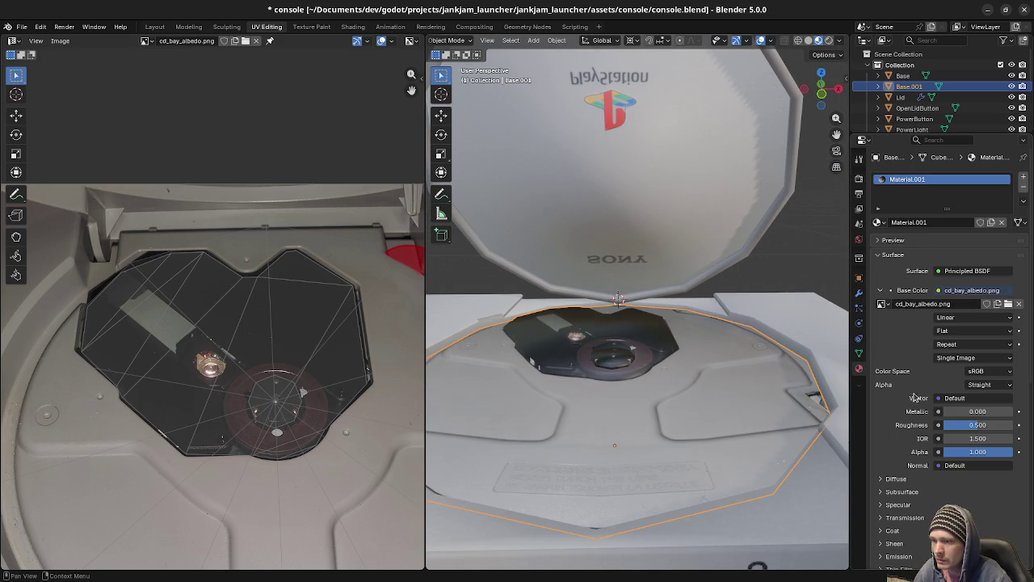
{"action": "left_click_drag", "start_coordinate": [970, 425], "coordinate": [1018, 425]}
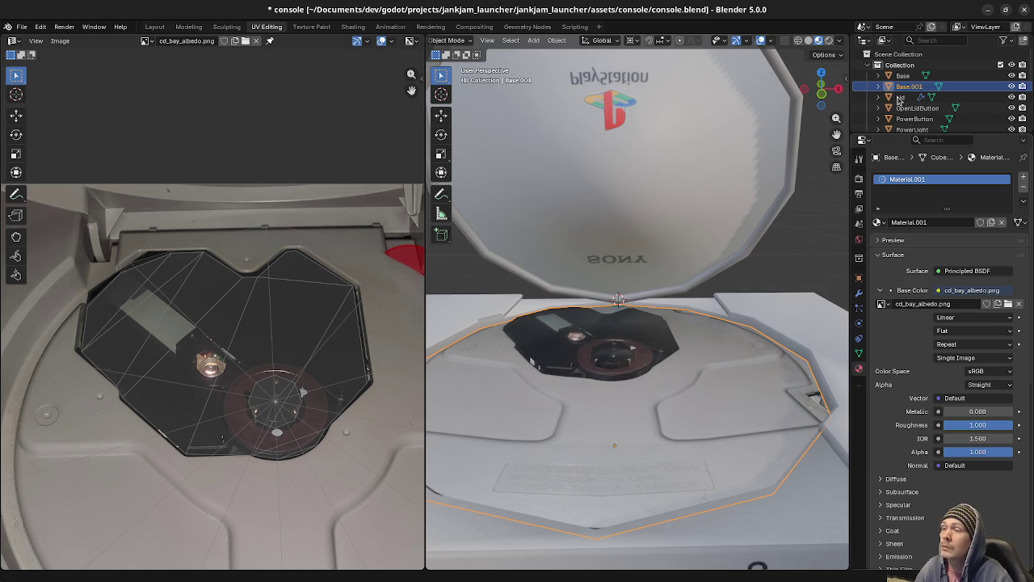
{"action": "left_click", "coordinate": [899, 98]}
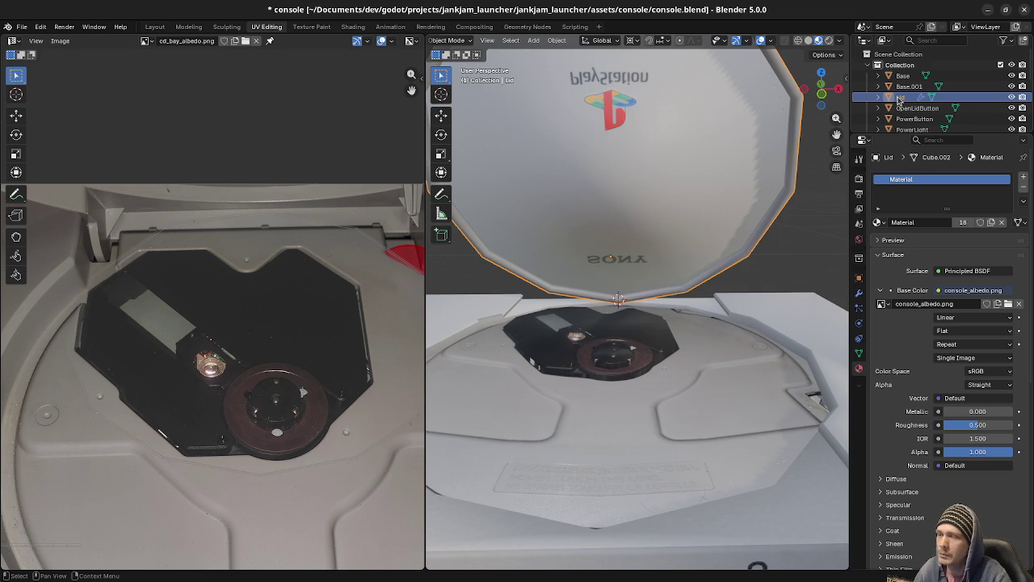
{"action": "key", "text": "ctrl+s"}
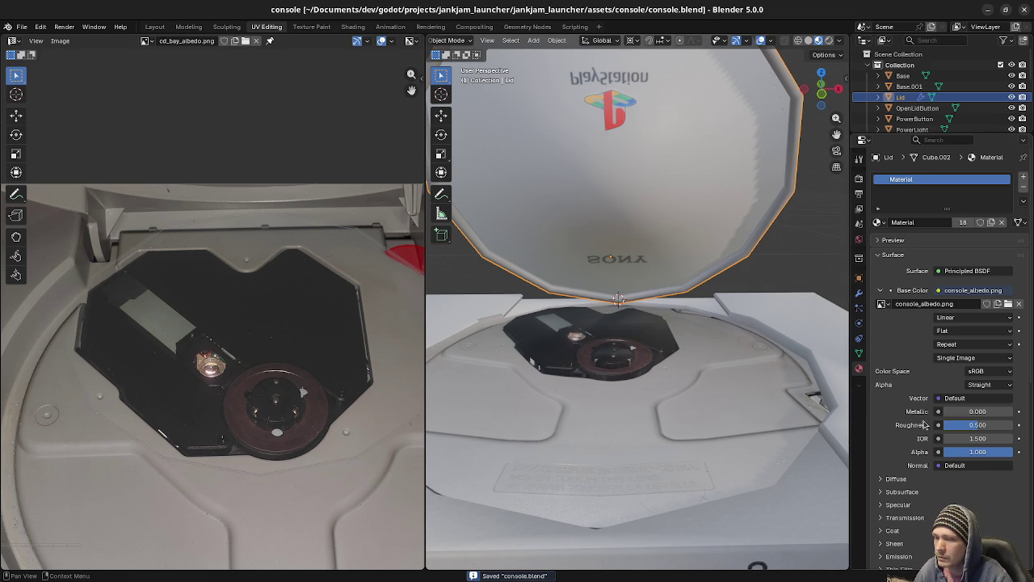
{"action": "left_click_drag", "start_coordinate": [978, 424], "coordinate": [1012, 424]}
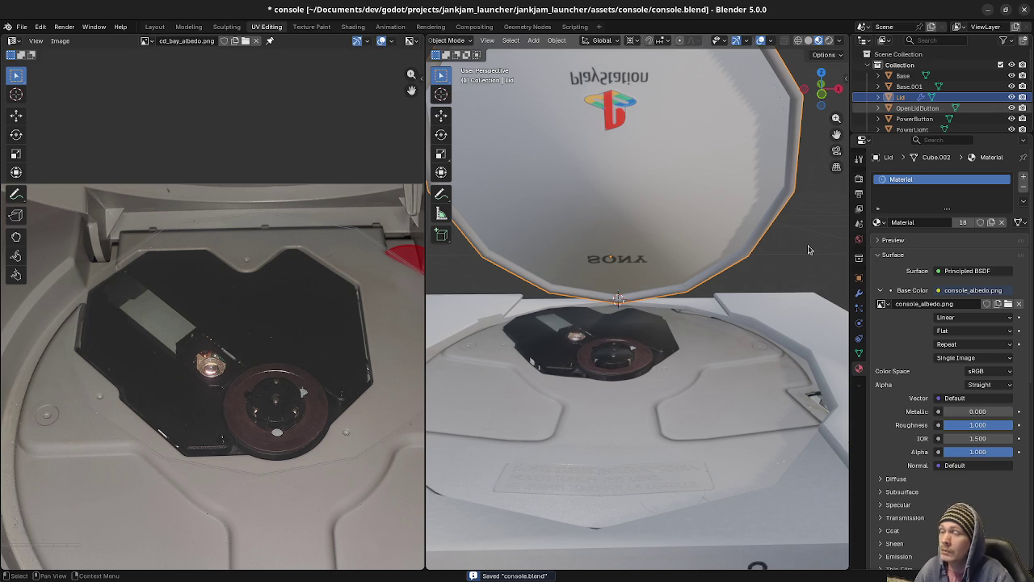
Select the Base object and move the view closer to the disc drive.
{"action": "left_click", "coordinate": [713, 296]}
{"action": "scroll", "coordinate": [569, 349], "scroll_direction": "down", "scroll_amount": 2}
{"action": "scroll", "coordinate": [575, 354], "scroll_direction": "up", "scroll_amount": 2}
{"action": "middle_click_drag", "start_coordinate": [576, 354], "coordinate": [629, 353]}
{"action": "scroll", "coordinate": [632, 356], "scroll_direction": "up", "scroll_amount": 1}
{"action": "scroll", "coordinate": [632, 356], "scroll_direction": "down", "scroll_amount": 1}
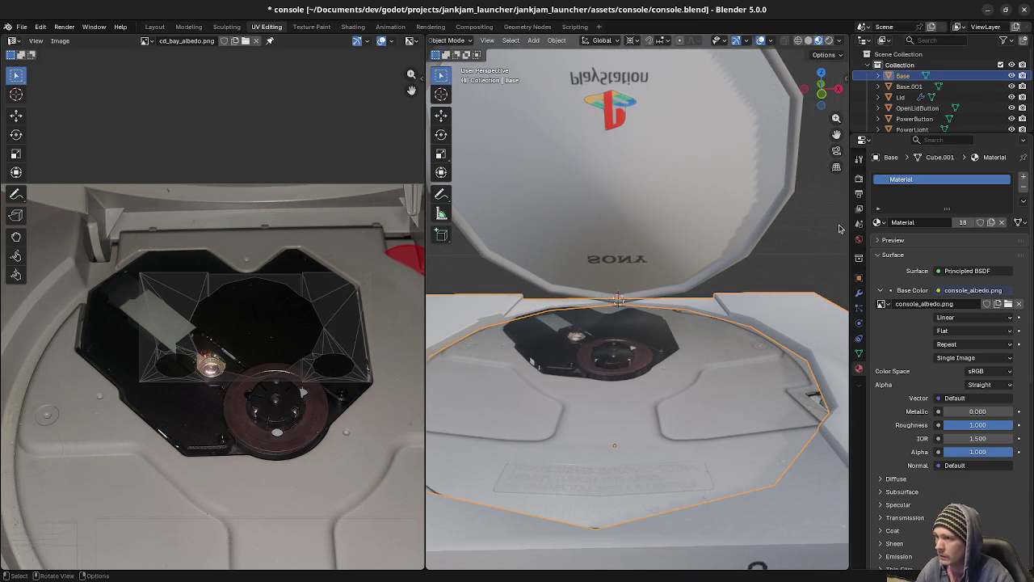
Rename the Base.001 tray object to 'Interior' with F2.
{"action": "left_click", "coordinate": [909, 85]}
{"action": "key", "text": "F2"}
{"action": "type", "text": "Int"}
{"action": "key", "text": "Return"}
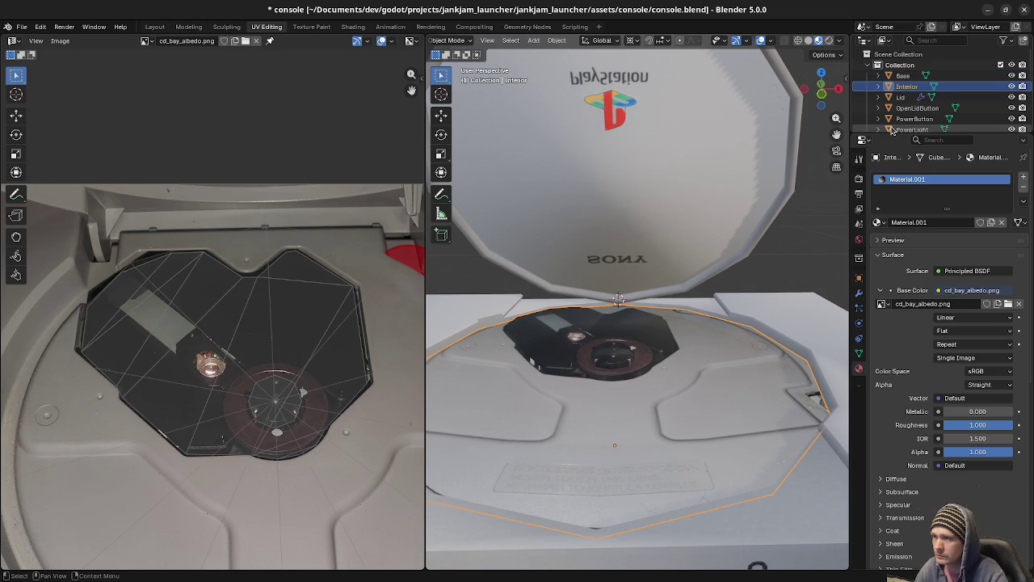
{"action": "scroll", "coordinate": [891, 125], "scroll_direction": "down", "scroll_amount": 4}
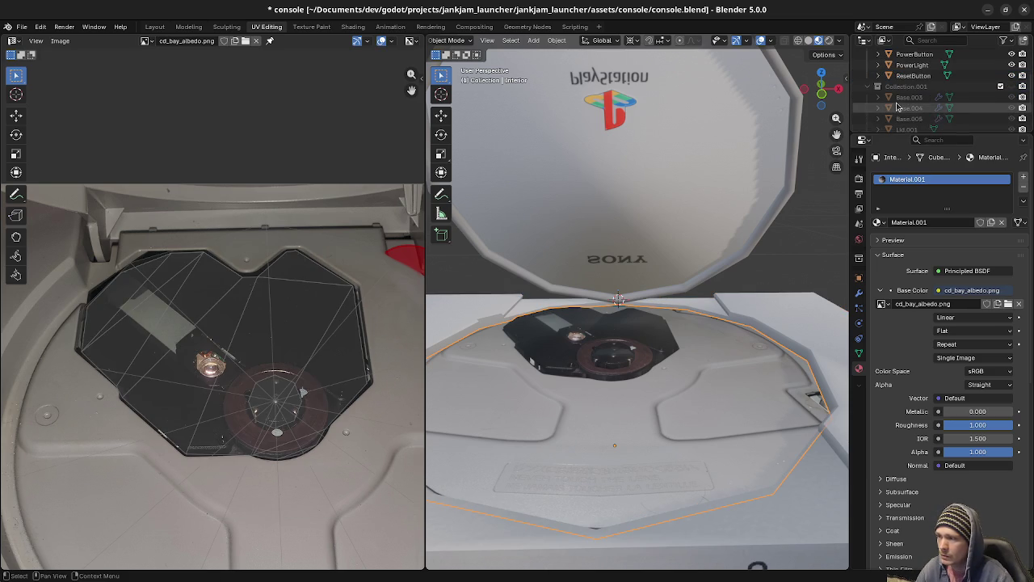
{"action": "scroll", "coordinate": [897, 117], "scroll_direction": "up", "scroll_amount": 3}
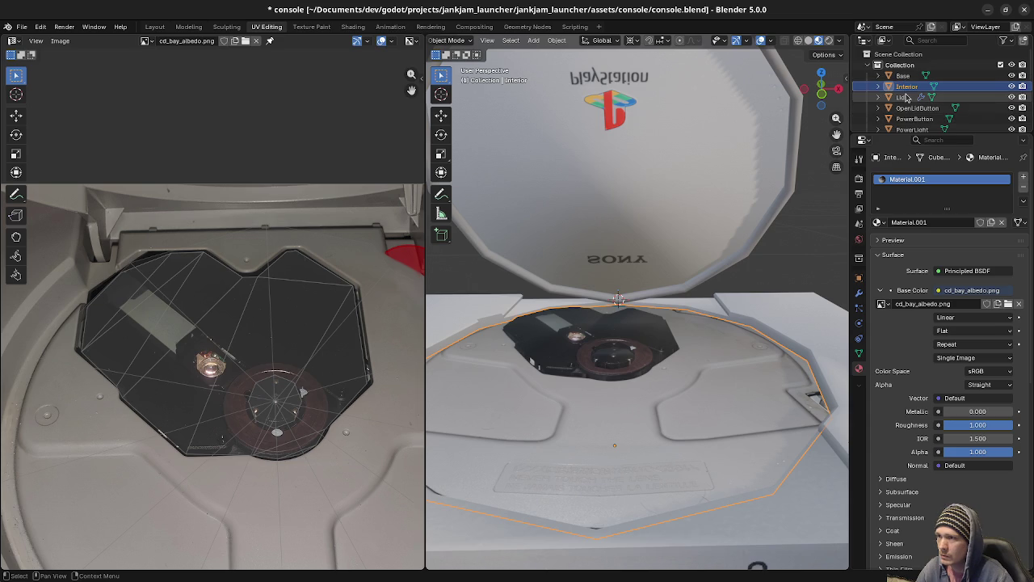
From the right view, rotate the Lid 55° to lie flat and show its modifier stack.
{"action": "left_click", "coordinate": [900, 97]}
{"action": "mouse_move", "coordinate": [695, 194]}
{"action": "middle_mouse_down"}
{"action": "mouse_move", "coordinate": [621, 206]}
{"action": "mouse_move", "coordinate": [679, 209]}
{"action": "mouse_move", "coordinate": [664, 218]}
{"action": "middle_mouse_up"}
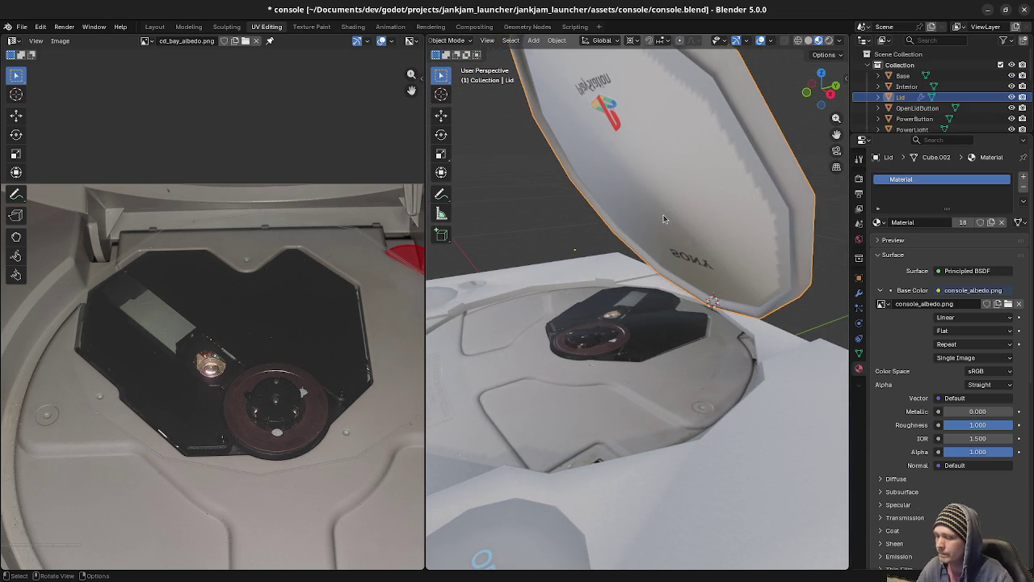
{"action": "key", "text": "KP_3"}
{"action": "key", "text": "r"}
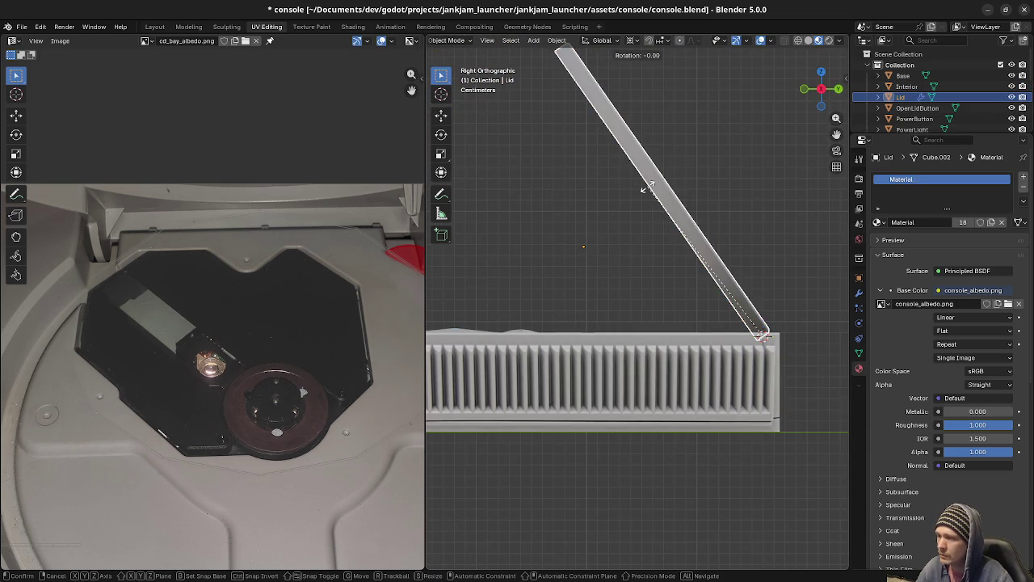
{"action": "left_click", "coordinate": [565, 353]}
{"action": "mouse_move", "coordinate": [565, 353]}
{"action": "middle_mouse_down"}
{"action": "mouse_move", "coordinate": [645, 410]}
{"action": "mouse_move", "coordinate": [657, 388]}
{"action": "mouse_move", "coordinate": [560, 359]}
{"action": "middle_mouse_up"}
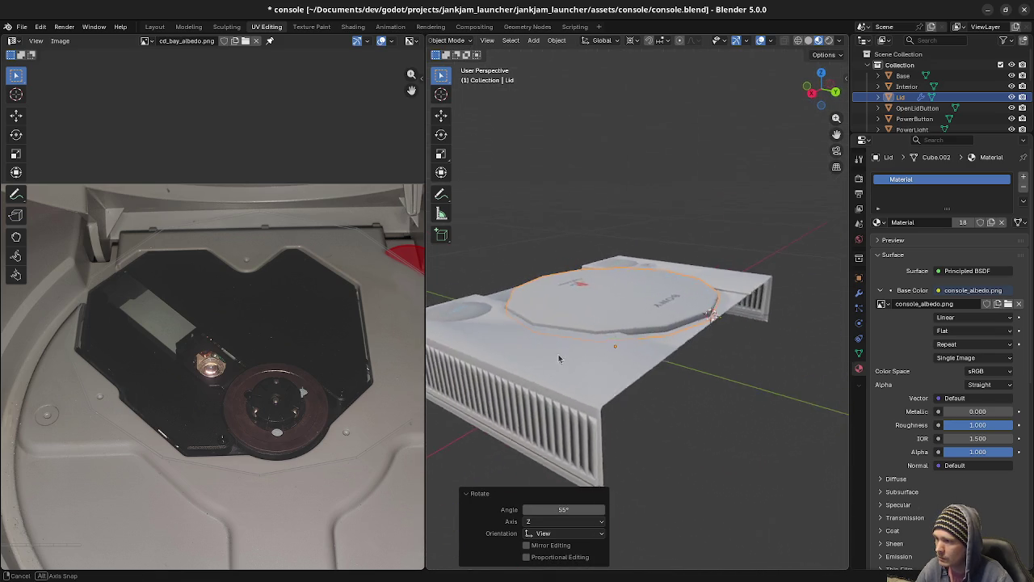
{"action": "middle_click_drag", "start_coordinate": [560, 359], "coordinate": [683, 395]}
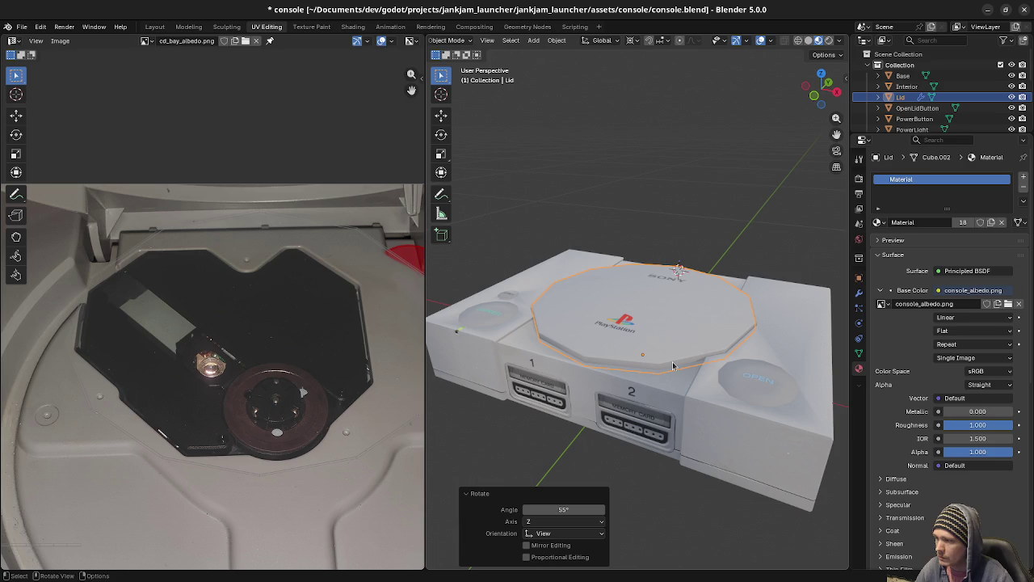
{"action": "left_click", "coordinate": [859, 293]}
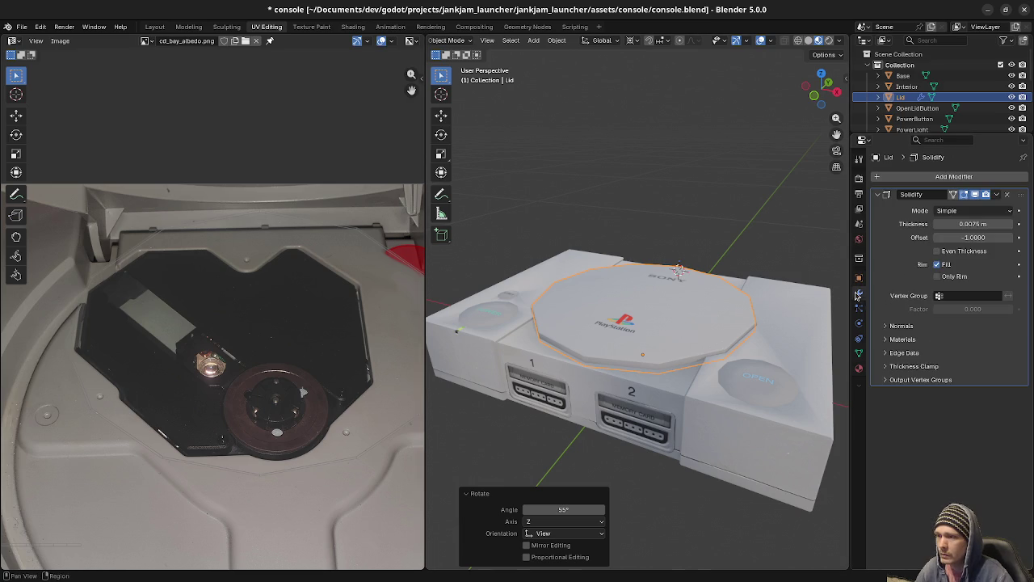
Delete the lid's Solidify modifier and switch the view to wireframe.
{"action": "left_click", "coordinate": [997, 195]}
{"action": "left_click", "coordinate": [961, 209]}
{"action": "mouse_move", "coordinate": [614, 380]}
{"action": "middle_mouse_down"}
{"action": "mouse_move", "coordinate": [683, 374]}
{"action": "mouse_move", "coordinate": [652, 375]}
{"action": "mouse_move", "coordinate": [639, 340]}
{"action": "middle_mouse_up"}
{"action": "key", "text": "shift+z"}
In Edit Mode, raise the lid's back edge 0.004 m along Z from the front view.
{"action": "key", "text": "Tab"}
{"action": "scroll", "coordinate": [639, 303], "scroll_direction": "up", "scroll_amount": 4}
{"action": "key", "text": "alt+a"}
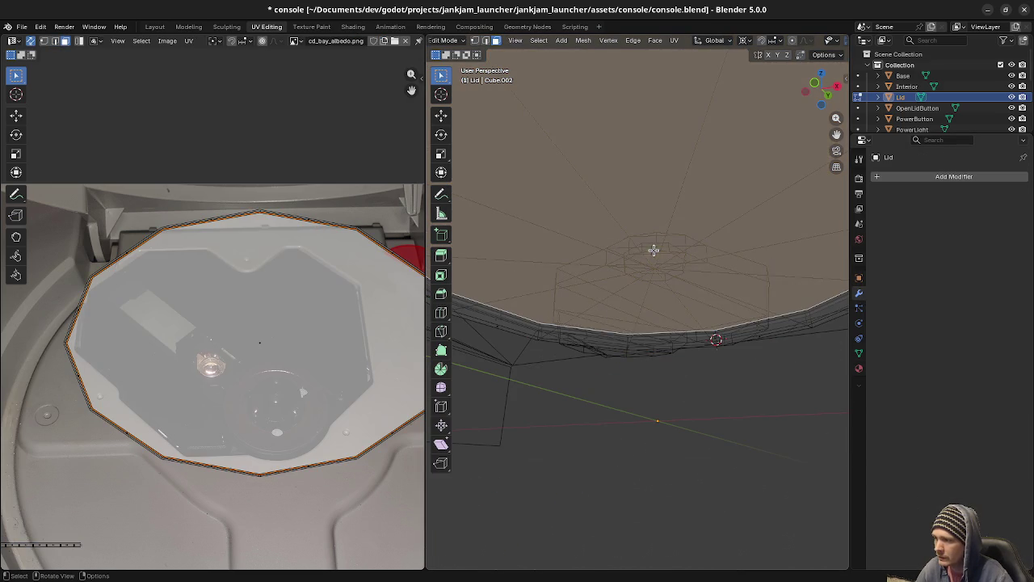
{"action": "middle_click_drag", "start_coordinate": [651, 275], "coordinate": [665, 303]}
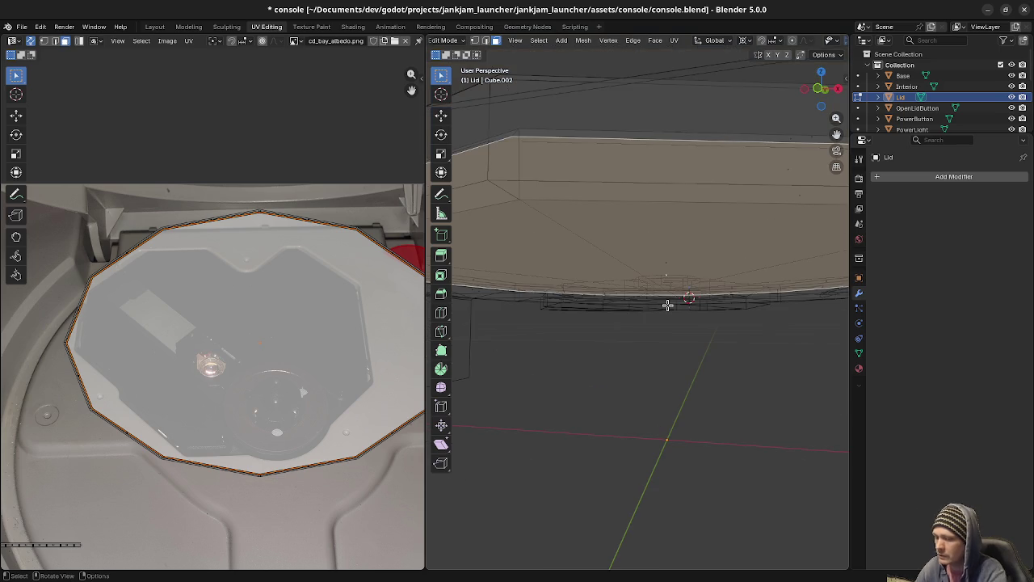
{"action": "key", "text": "KP_1"}
{"action": "scroll", "coordinate": [582, 307], "scroll_direction": "up", "scroll_amount": 2}
{"action": "scroll", "coordinate": [594, 282], "scroll_direction": "up", "scroll_amount": 2}
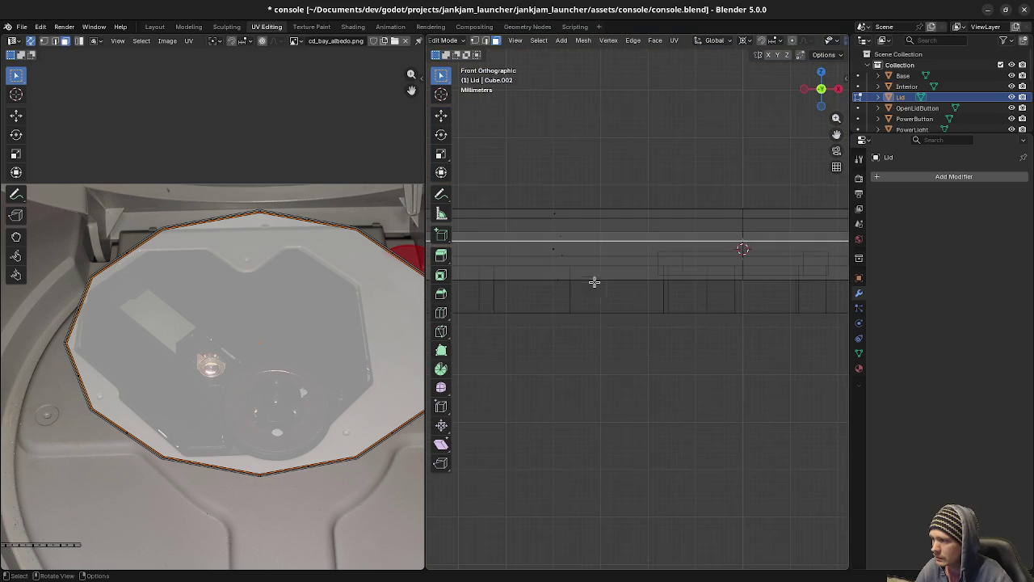
{"action": "scroll", "coordinate": [627, 353], "scroll_direction": "up", "scroll_amount": 2}
{"action": "scroll", "coordinate": [628, 353], "scroll_direction": "up", "scroll_amount": 1}
{"action": "key", "text": "g"}
{"action": "key", "text": "z"}
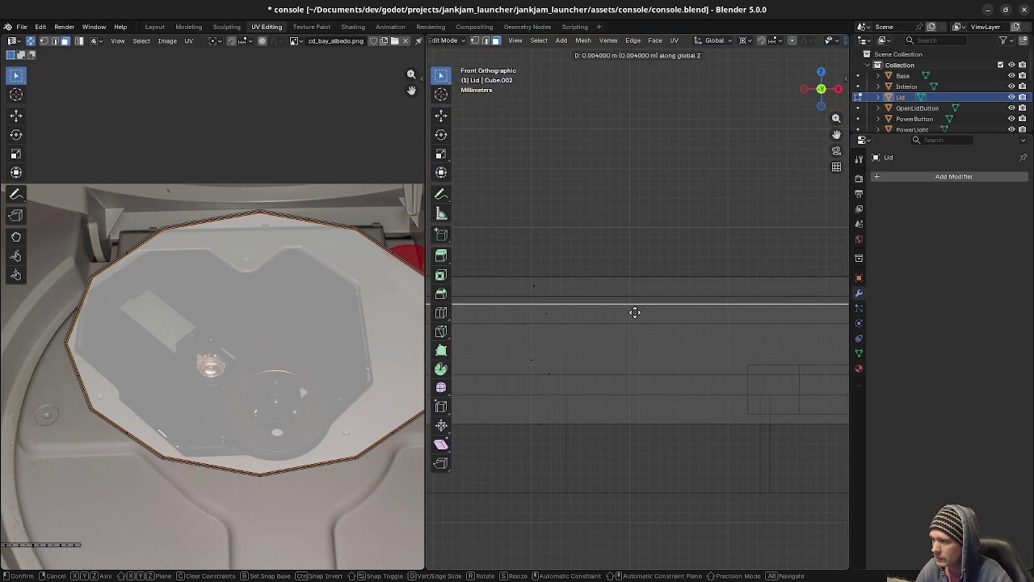
{"action": "left_click", "coordinate": [635, 312]}
{"action": "scroll", "coordinate": [636, 312], "scroll_direction": "down", "scroll_amount": 2}
{"action": "scroll", "coordinate": [647, 324], "scroll_direction": "down", "scroll_amount": 2}
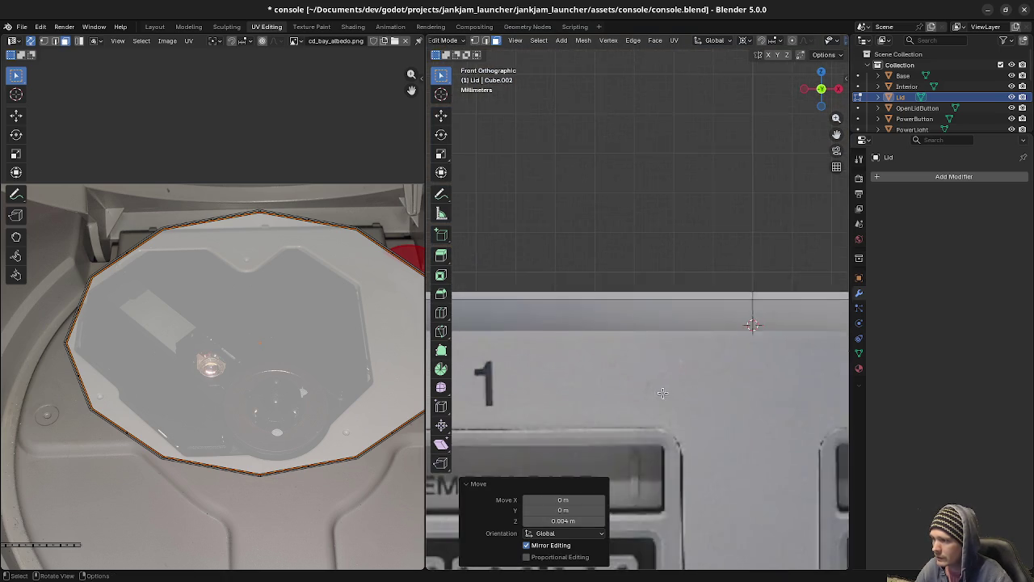
{"action": "scroll", "coordinate": [704, 353], "scroll_direction": "down", "scroll_amount": 2}
Select the whole lid and rotate it -50.9° about X to prop it open.
{"action": "mouse_move", "coordinate": [704, 352]}
{"action": "middle_mouse_down"}
{"action": "mouse_move", "coordinate": [671, 315]}
{"action": "mouse_move", "coordinate": [758, 304]}
{"action": "mouse_move", "coordinate": [701, 250]}
{"action": "middle_mouse_up"}
{"action": "key", "text": "a"}
{"action": "key", "text": "r"}
{"action": "key", "text": "x"}
{"action": "left_click", "coordinate": [666, 293]}
{"action": "mouse_move", "coordinate": [690, 287]}
{"action": "middle_mouse_down"}
{"action": "mouse_move", "coordinate": [675, 296]}
{"action": "mouse_move", "coordinate": [669, 230]}
{"action": "middle_mouse_up"}
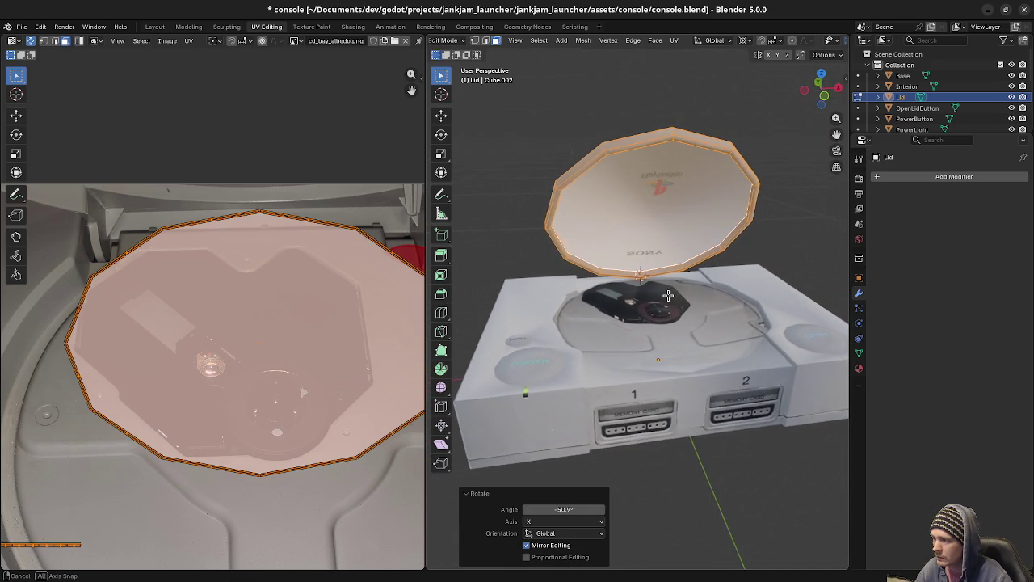
Show console_albedo.png behind the lid's UVs in the UV editor.
{"action": "left_click", "coordinate": [661, 221]}
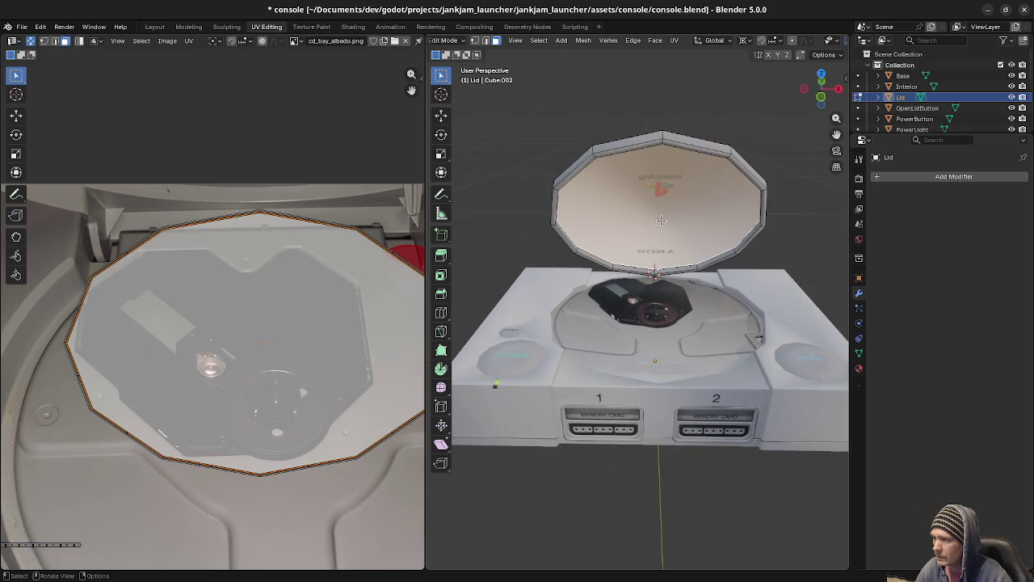
{"action": "left_click", "coordinate": [296, 41]}
{"action": "left_click", "coordinate": [305, 68]}
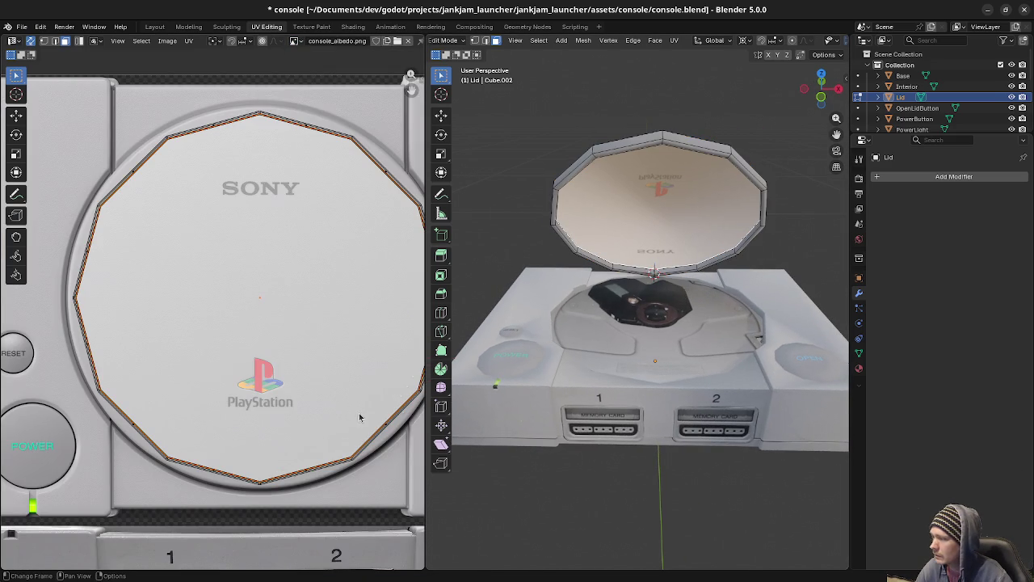
Scale the lid underside's face UVs down to about 0.3.
{"action": "key", "text": "s"}
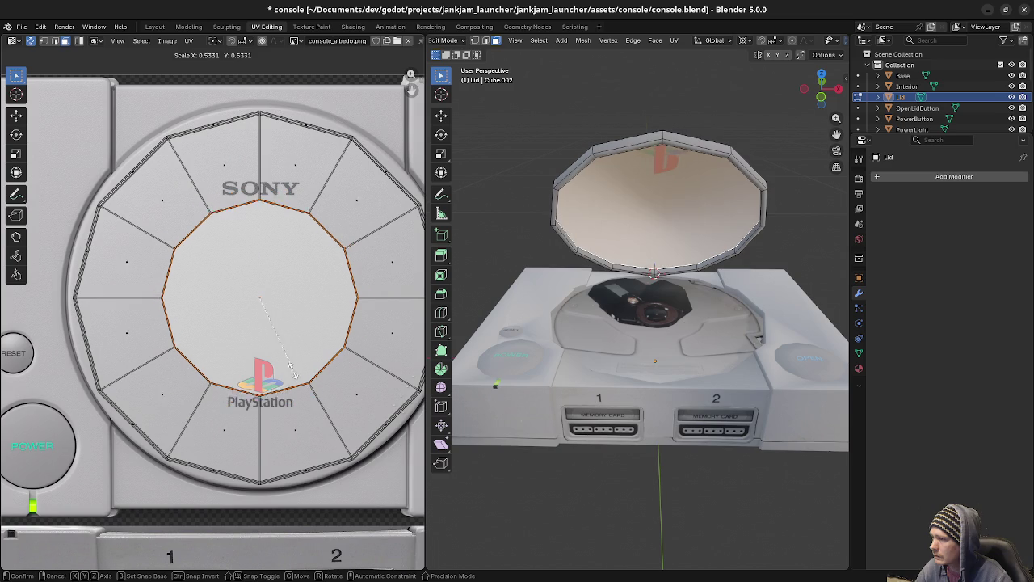
{"action": "key", "text": "Escape"}
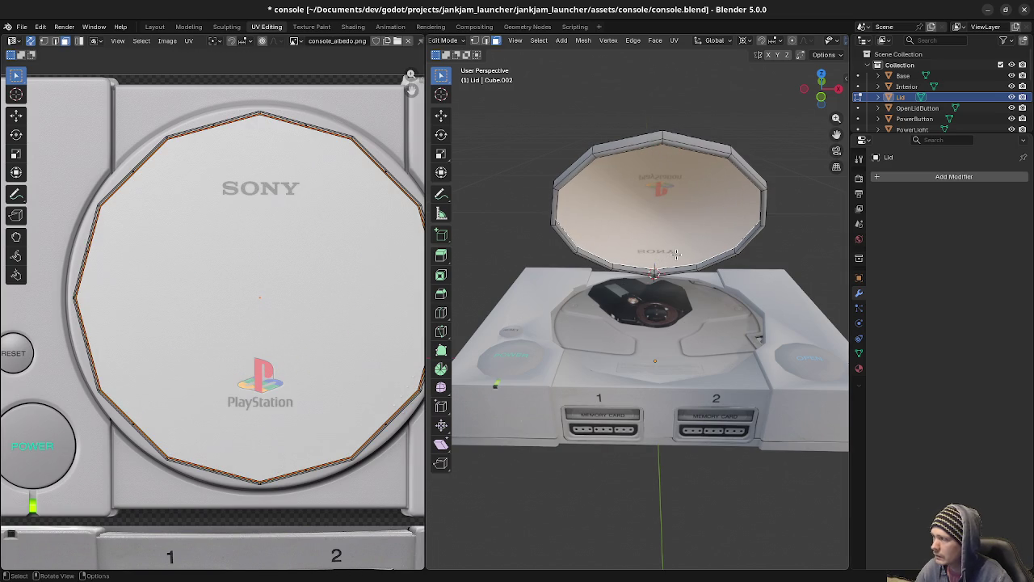
{"action": "key", "text": "s"}
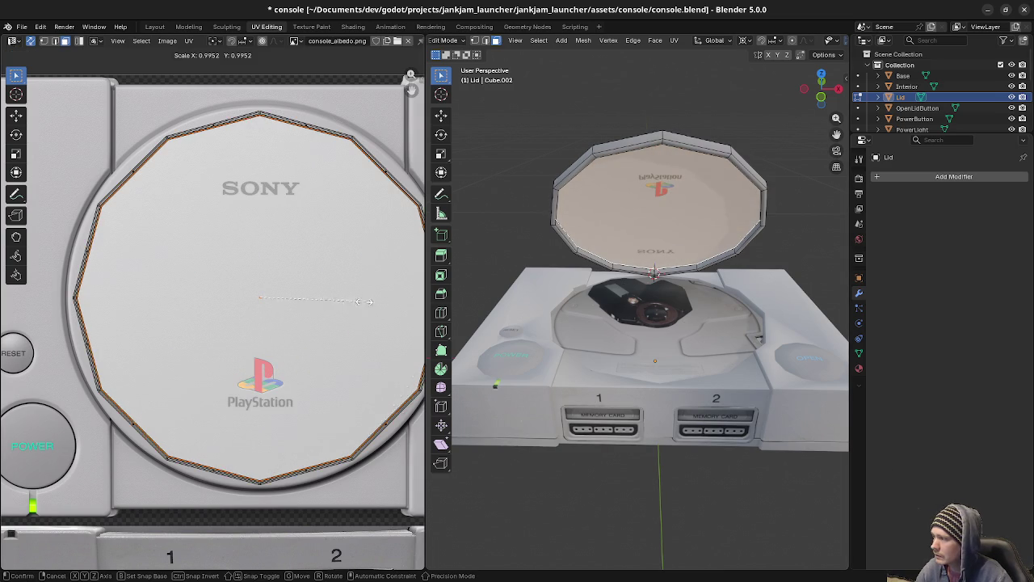
{"action": "left_click", "coordinate": [291, 292]}
Try tilting the lid from the right view, then undo to lay it flat again.
{"action": "key", "text": "Tab"}
{"action": "mouse_move", "coordinate": [647, 323]}
{"action": "middle_mouse_down"}
{"action": "mouse_move", "coordinate": [745, 318]}
{"action": "mouse_move", "coordinate": [674, 322]}
{"action": "middle_mouse_up"}
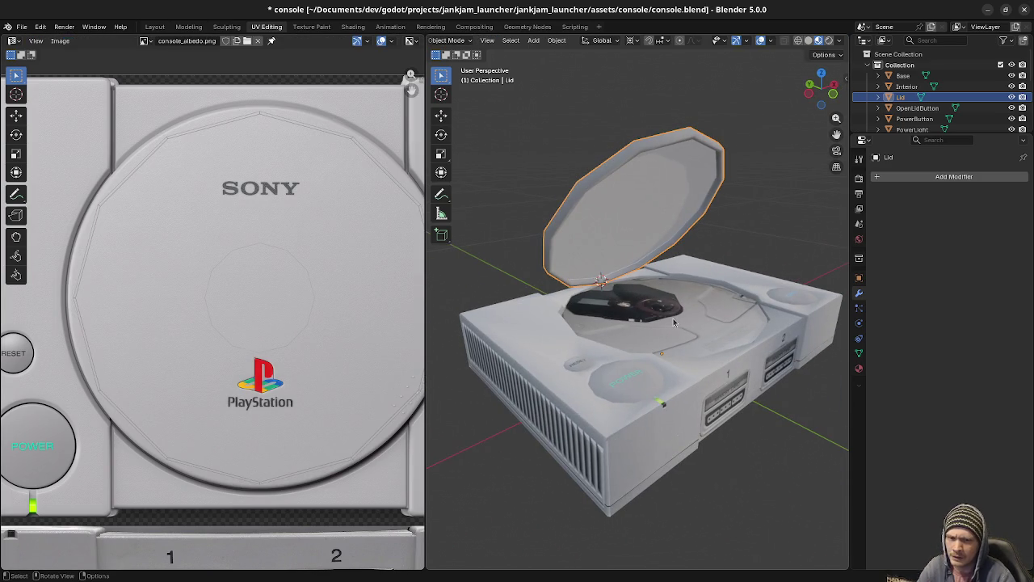
{"action": "mouse_move", "coordinate": [692, 317]}
{"action": "middle_mouse_down"}
{"action": "mouse_move", "coordinate": [673, 386]}
{"action": "mouse_move", "coordinate": [681, 420]}
{"action": "mouse_move", "coordinate": [681, 366]}
{"action": "mouse_move", "coordinate": [732, 347]}
{"action": "mouse_move", "coordinate": [697, 346]}
{"action": "middle_mouse_up"}
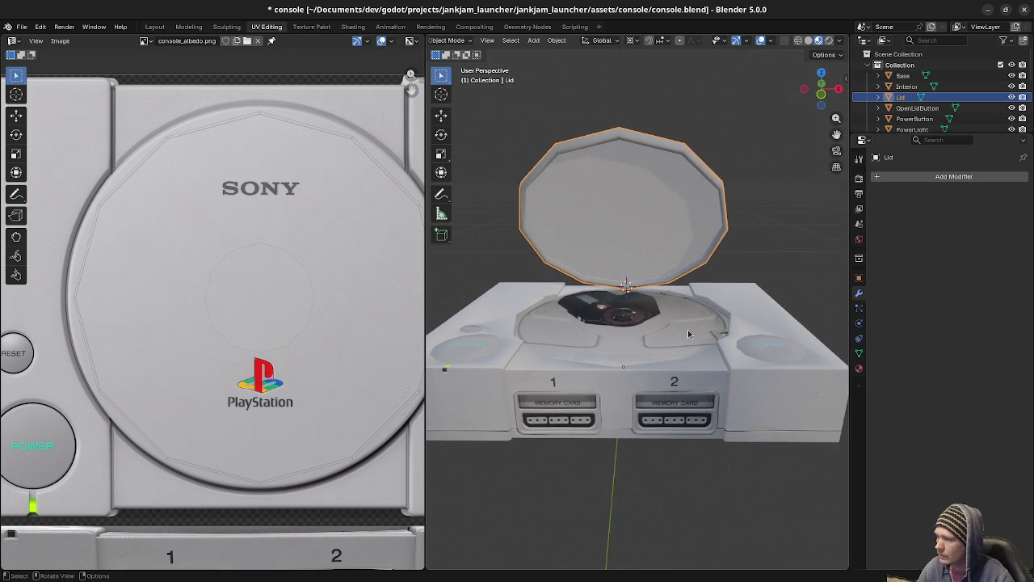
{"action": "key", "text": "Tab"}
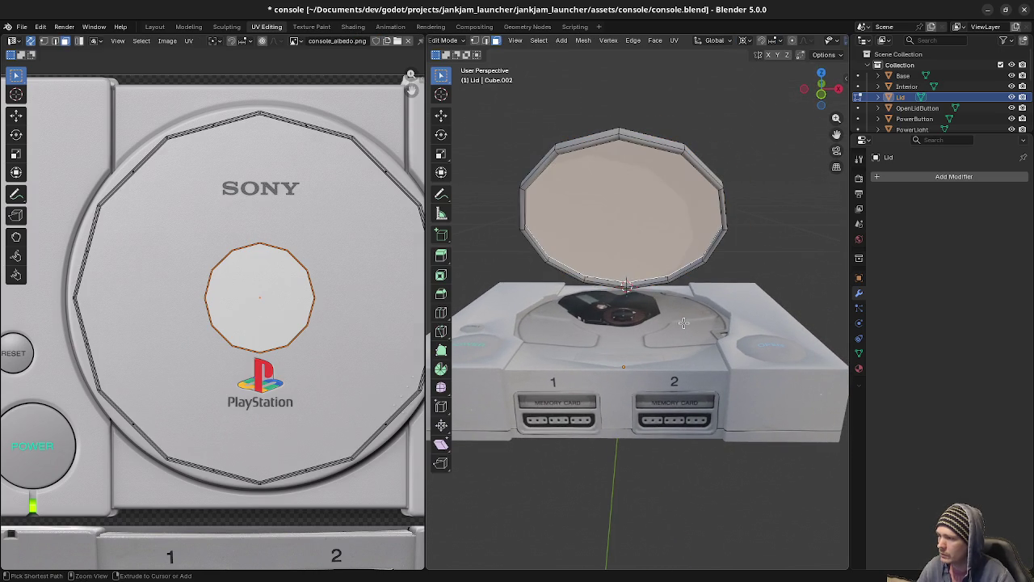
{"action": "key", "text": "Tab"}
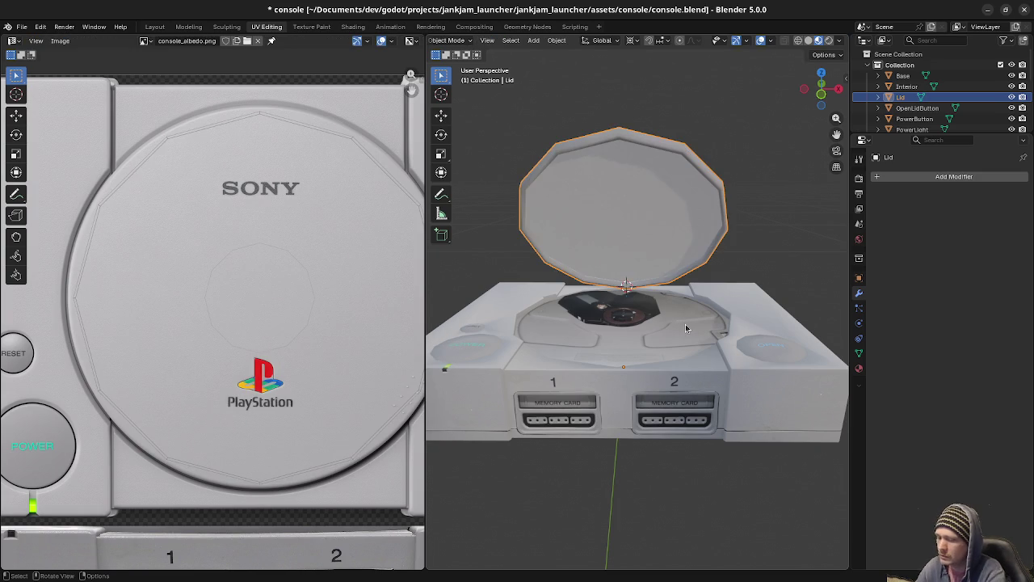
{"action": "key", "text": "KP_3"}
{"action": "key", "text": "r"}
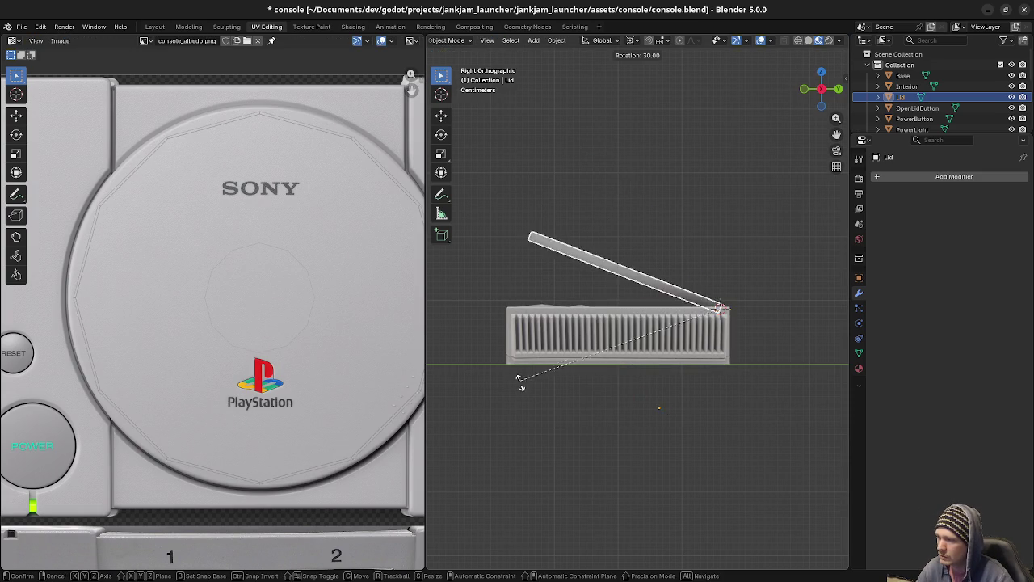
{"action": "left_click", "coordinate": [604, 384]}
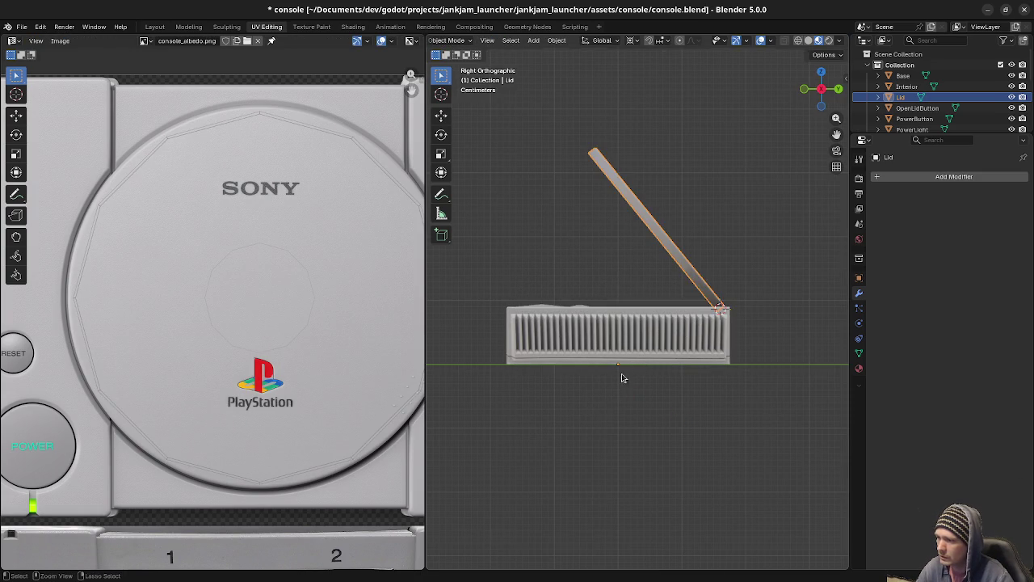
{"action": "key", "text": "Tab"}
{"action": "key", "text": "ctrl+z"}
{"action": "key", "text": "ctrl+z"}
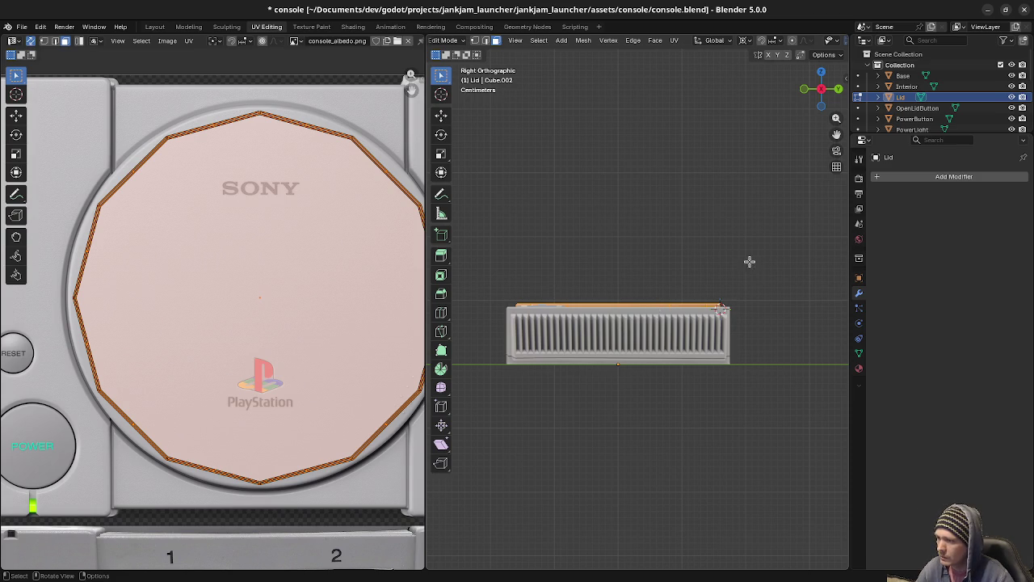
Swing the lid upright to about 80°.
{"action": "key", "text": "r"}
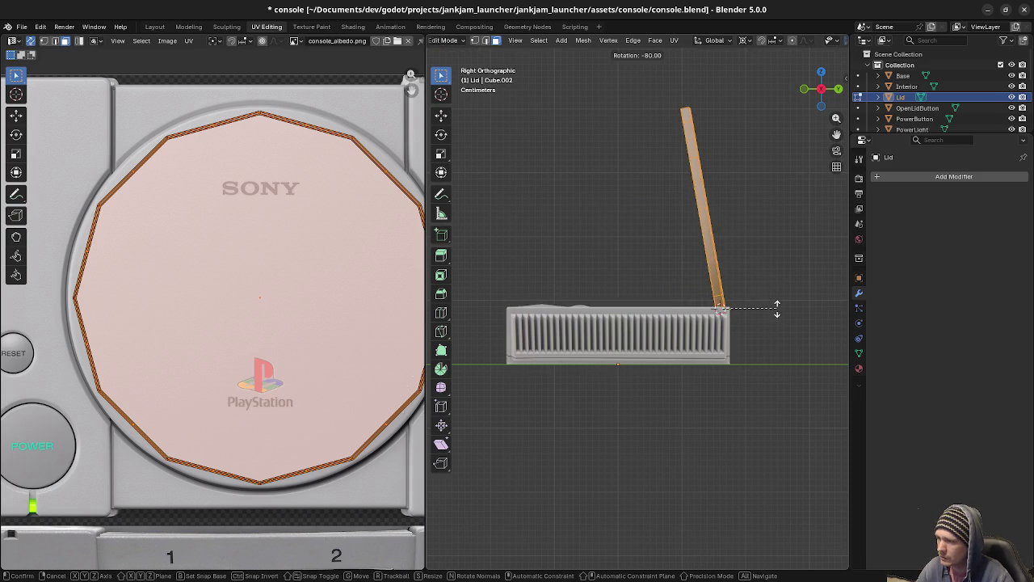
{"action": "left_click", "coordinate": [780, 315]}
{"action": "middle_click_drag", "start_coordinate": [780, 315], "coordinate": [684, 282]}
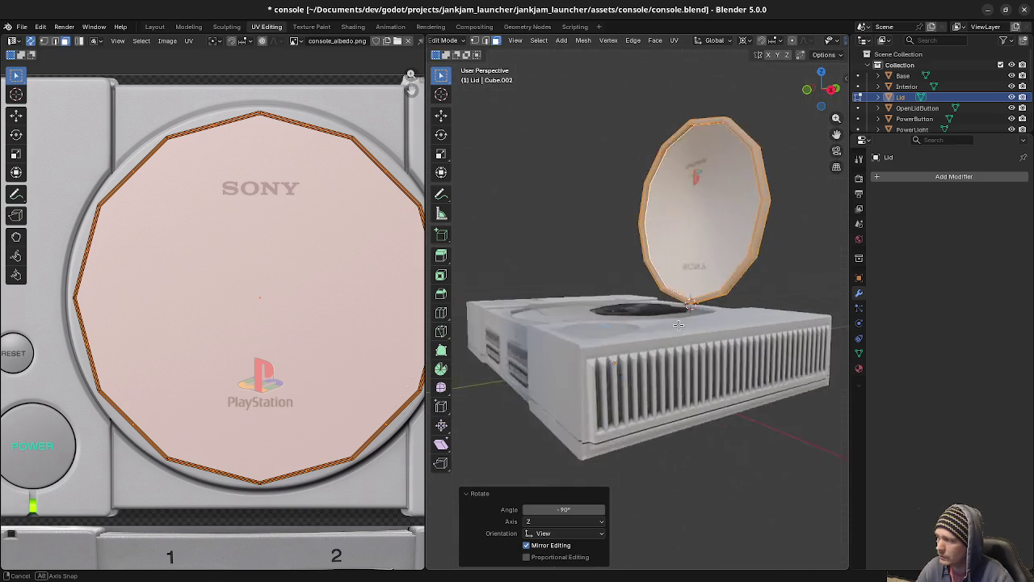
{"action": "scroll", "coordinate": [683, 282], "scroll_direction": "up", "scroll_amount": 2}
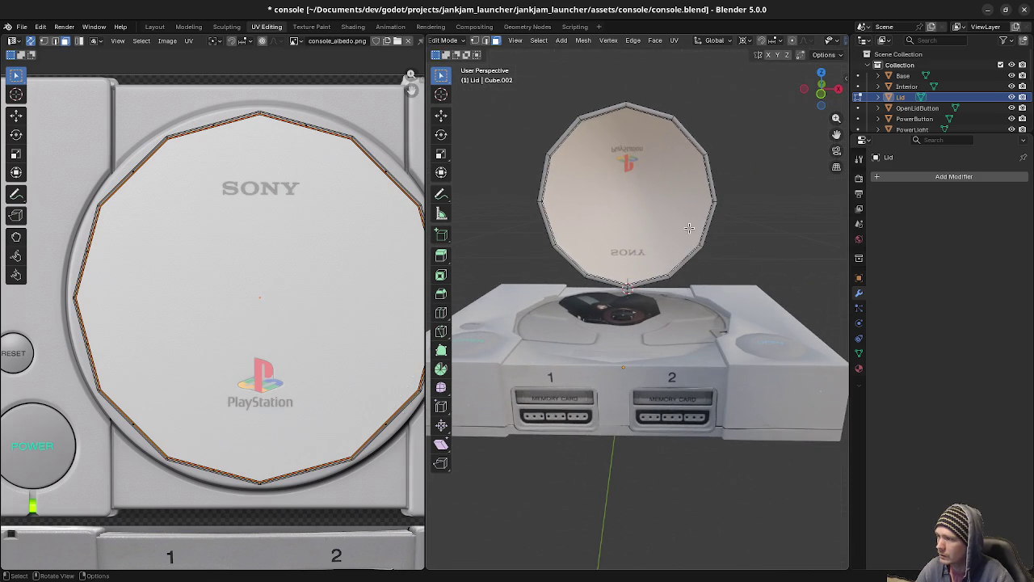
Shrink the lid underside's UVs further around their centre.
{"action": "key", "text": "Tab"}
{"action": "key", "text": "Tab"}
{"action": "key", "text": "s"}
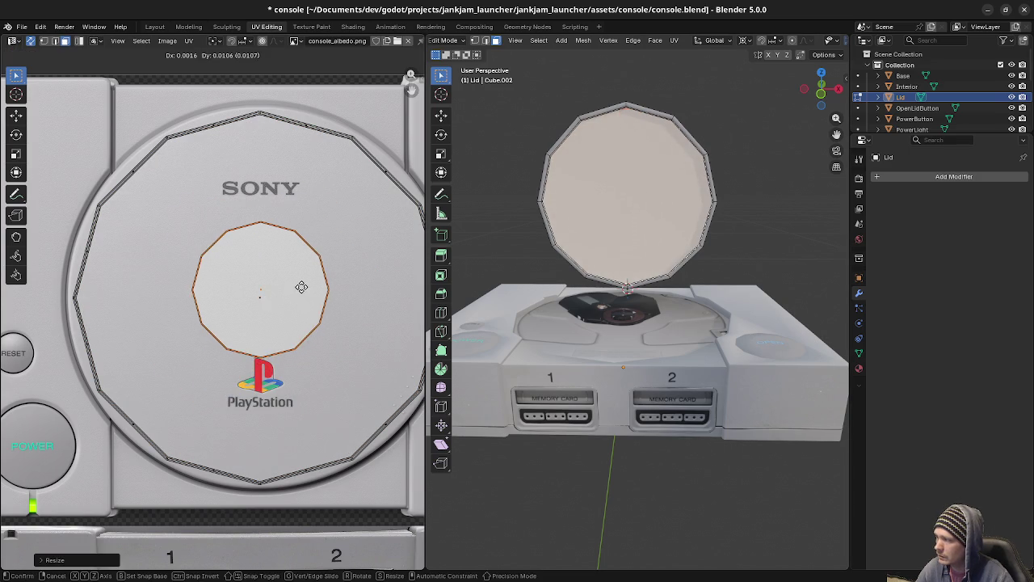
{"action": "left_click", "coordinate": [305, 282]}
{"action": "key", "text": "Tab"}
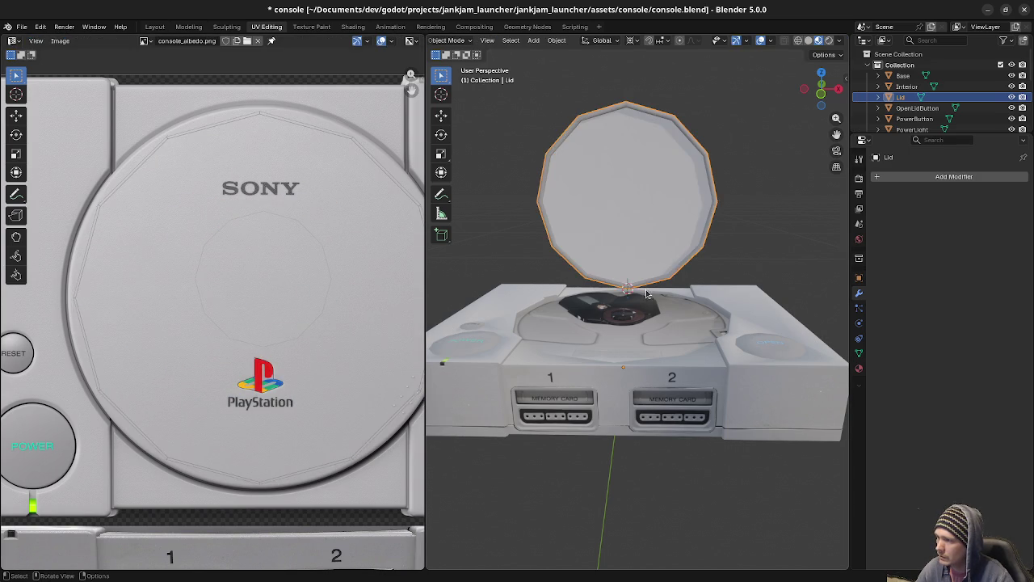
Select all lid faces, tilt the lid back to 45° open, and return to Object Mode.
{"action": "middle_click_drag", "start_coordinate": [647, 293], "coordinate": [701, 296]}
{"action": "key", "text": "Tab"}
{"action": "key", "text": "a"}
{"action": "key", "text": "KP_3"}
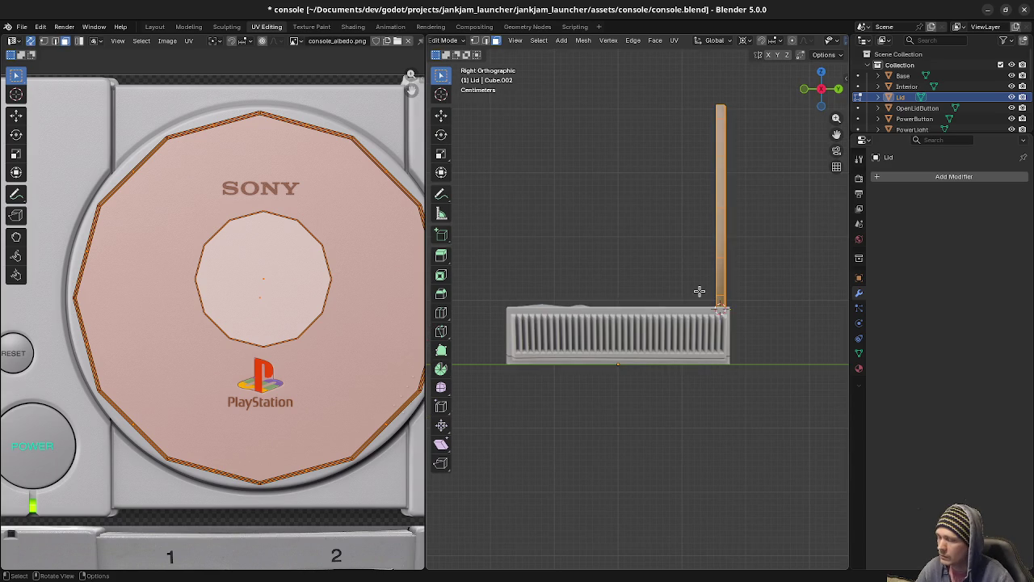
{"action": "key", "text": "r"}
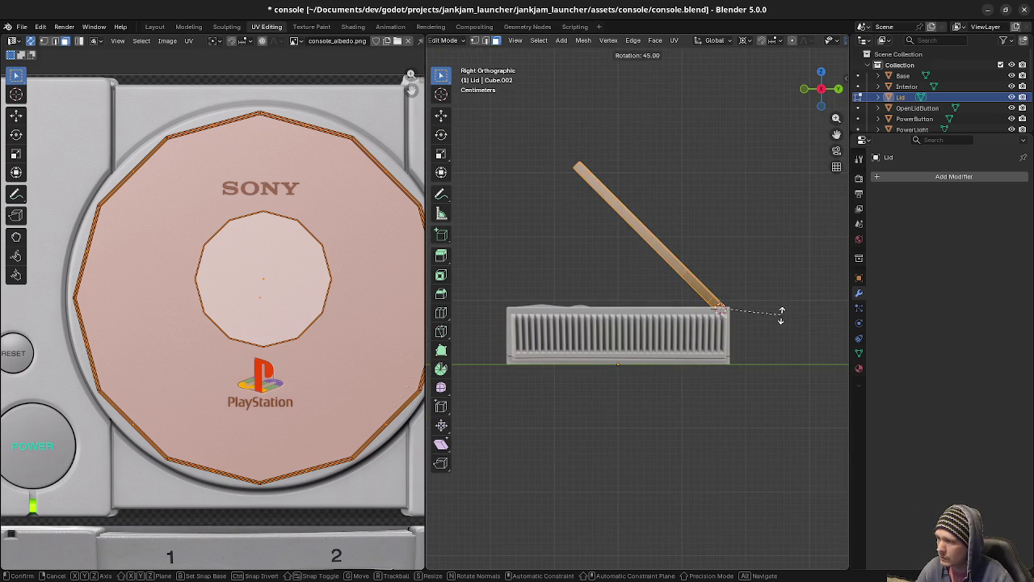
{"action": "left_click", "coordinate": [781, 315]}
{"action": "middle_click_drag", "start_coordinate": [781, 315], "coordinate": [728, 336]}
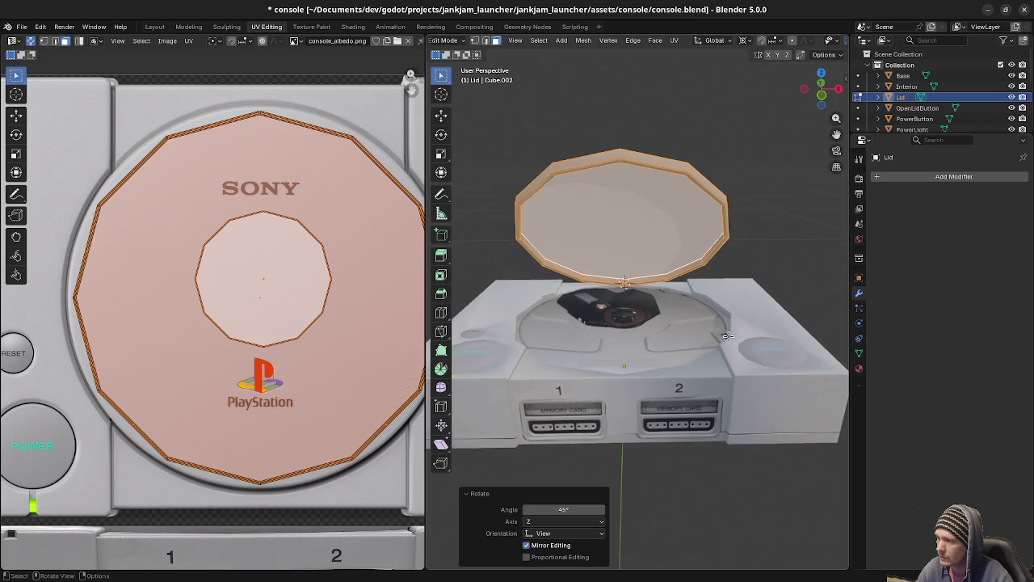
{"action": "scroll", "coordinate": [728, 336], "scroll_direction": "down", "scroll_amount": 2}
{"action": "key", "text": "Tab"}
Select all console parts, save console.blend, and switch back to Godot.
{"action": "key", "text": "a"}
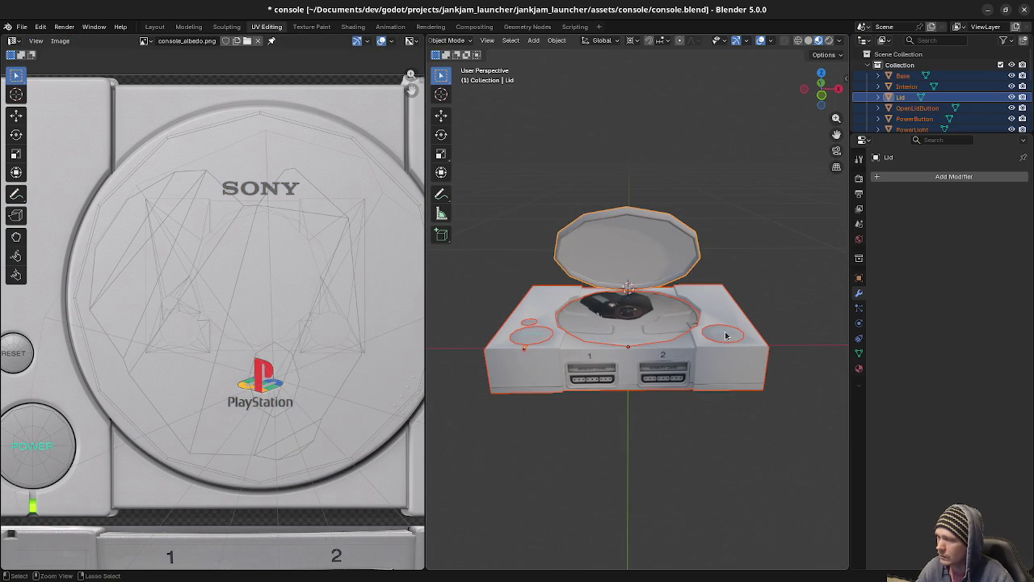
{"action": "key", "text": "ctrl+s"}
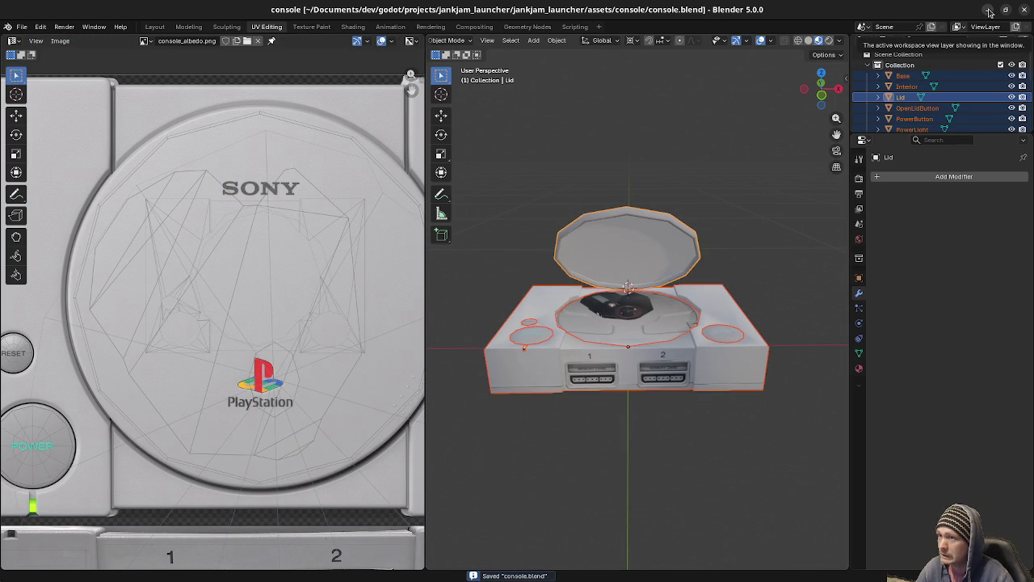
{"action": "left_click", "coordinate": [989, 9]}
{"action": "left_click", "coordinate": [990, 10]}
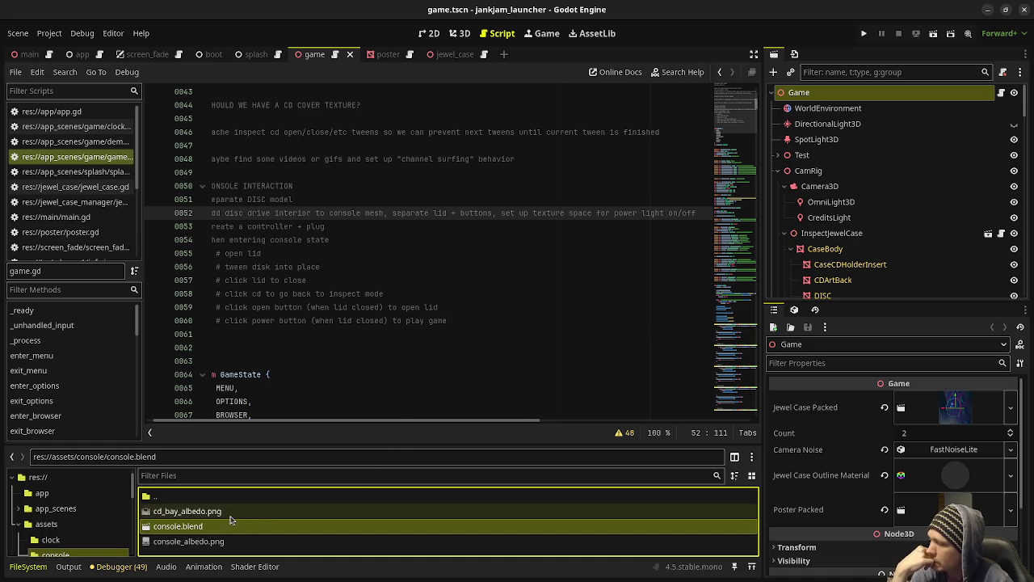
Zoom in on the reimported console on the shelf in Godot's 3D view, then switch to Blender.
{"action": "left_click", "coordinate": [460, 33]}
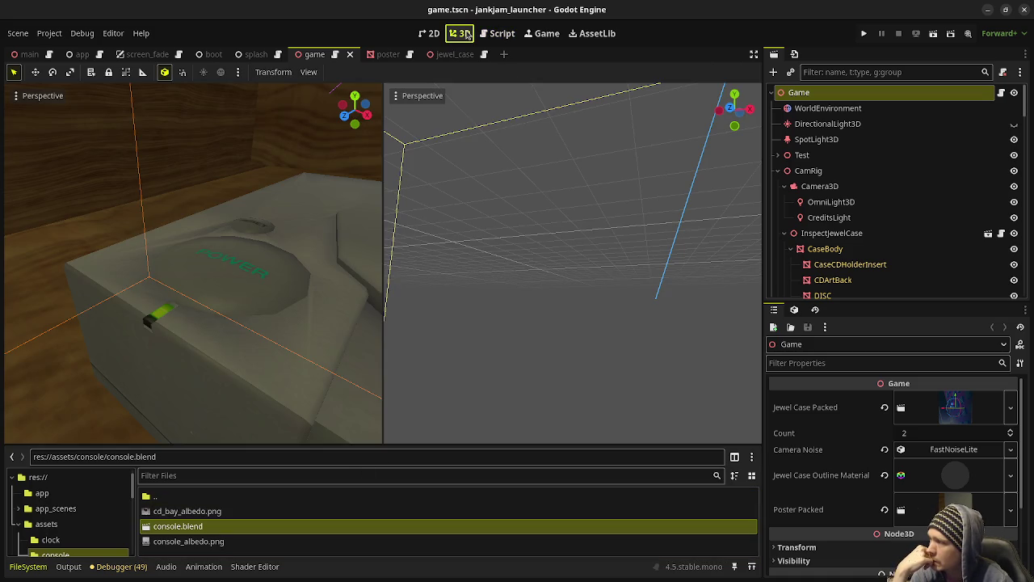
{"action": "scroll", "coordinate": [338, 299], "scroll_direction": "down", "scroll_amount": 5}
{"action": "scroll", "coordinate": [299, 269], "scroll_direction": "up", "scroll_amount": 3}
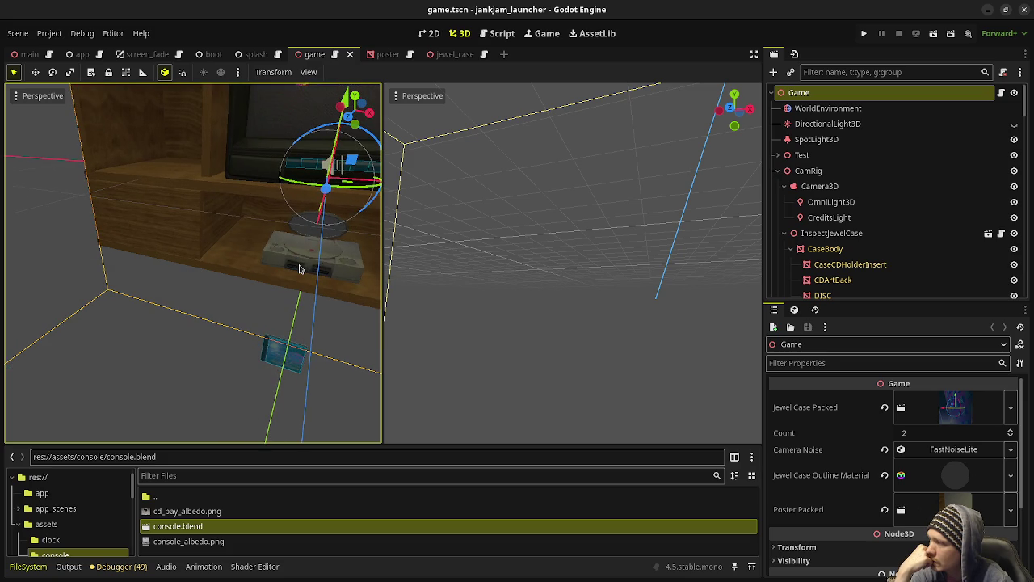
{"action": "key", "text": "alt+Tab"}
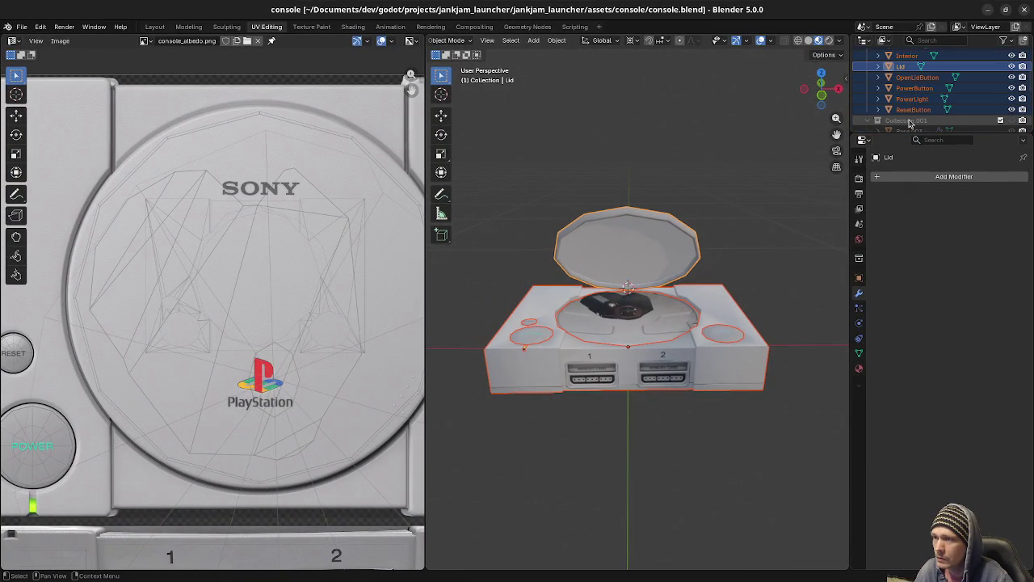
Select Collection.001 with its duplicate Base and Lid copies, then return to Godot.
{"action": "left_click", "coordinate": [914, 125]}
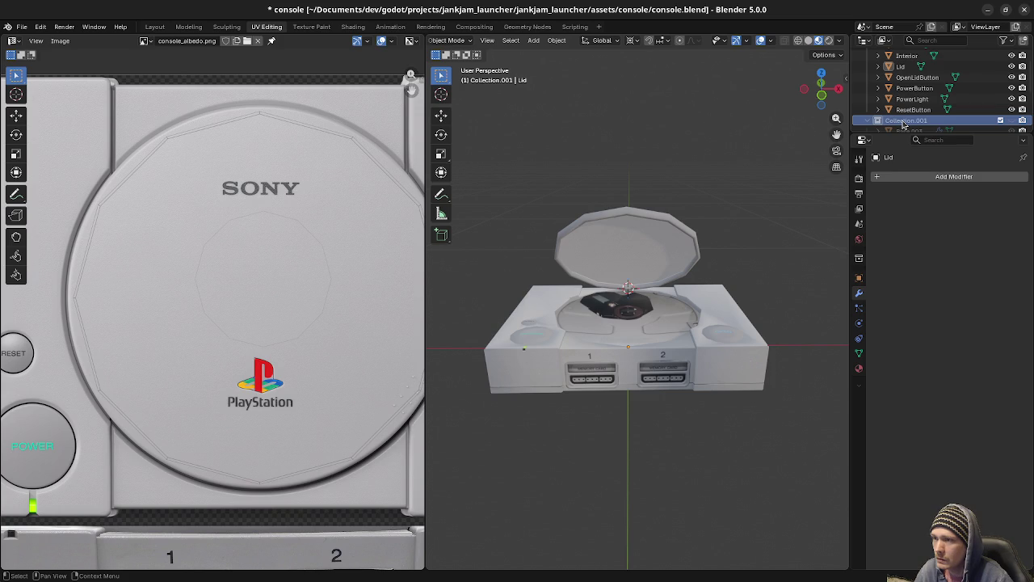
{"action": "scroll", "coordinate": [903, 121], "scroll_direction": "up", "scroll_amount": 3}
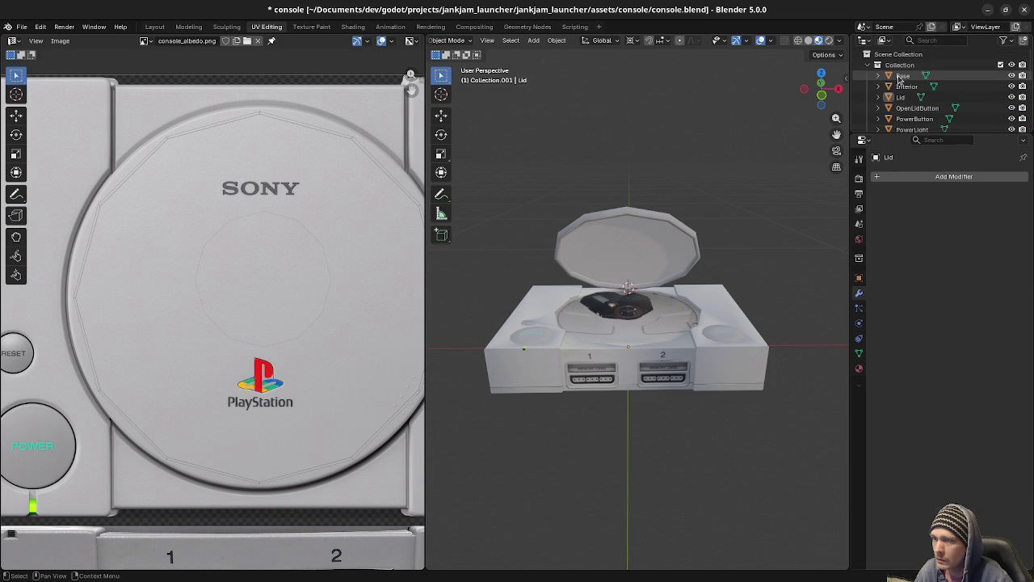
{"action": "key", "text": "a"}
{"action": "scroll", "coordinate": [903, 97], "scroll_direction": "down", "scroll_amount": 3}
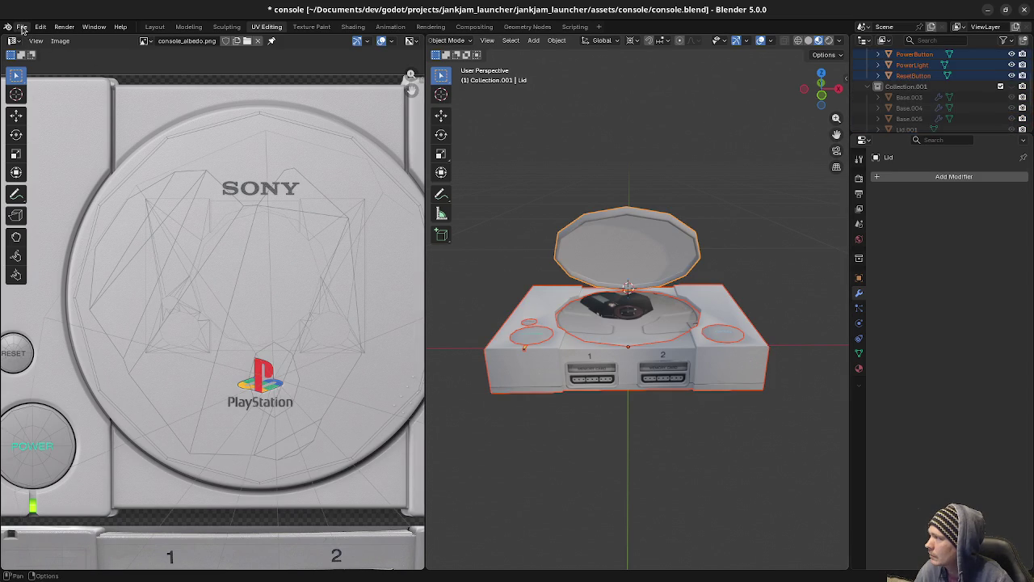
{"action": "left_click", "coordinate": [904, 88]}
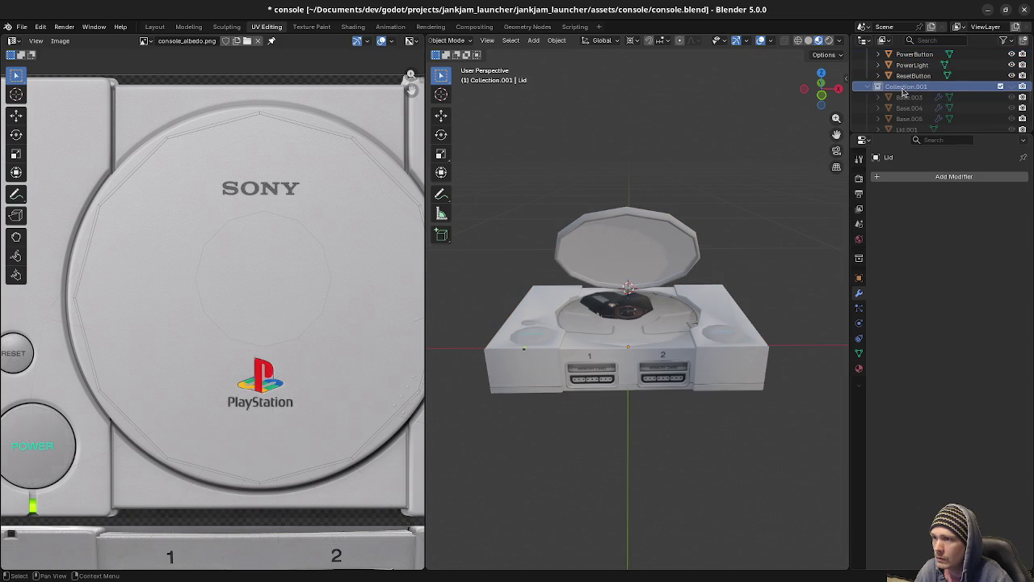
{"action": "left_click", "coordinate": [988, 10]}
Enable Editable Children on the imported console node in the Scene dock.
{"action": "scroll", "coordinate": [895, 231], "scroll_direction": "down", "scroll_amount": 3}
{"action": "scroll", "coordinate": [895, 231], "scroll_direction": "down", "scroll_amount": 3}
{"action": "scroll", "coordinate": [890, 229], "scroll_direction": "down", "scroll_amount": 3}
{"action": "scroll", "coordinate": [877, 223], "scroll_direction": "down", "scroll_amount": 3}
{"action": "scroll", "coordinate": [872, 223], "scroll_direction": "down", "scroll_amount": 3}
{"action": "scroll", "coordinate": [870, 225], "scroll_direction": "down", "scroll_amount": 3}
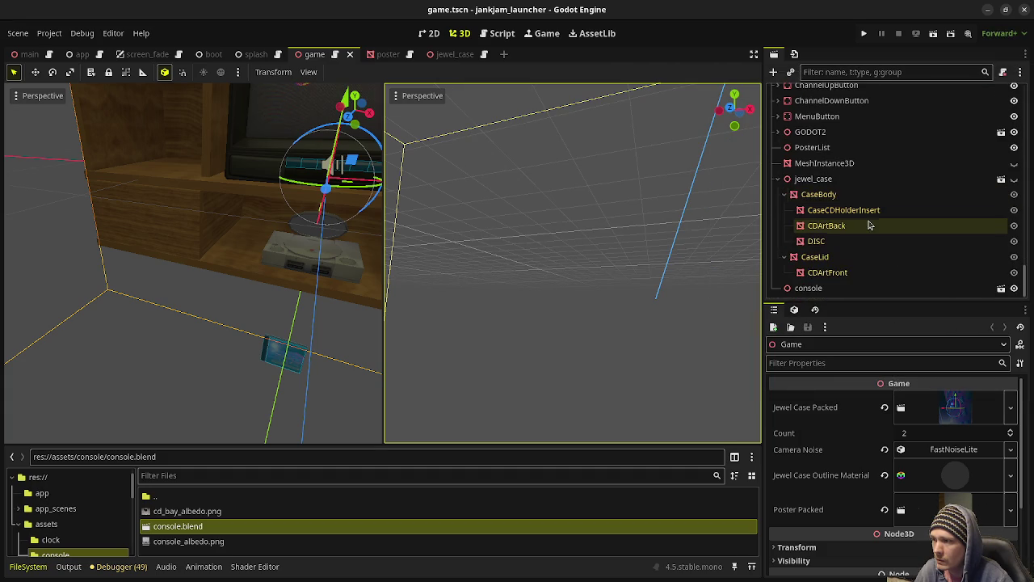
{"action": "left_click", "coordinate": [806, 289]}
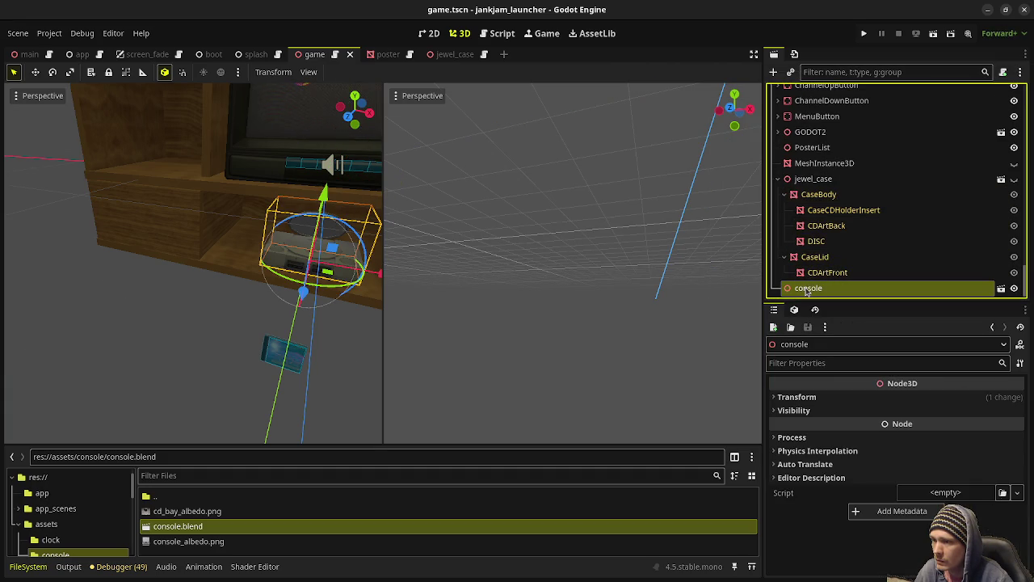
{"action": "right_click", "coordinate": [815, 291]}
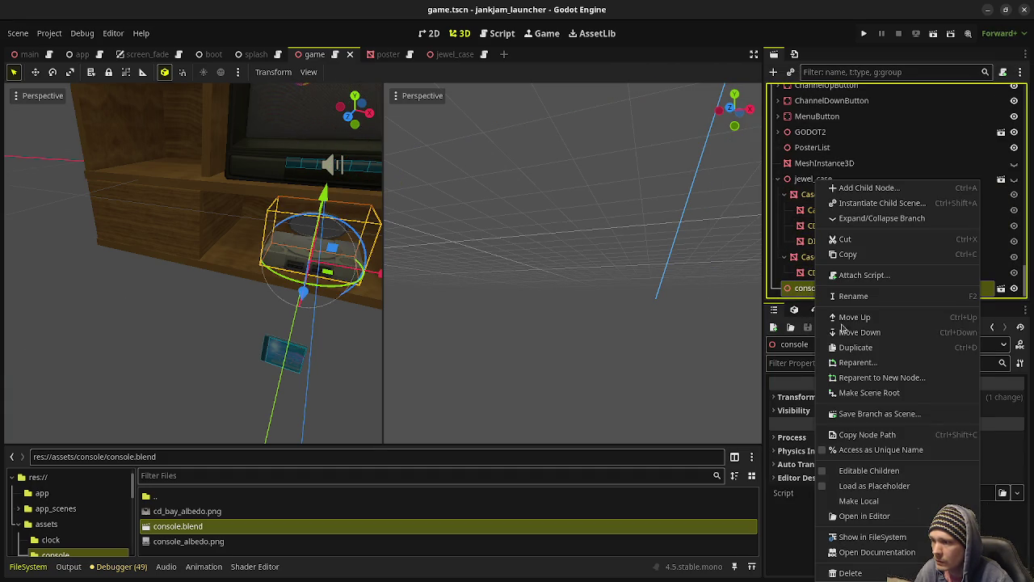
{"action": "left_click", "coordinate": [872, 471]}
Review the exposed duplicate children like Lid_001 and Base_003, then minimize Godot.
{"action": "scroll", "coordinate": [864, 244], "scroll_direction": "down", "scroll_amount": 3}
{"action": "scroll", "coordinate": [860, 234], "scroll_direction": "down", "scroll_amount": 2}
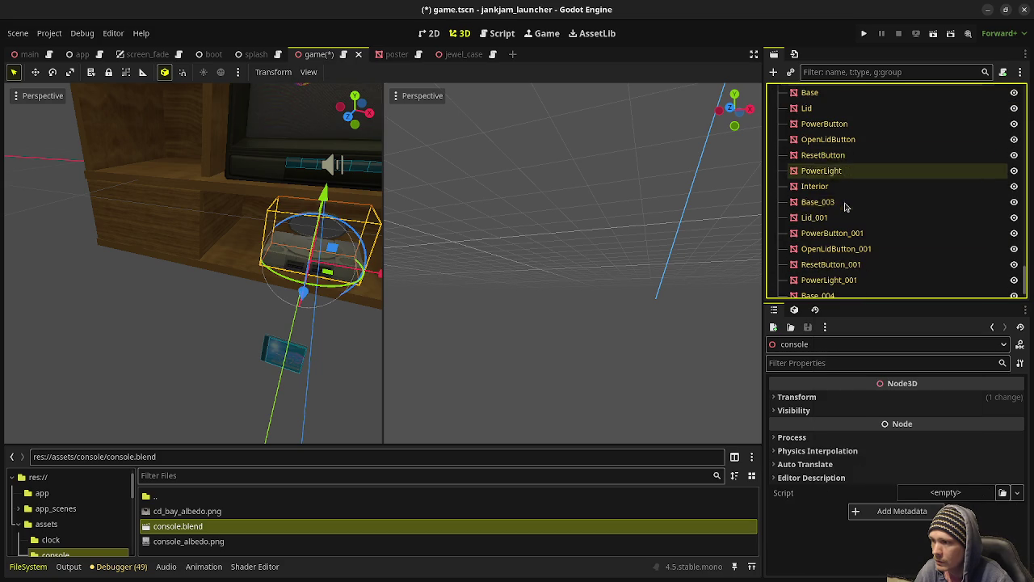
{"action": "scroll", "coordinate": [849, 210], "scroll_direction": "down", "scroll_amount": 2}
{"action": "scroll", "coordinate": [828, 208], "scroll_direction": "down", "scroll_amount": 1}
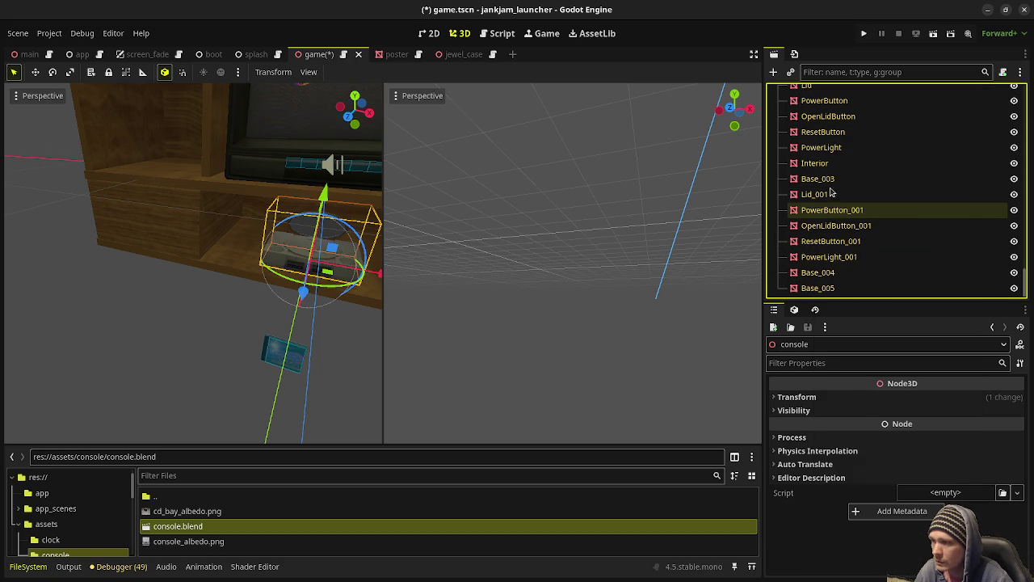
{"action": "left_click", "coordinate": [989, 11]}
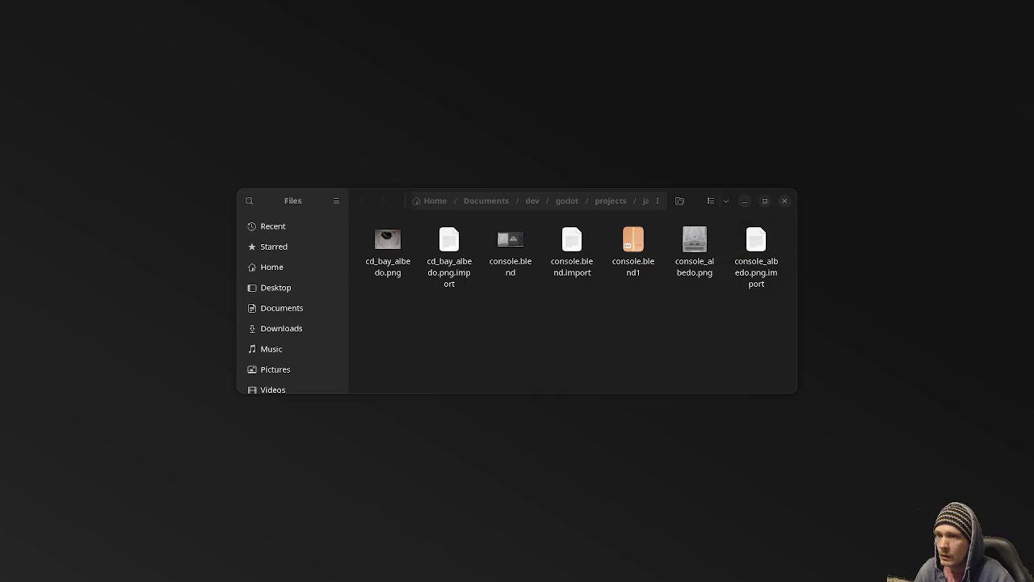
In Blender's Outliner, delete the duplicate Collection.001 along with all its objects.
{"action": "key", "text": "alt+Tab"}
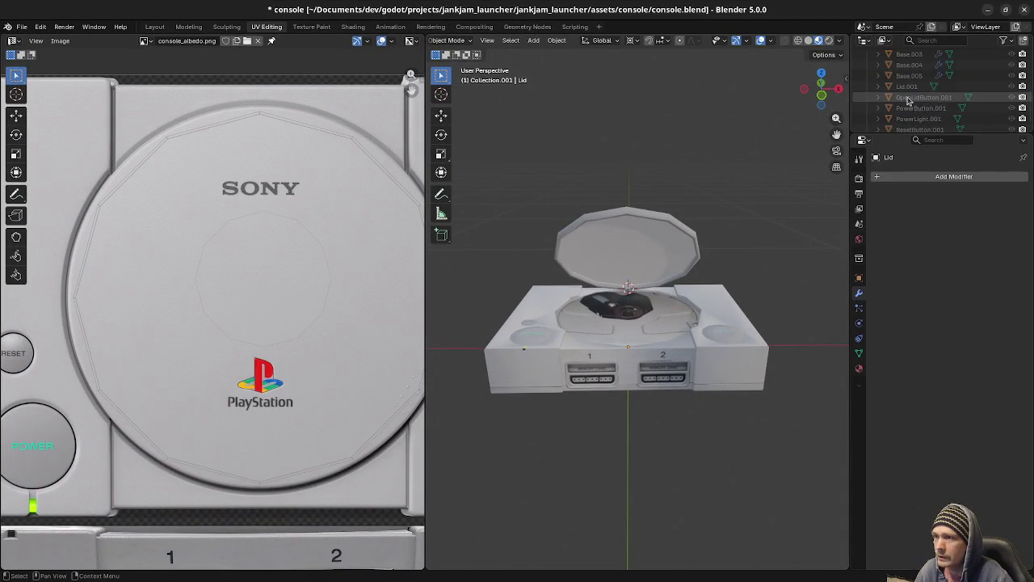
{"action": "left_click", "coordinate": [903, 98]}
{"action": "right_click", "coordinate": [896, 89]}
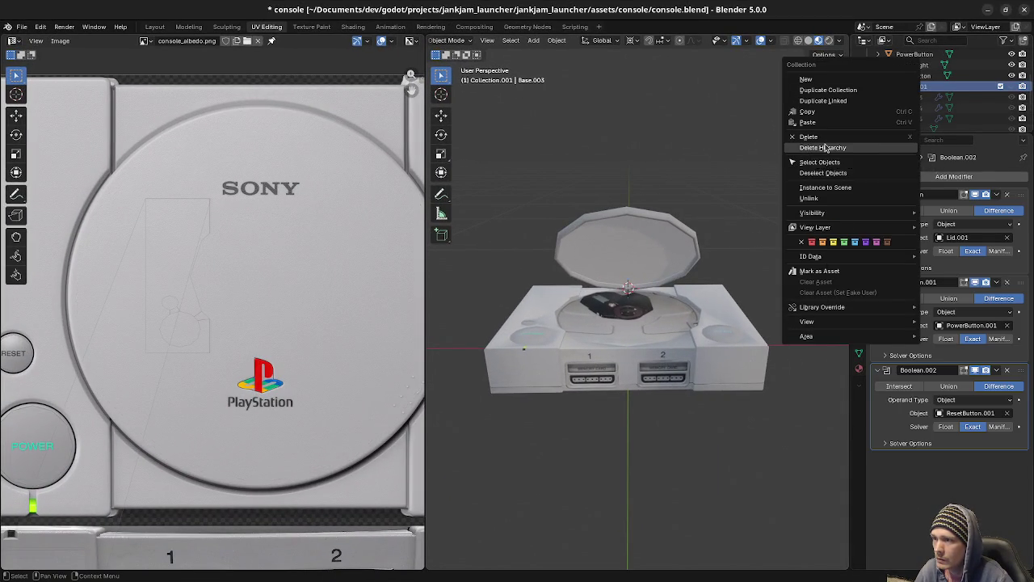
{"action": "left_click", "coordinate": [824, 148]}
{"action": "scroll", "coordinate": [901, 110], "scroll_direction": "down", "scroll_amount": 2}
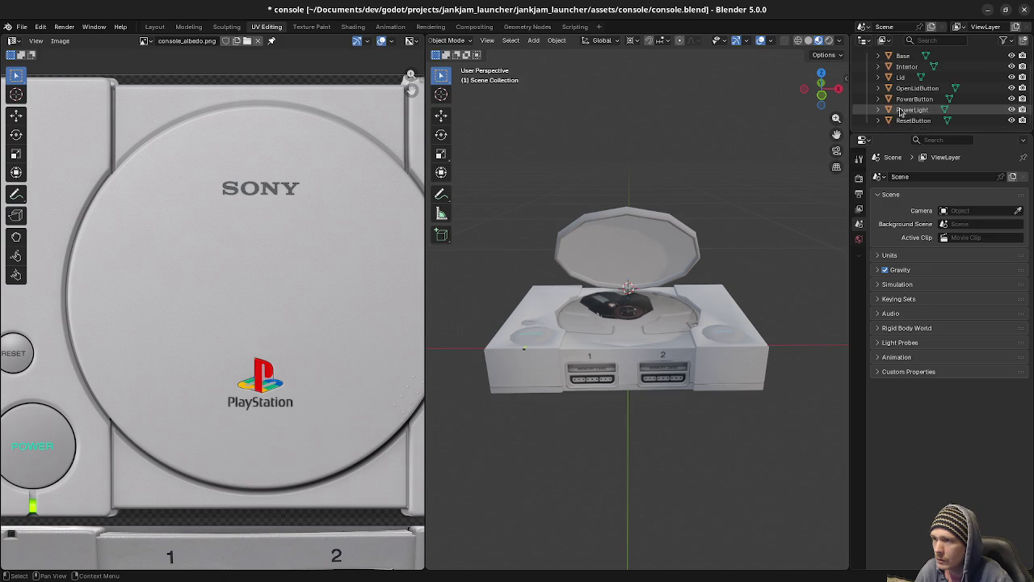
Save console.blend and switch back to Godot so it reimports.
{"action": "key", "text": "ctrl+s"}
{"action": "left_click", "coordinate": [986, 10]}
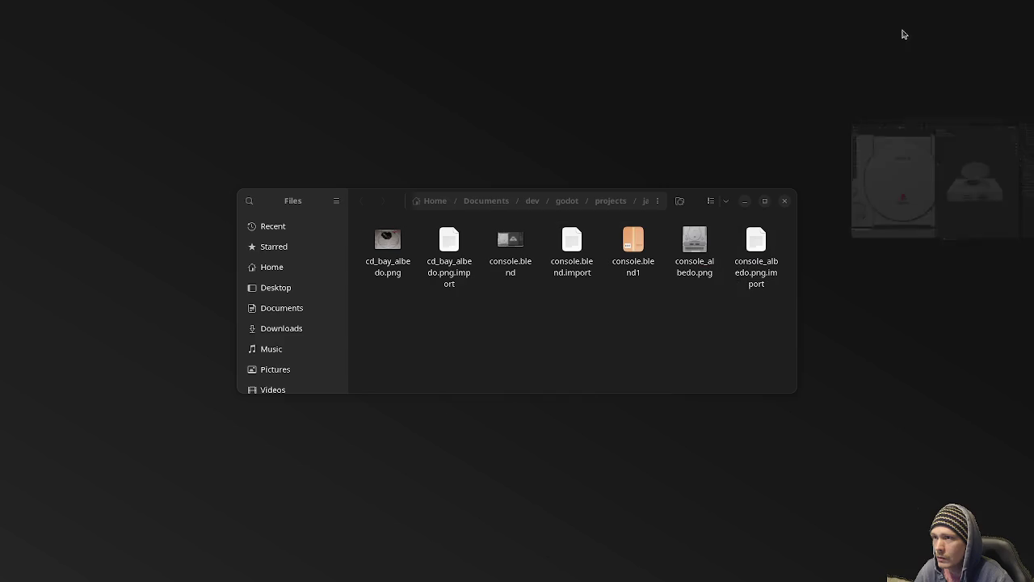
{"action": "key", "text": "alt+Tab"}
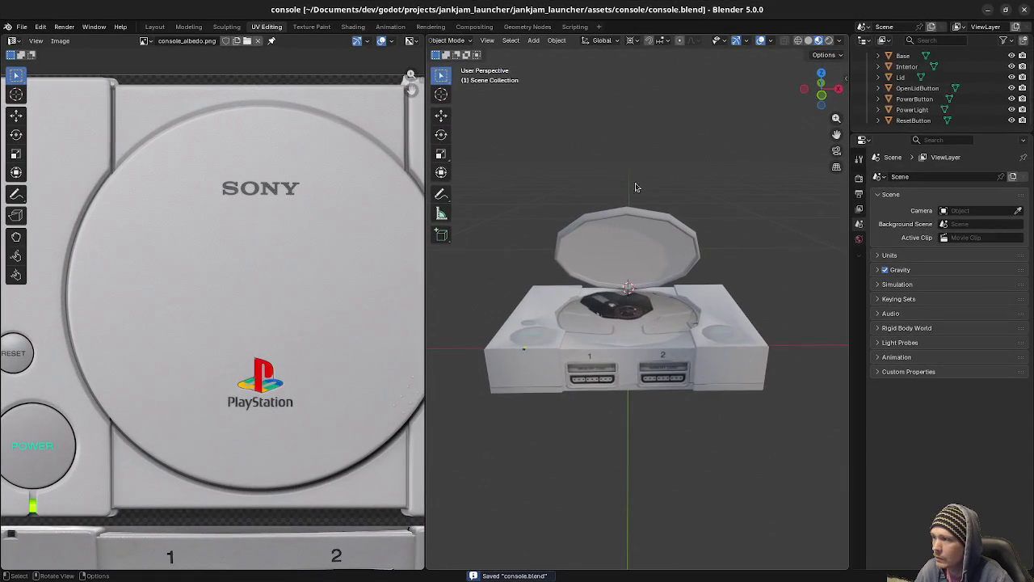
{"action": "key", "text": "alt+Tab"}
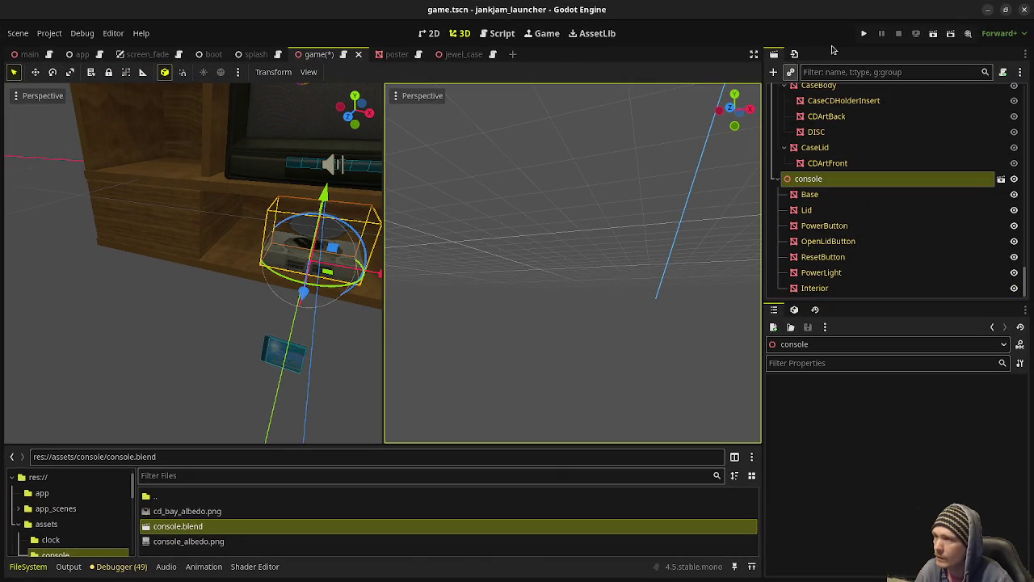
Run the project, pick a CD from the shelf and open its case.
{"action": "left_click", "coordinate": [864, 34]}
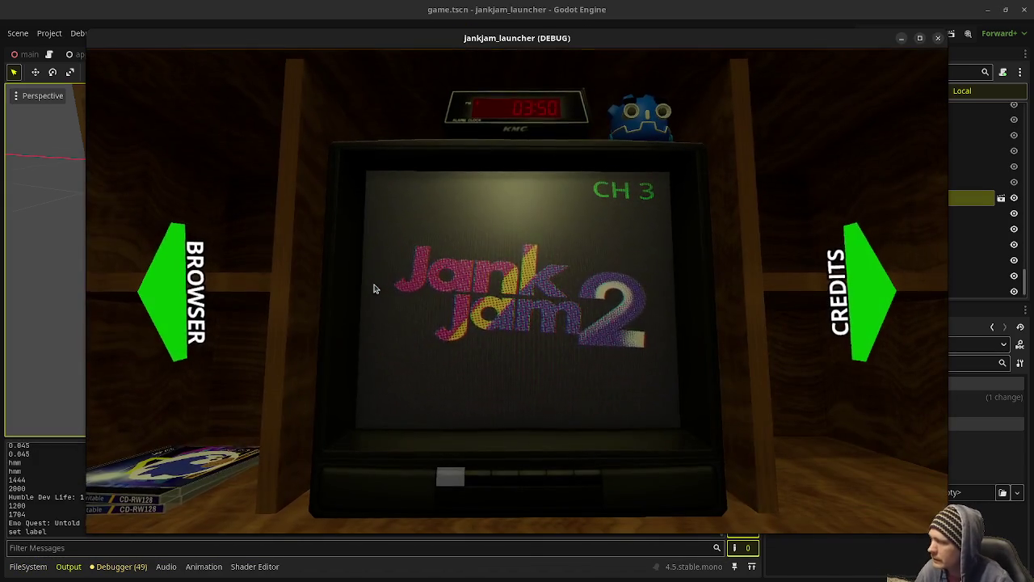
{"action": "left_click", "coordinate": [168, 295]}
{"action": "left_click", "coordinate": [356, 359]}
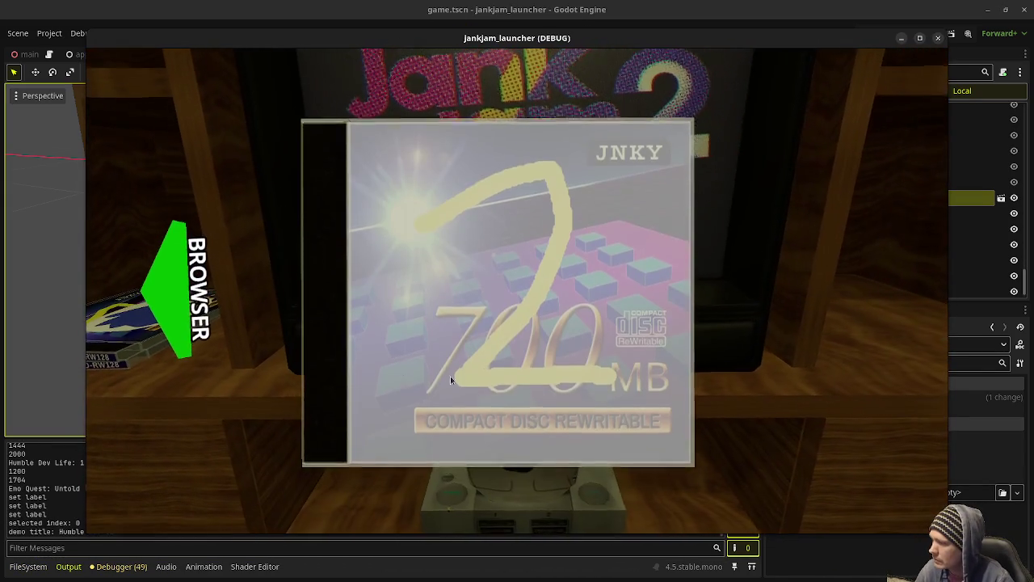
{"action": "left_click_drag", "start_coordinate": [543, 311], "coordinate": [542, 312]}
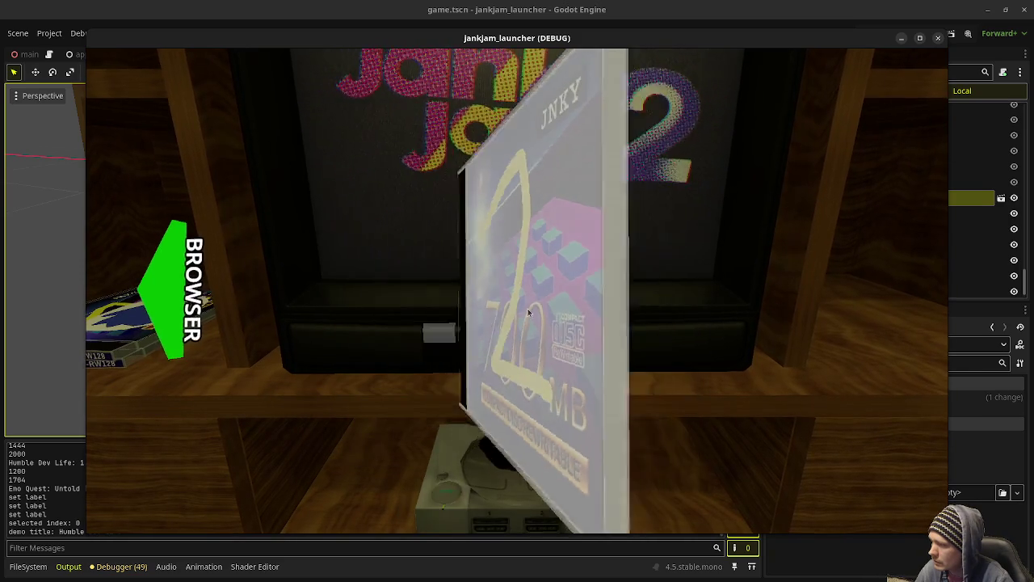
{"action": "left_click", "coordinate": [542, 312]}
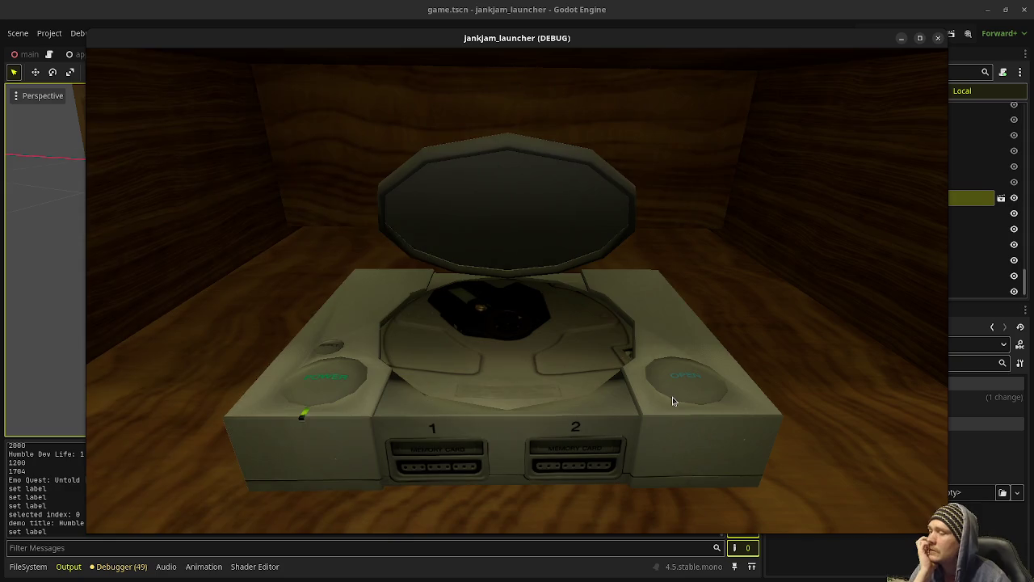
Move the game window further left to view the console with its lid open.
{"action": "left_click_drag", "start_coordinate": [717, 40], "coordinate": [547, 63]}
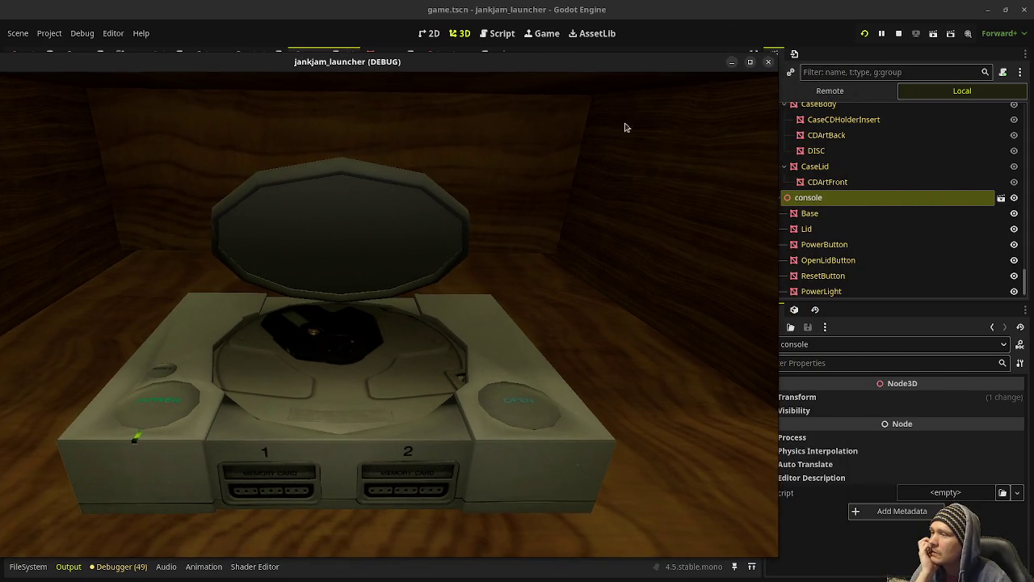
{"action": "scroll", "coordinate": [924, 210], "scroll_direction": "down", "scroll_amount": 3}
{"action": "scroll", "coordinate": [917, 195], "scroll_direction": "down", "scroll_amount": 3}
{"action": "scroll", "coordinate": [916, 195], "scroll_direction": "up", "scroll_amount": 5}
{"action": "scroll", "coordinate": [917, 196], "scroll_direction": "up", "scroll_amount": 5}
{"action": "scroll", "coordinate": [917, 196], "scroll_direction": "up", "scroll_amount": 5}
{"action": "scroll", "coordinate": [917, 196], "scroll_direction": "up", "scroll_amount": 5}
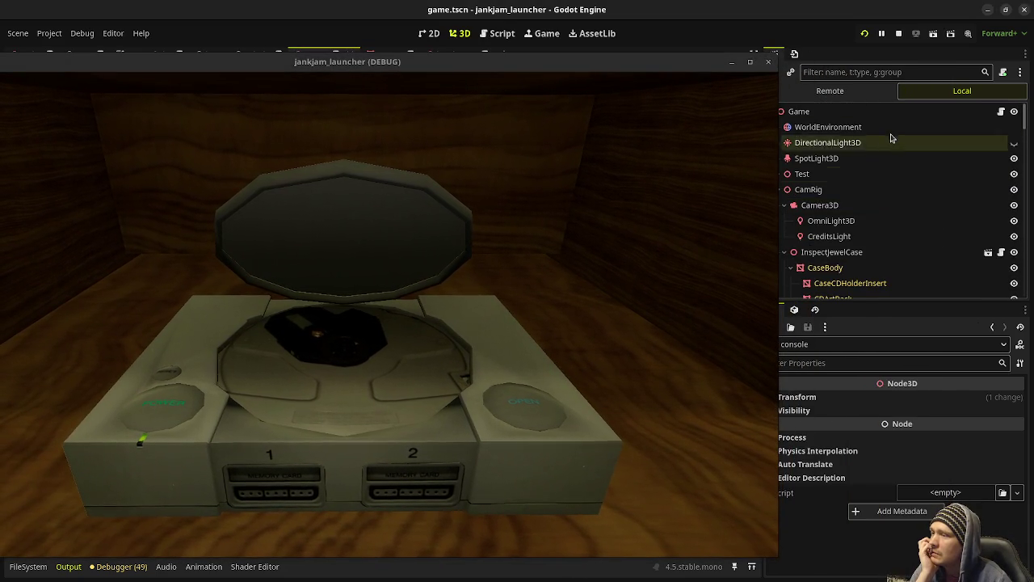
Select WorldEnvironment and turn off SSAO.
{"action": "left_click", "coordinate": [889, 127]}
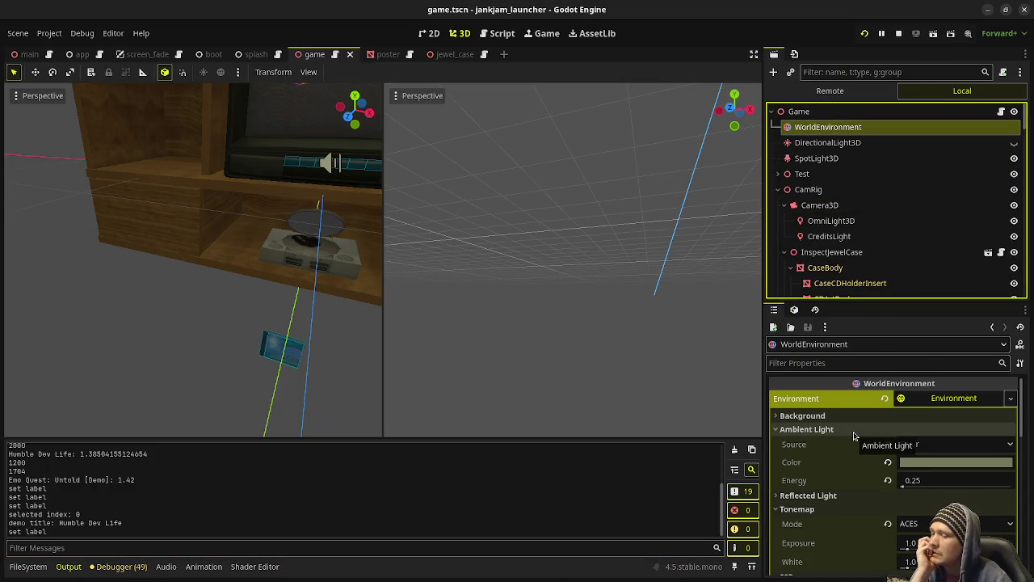
{"action": "scroll", "coordinate": [855, 436], "scroll_direction": "down", "scroll_amount": 1}
{"action": "scroll", "coordinate": [849, 434], "scroll_direction": "down", "scroll_amount": 1}
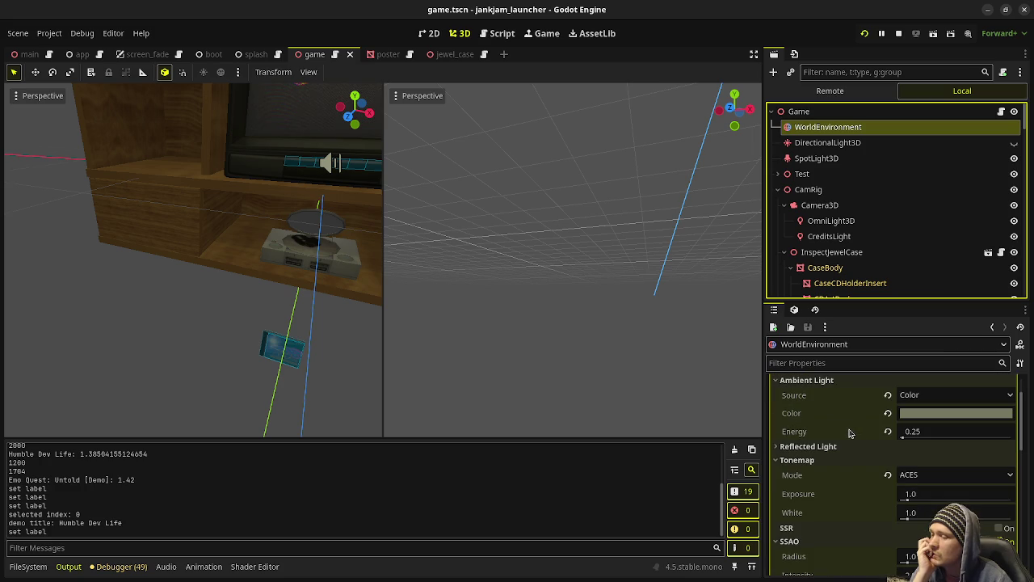
{"action": "scroll", "coordinate": [848, 433], "scroll_direction": "down", "scroll_amount": 5}
{"action": "scroll", "coordinate": [846, 432], "scroll_direction": "down", "scroll_amount": 5}
{"action": "scroll", "coordinate": [844, 430], "scroll_direction": "down", "scroll_amount": 1}
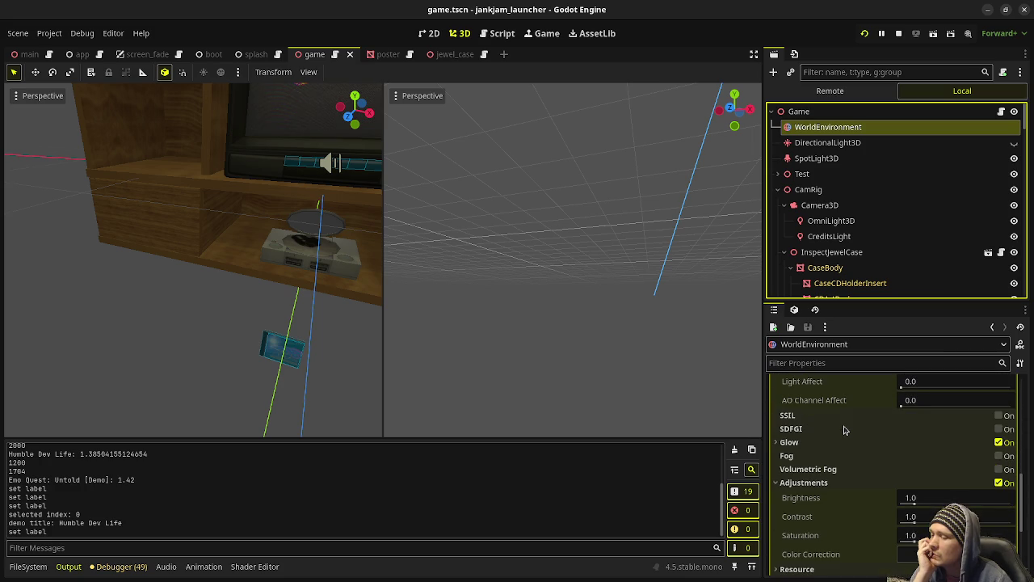
{"action": "scroll", "coordinate": [844, 430], "scroll_direction": "up", "scroll_amount": 3}
{"action": "scroll", "coordinate": [844, 430], "scroll_direction": "up", "scroll_amount": 3}
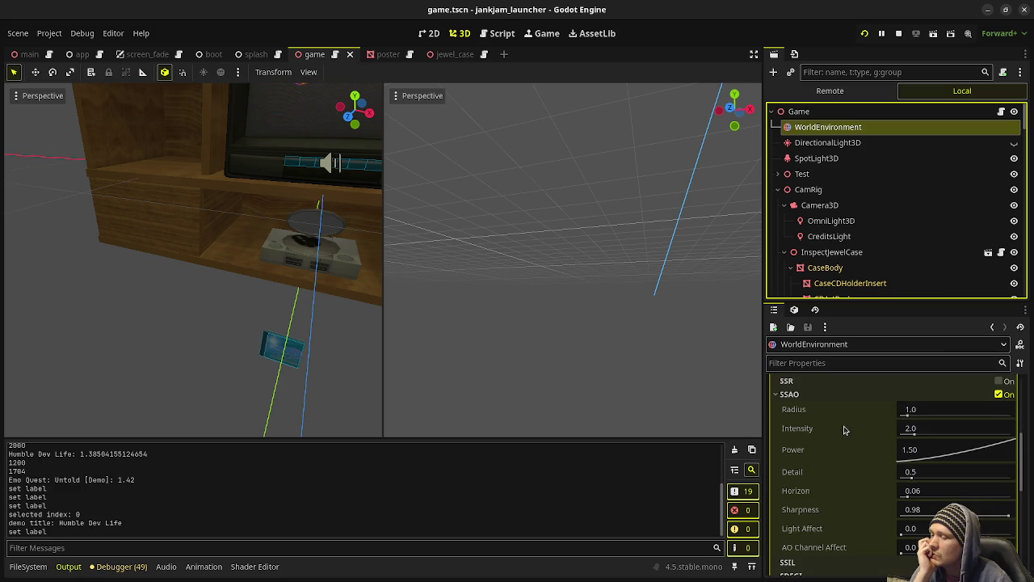
{"action": "left_click", "coordinate": [998, 394]}
Keep the game window above the editor and turn SSAO back on.
{"action": "key", "text": "alt+Tab"}
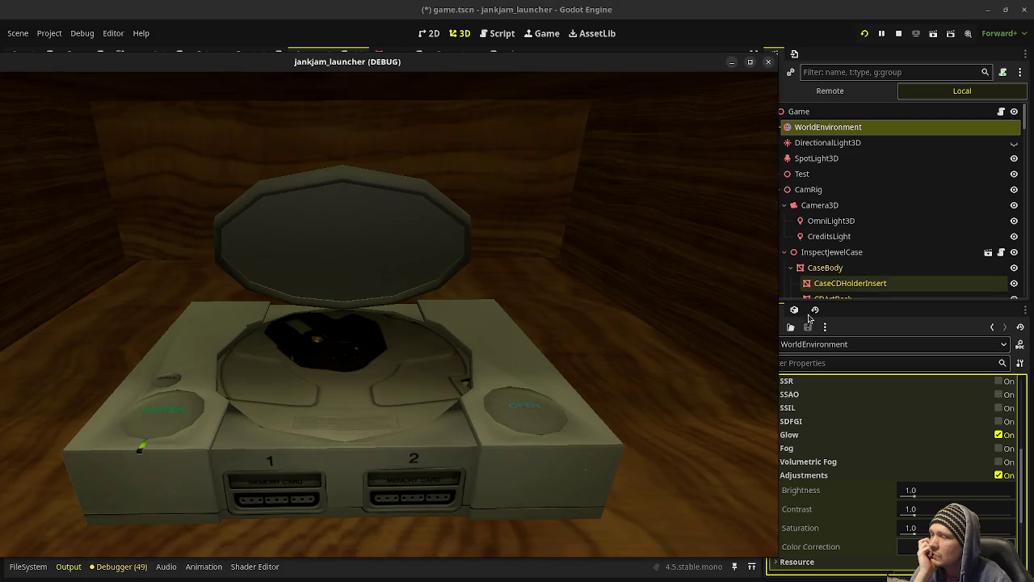
{"action": "right_click", "coordinate": [655, 63]}
{"action": "left_click", "coordinate": [679, 187]}
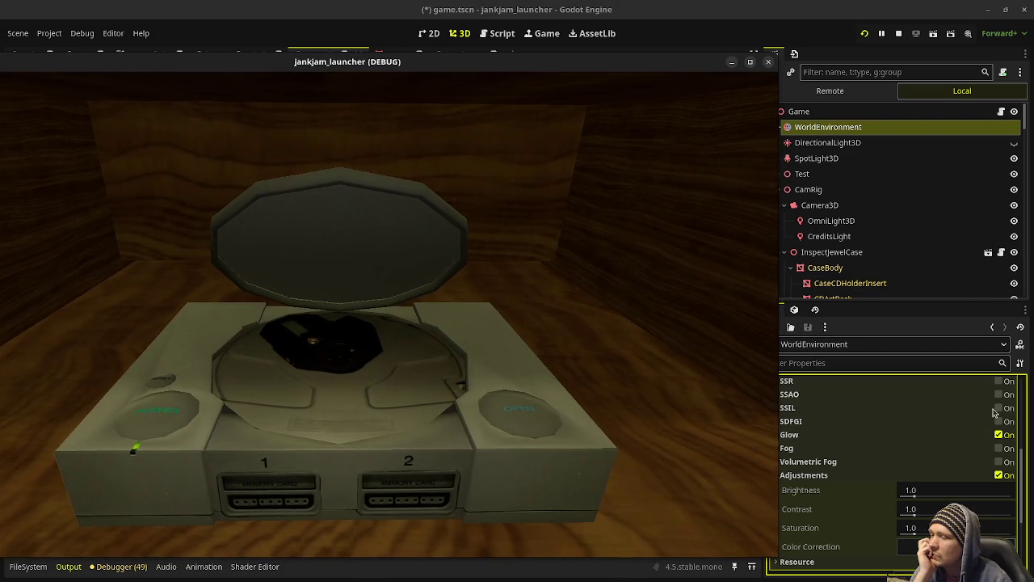
{"action": "left_click", "coordinate": [998, 394]}
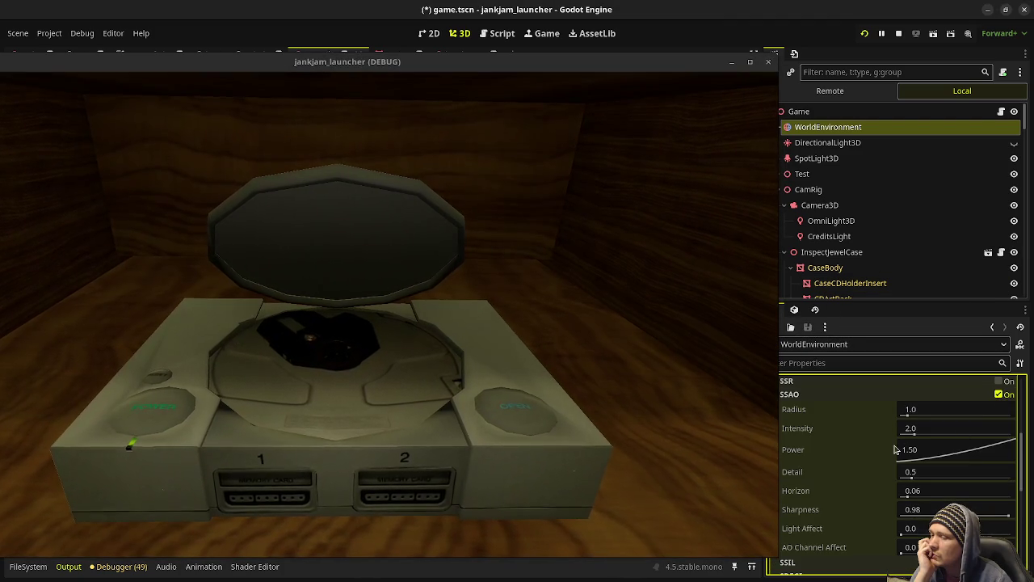
Try Filmic tonemapping, revert to ACES, and stop the running game.
{"action": "scroll", "coordinate": [882, 449], "scroll_direction": "down", "scroll_amount": 2}
{"action": "scroll", "coordinate": [882, 449], "scroll_direction": "down", "scroll_amount": 1}
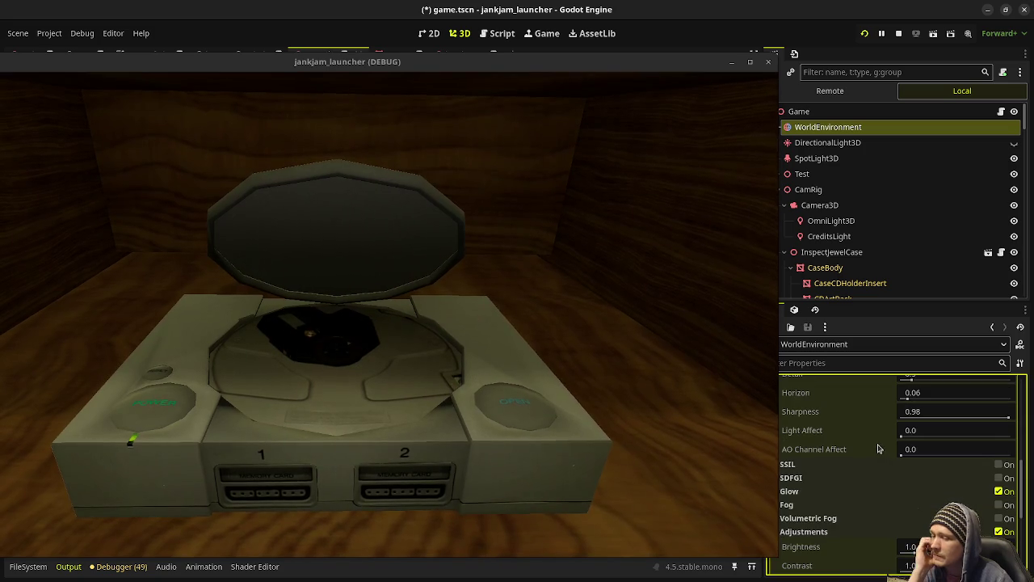
{"action": "scroll", "coordinate": [839, 527], "scroll_direction": "down", "scroll_amount": 2}
{"action": "scroll", "coordinate": [839, 527], "scroll_direction": "down", "scroll_amount": 2}
{"action": "scroll", "coordinate": [839, 527], "scroll_direction": "up", "scroll_amount": 3}
{"action": "scroll", "coordinate": [839, 527], "scroll_direction": "up", "scroll_amount": 5}
{"action": "scroll", "coordinate": [839, 527], "scroll_direction": "up", "scroll_amount": 5}
{"action": "scroll", "coordinate": [838, 527], "scroll_direction": "up", "scroll_amount": 3}
{"action": "scroll", "coordinate": [839, 527], "scroll_direction": "down", "scroll_amount": 1}
{"action": "scroll", "coordinate": [839, 527], "scroll_direction": "down", "scroll_amount": 2}
{"action": "scroll", "coordinate": [826, 522], "scroll_direction": "down", "scroll_amount": 1}
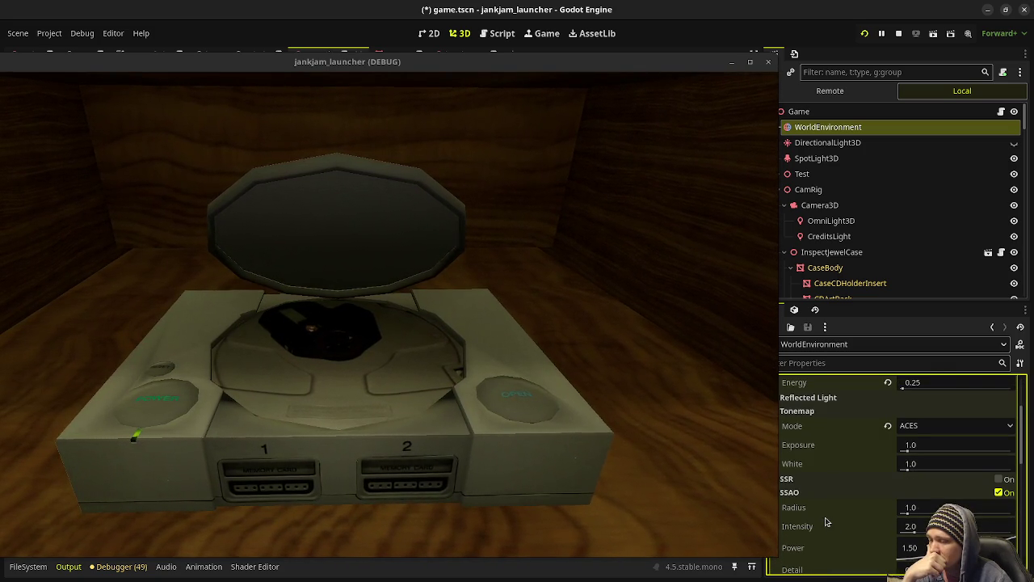
{"action": "left_click", "coordinate": [933, 428]}
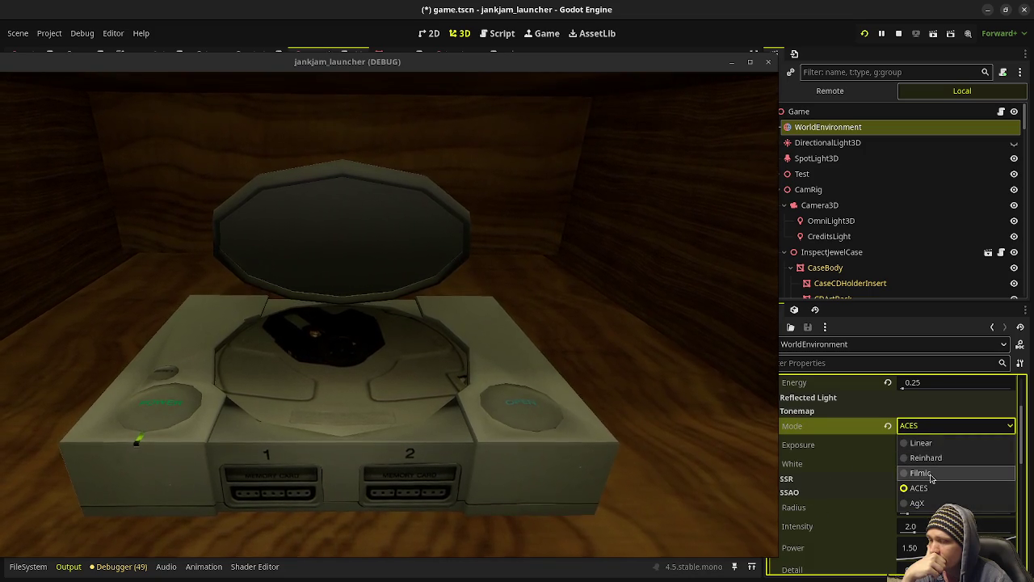
{"action": "left_click", "coordinate": [933, 472]}
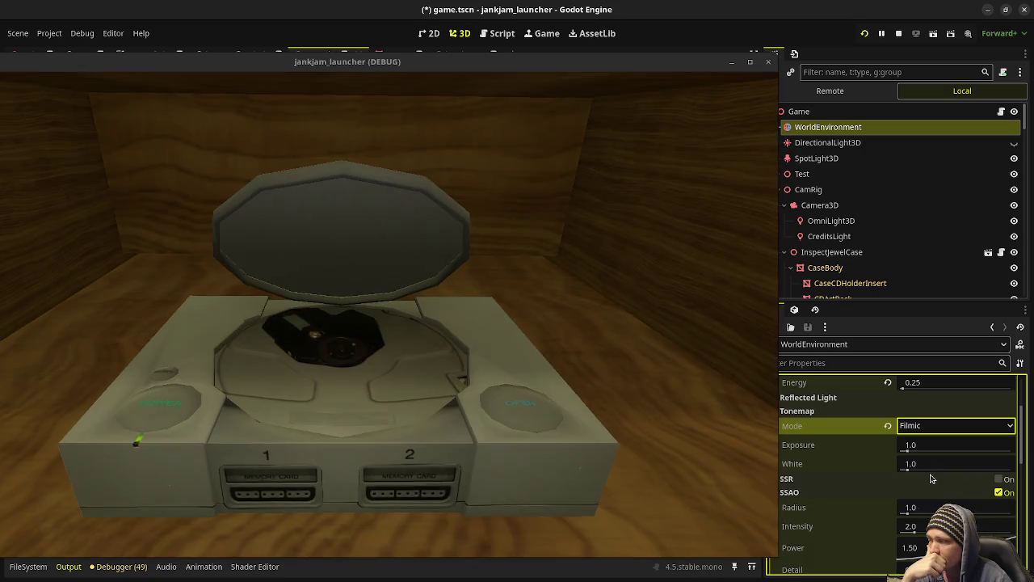
{"action": "left_click", "coordinate": [938, 426]}
{"action": "left_click", "coordinate": [917, 487]}
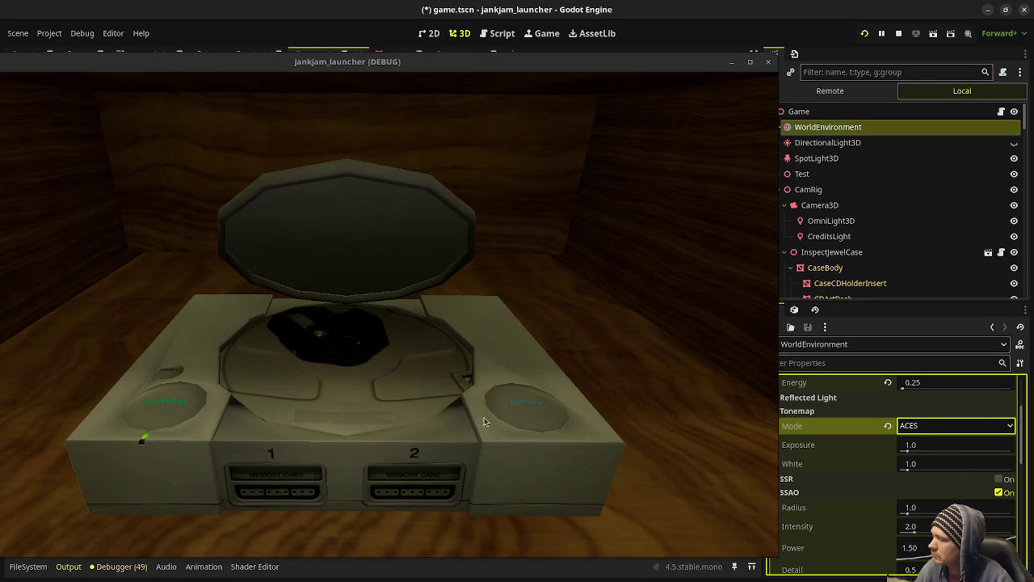
{"action": "left_click", "coordinate": [898, 34]}
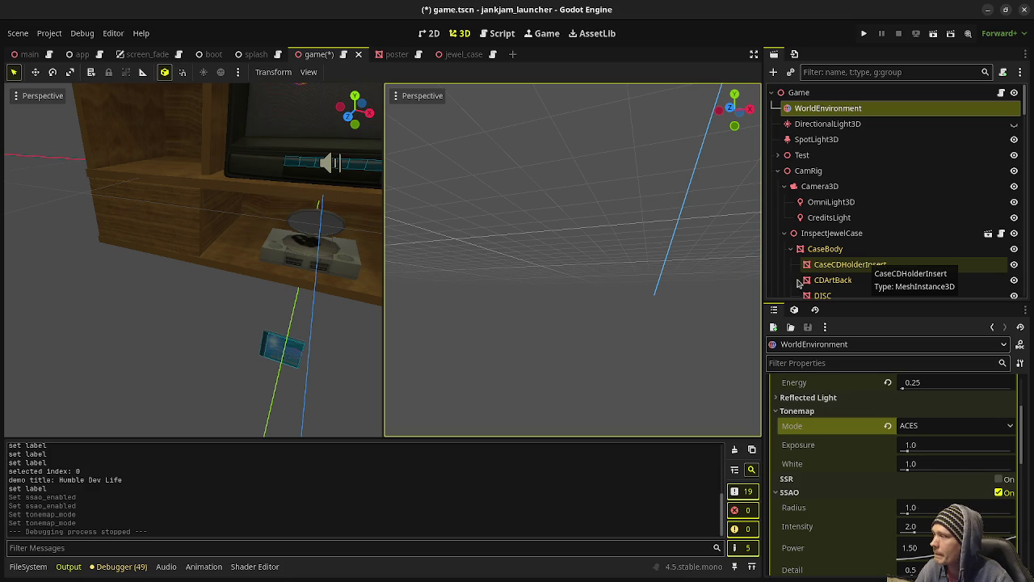
Reimport console_albedo.png with Lossless compression from the FileSystem dock.
{"action": "scroll", "coordinate": [869, 272], "scroll_direction": "down", "scroll_amount": 2}
{"action": "scroll", "coordinate": [869, 272], "scroll_direction": "down", "scroll_amount": 5}
{"action": "scroll", "coordinate": [869, 273], "scroll_direction": "down", "scroll_amount": 5}
{"action": "scroll", "coordinate": [863, 272], "scroll_direction": "down", "scroll_amount": 5}
{"action": "scroll", "coordinate": [864, 272], "scroll_direction": "down", "scroll_amount": 5}
{"action": "scroll", "coordinate": [863, 271], "scroll_direction": "down", "scroll_amount": 5}
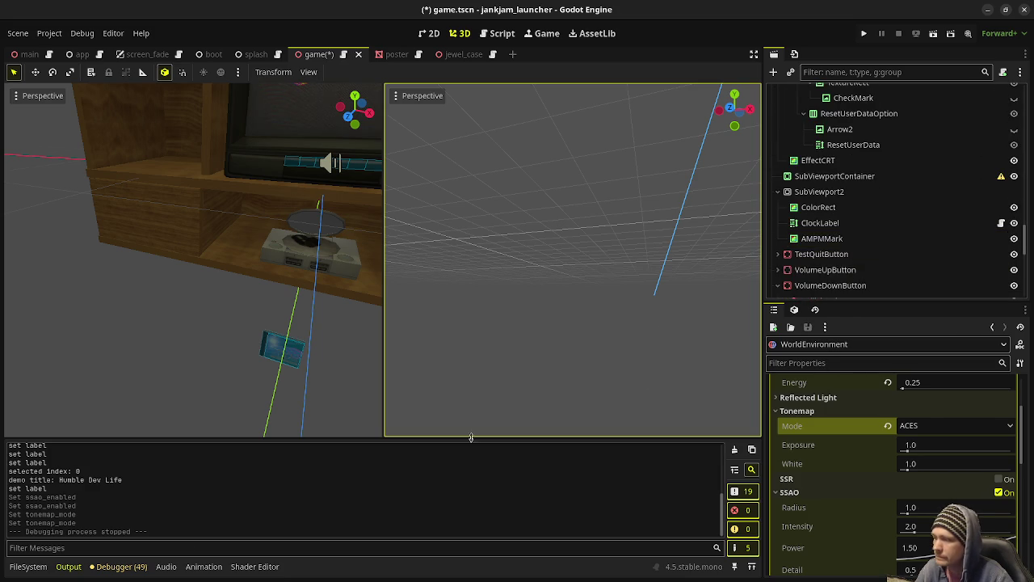
{"action": "left_click", "coordinate": [29, 567]}
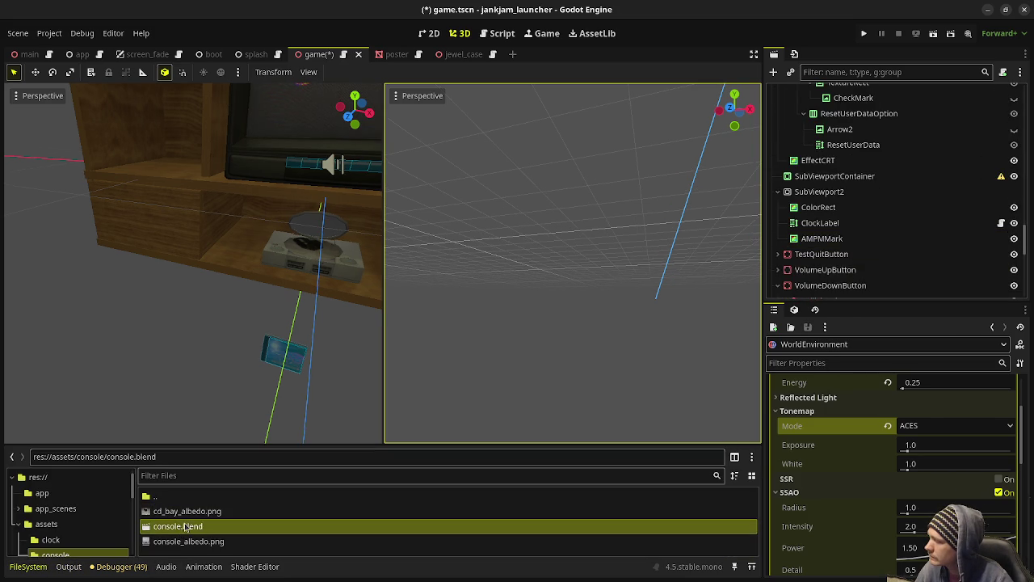
{"action": "left_click", "coordinate": [194, 542]}
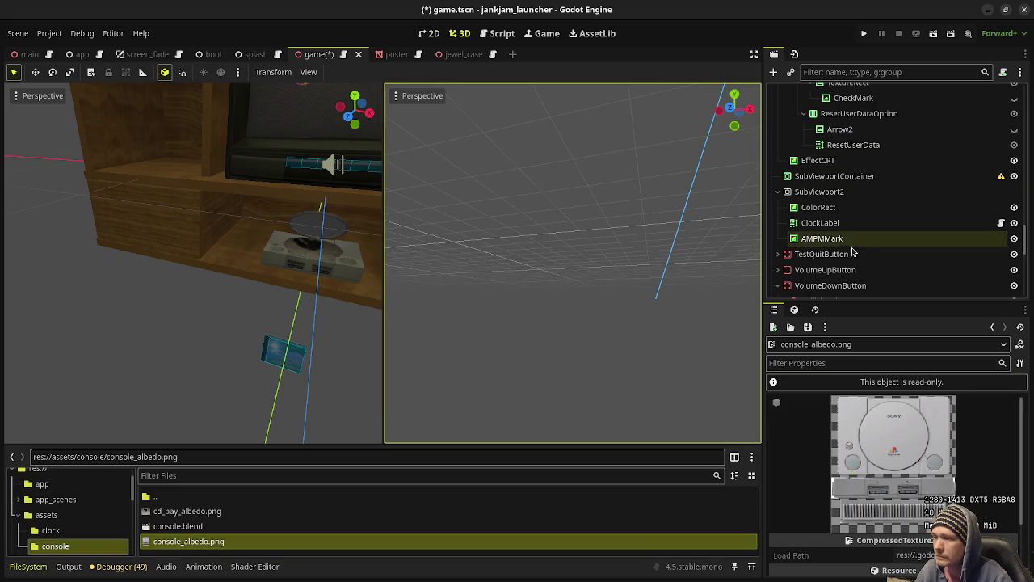
{"action": "left_click", "coordinate": [795, 54]}
{"action": "left_click", "coordinate": [930, 143]}
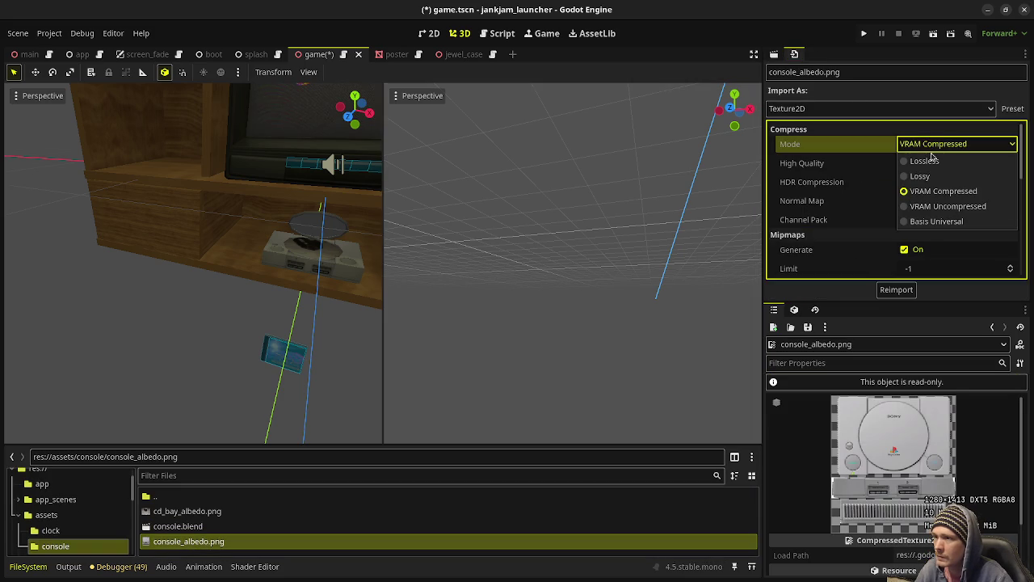
{"action": "left_click", "coordinate": [929, 159]}
{"action": "left_click", "coordinate": [894, 288]}
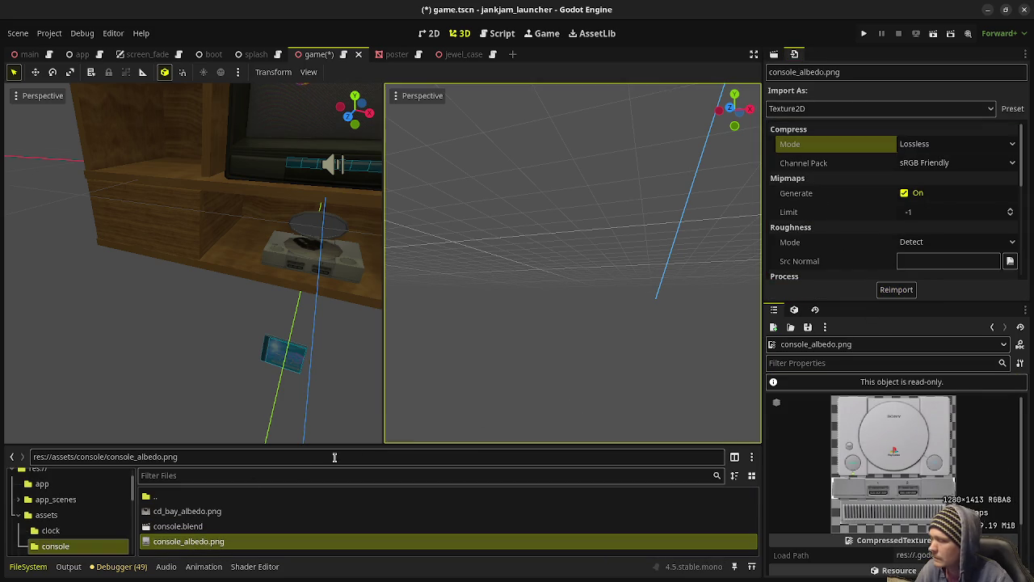
Reimport cd_bay_albedo.png as Lossless too and run the project again.
{"action": "left_click", "coordinate": [186, 511]}
{"action": "left_click", "coordinate": [927, 144]}
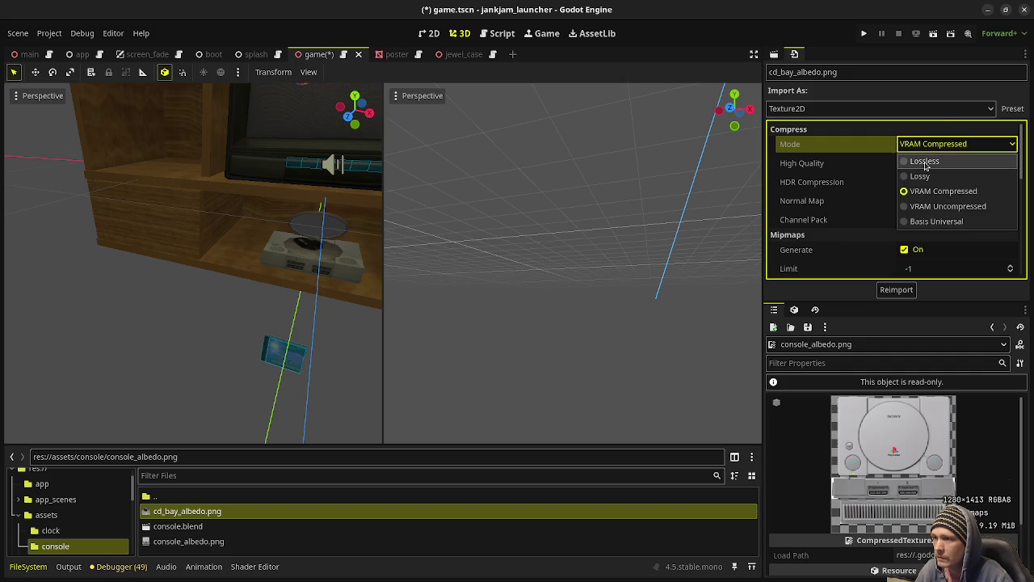
{"action": "left_click", "coordinate": [926, 160]}
{"action": "left_click", "coordinate": [894, 292]}
{"action": "left_click", "coordinate": [864, 35]}
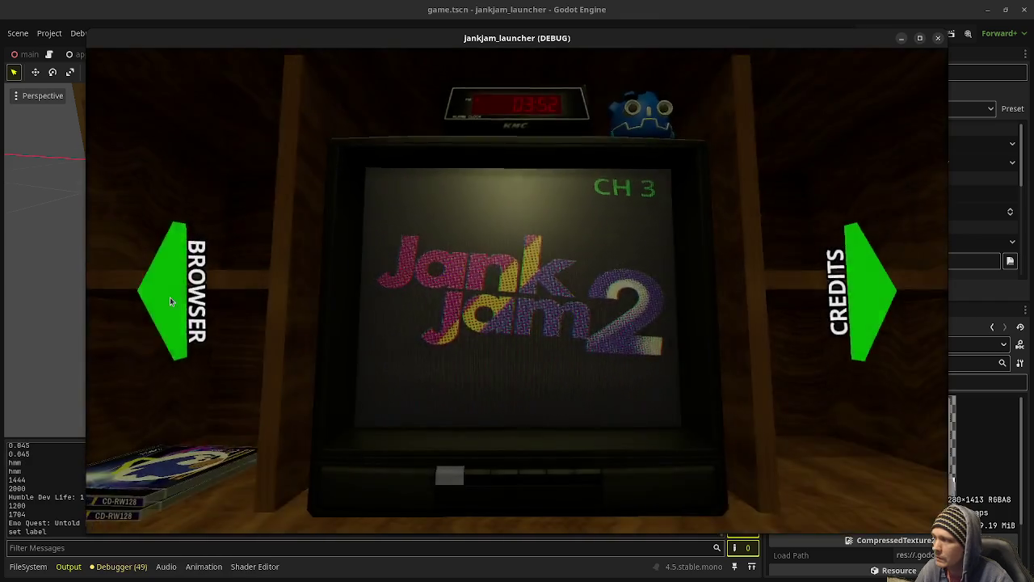
Turn the game view toward the BROWSER shelf, then orbit Blender's viewport and select Base.
{"action": "left_click", "coordinate": [170, 298]}
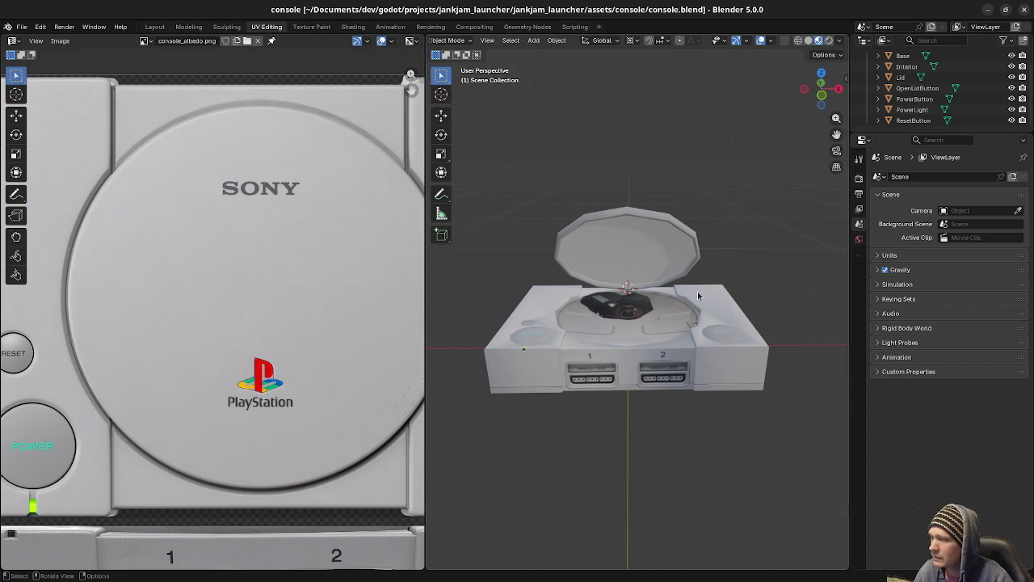
{"action": "mouse_move", "coordinate": [598, 388]}
{"action": "middle_mouse_down"}
{"action": "mouse_move", "coordinate": [621, 374]}
{"action": "mouse_move", "coordinate": [632, 333]}
{"action": "mouse_move", "coordinate": [687, 346]}
{"action": "mouse_move", "coordinate": [673, 350]}
{"action": "middle_mouse_up"}
{"action": "scroll", "coordinate": [620, 374], "scroll_direction": "up", "scroll_amount": 4}
{"action": "left_click", "coordinate": [632, 334]}
Inspect the Base mesh's front face in Edit Mode.
{"action": "key", "text": "Tab"}
{"action": "left_click", "coordinate": [693, 348]}
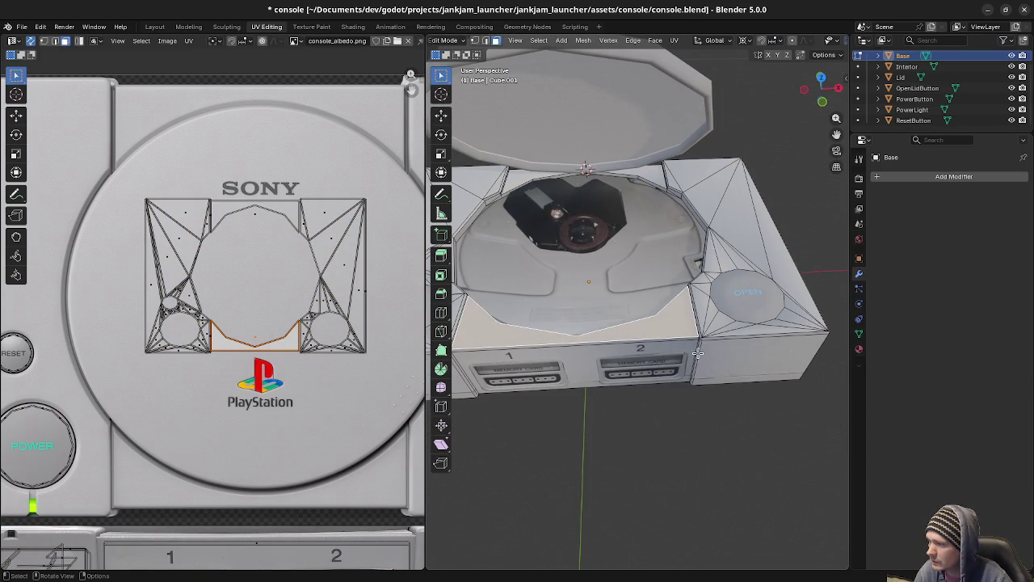
{"action": "key", "text": "Tab"}
Select all console parts, save console.blend, and return to Godot to reimport.
{"action": "key", "text": "a"}
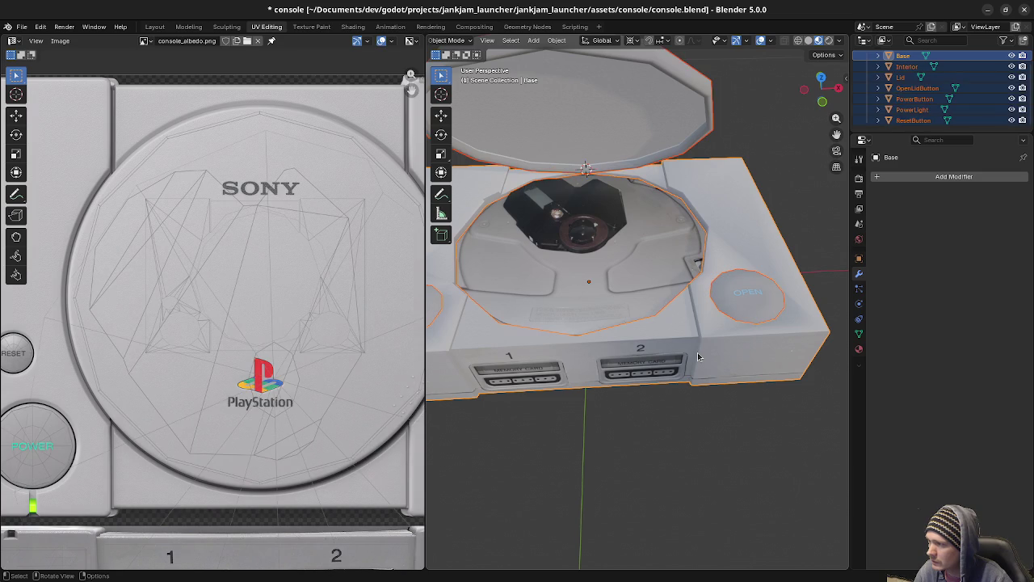
{"action": "key", "text": "ctrl+s"}
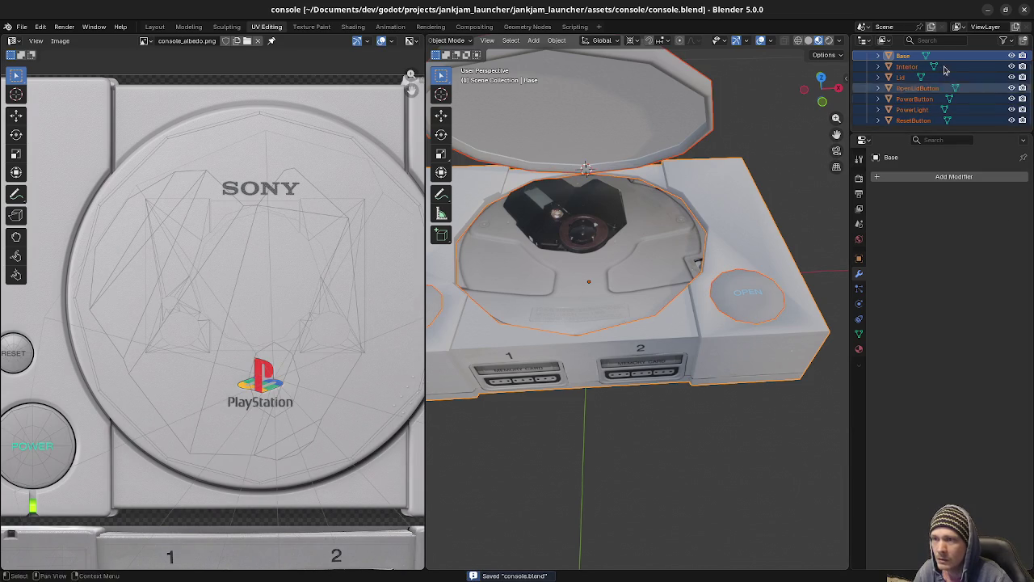
{"action": "left_click", "coordinate": [988, 10]}
{"action": "key", "text": "F5"}
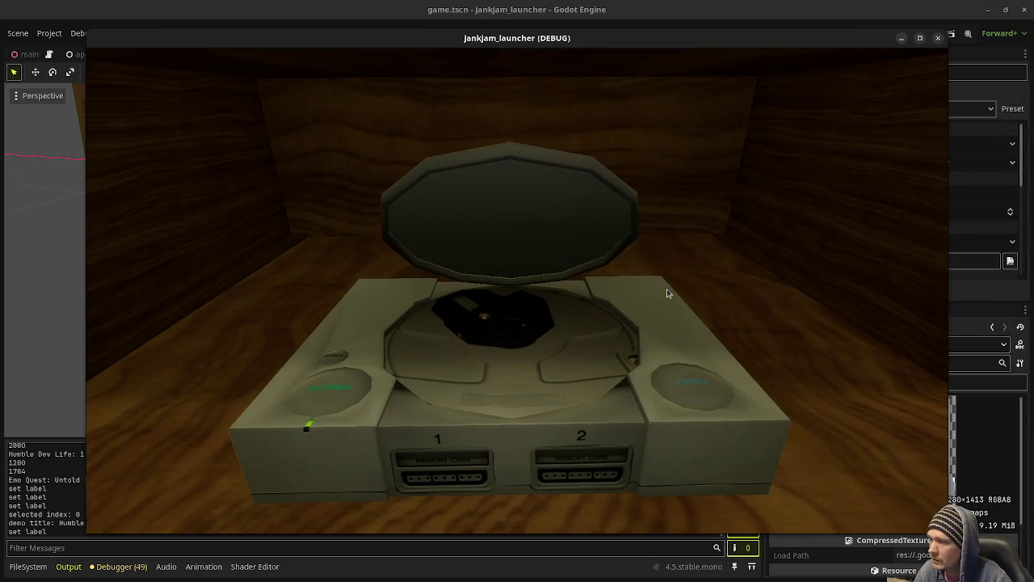
{"action": "left_click", "coordinate": [818, 13]}
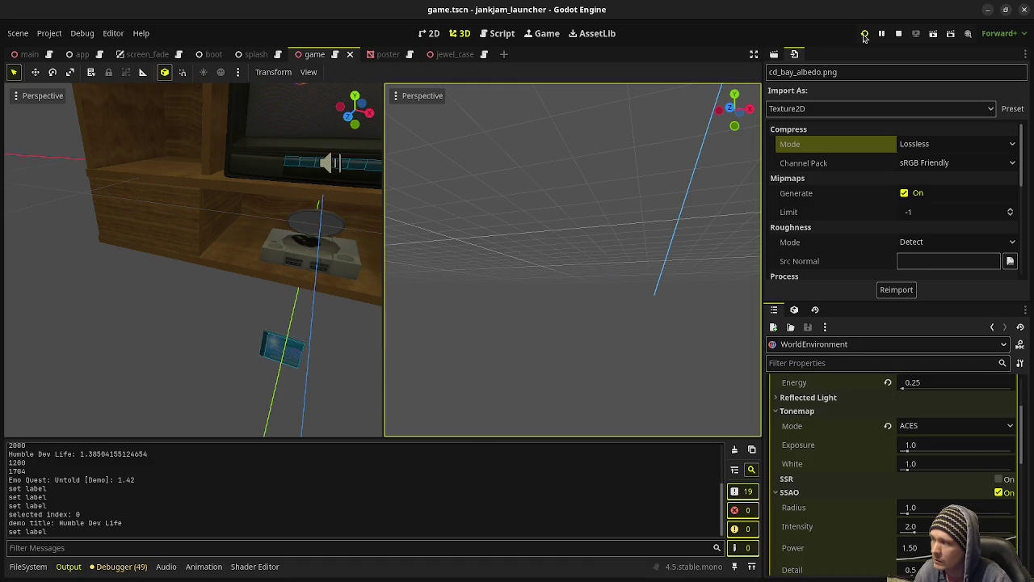
Restart the game and pick up the Jank Jam 2 CD case, then switch to Blender.
{"action": "left_click", "coordinate": [865, 35]}
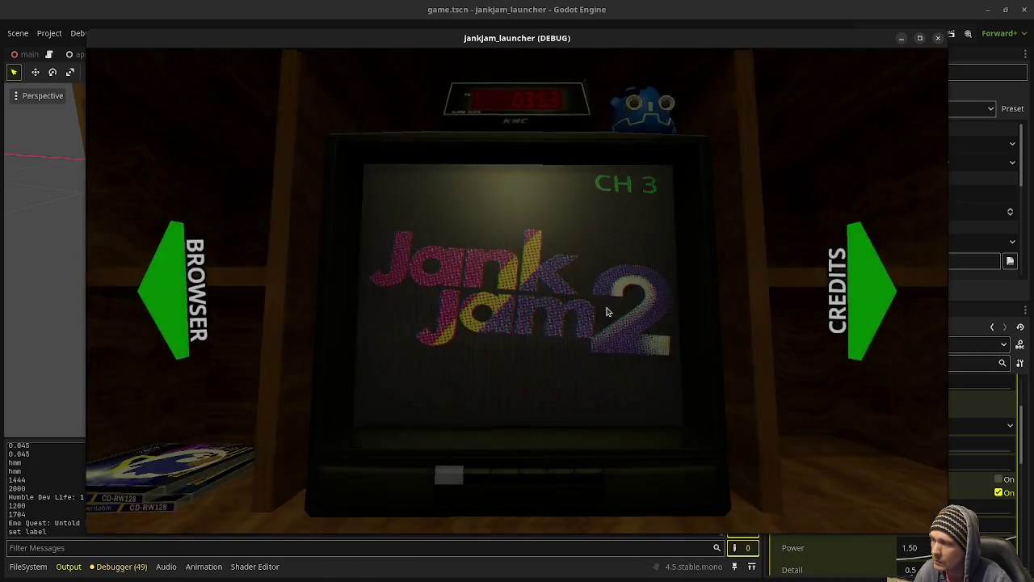
{"action": "left_click", "coordinate": [177, 283]}
{"action": "left_click", "coordinate": [177, 283]}
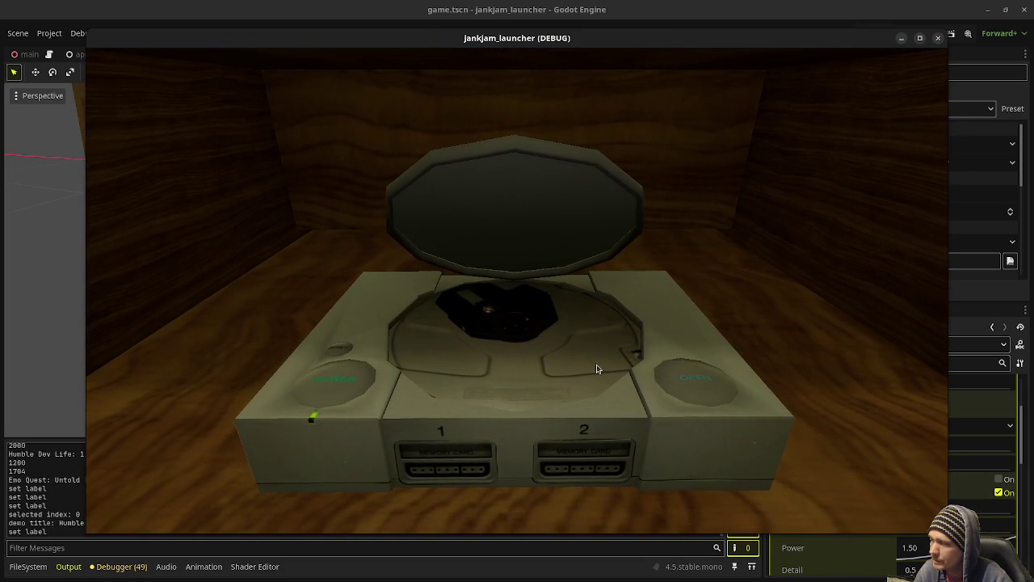
{"action": "key", "text": "alt+Tab"}
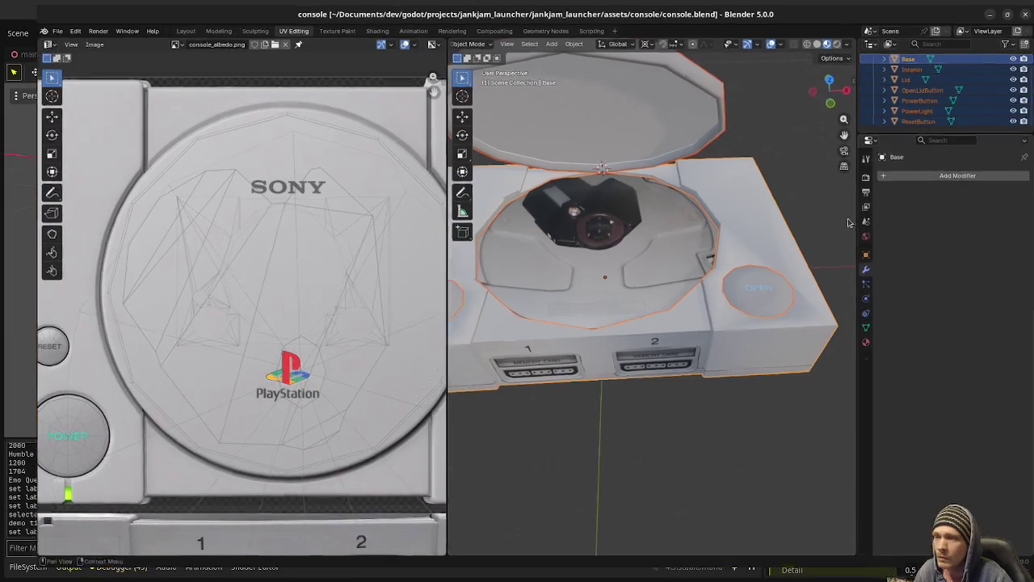
In Base's Edit Mode, select the faces below OPEN and at the right front corner.
{"action": "key", "text": "Tab"}
{"action": "key", "text": "alt+a"}
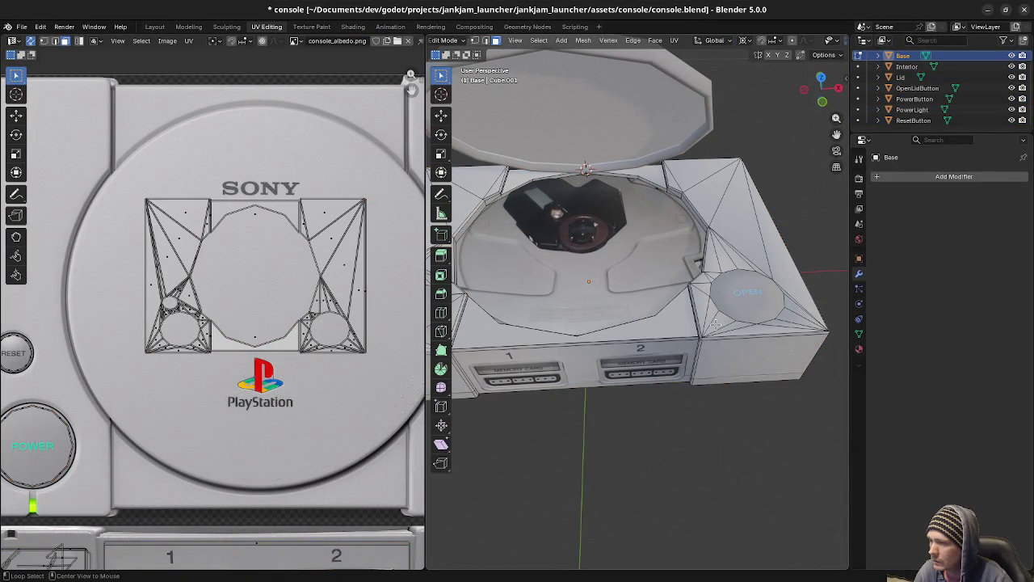
{"action": "left_click", "coordinate": [715, 323]}
{"action": "left_click", "coordinate": [747, 324], "text": "shift"}
{"action": "left_click", "coordinate": [776, 325], "text": "shift"}
{"action": "left_click", "coordinate": [782, 323], "text": "shift"}
{"action": "left_click", "coordinate": [789, 318], "text": "shift"}
{"action": "left_click", "coordinate": [794, 307], "text": "shift"}
{"action": "left_click", "coordinate": [788, 295], "text": "shift"}
{"action": "left_click", "coordinate": [790, 288], "text": "shift"}
Add the large face beside OPEN, the sliver and triangle faces, and a top face.
{"action": "middle_click_drag", "start_coordinate": [790, 289], "coordinate": [730, 327]}
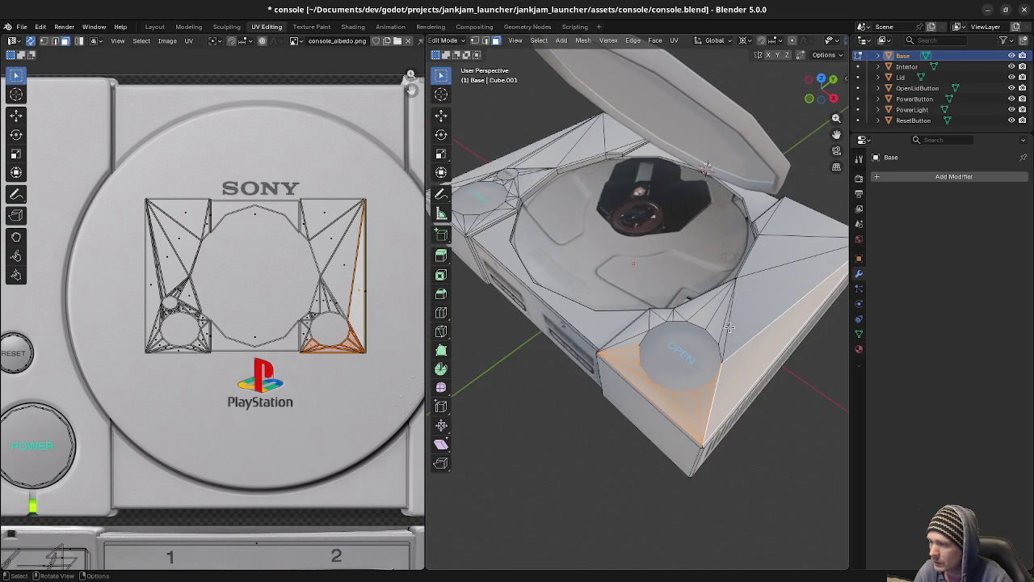
{"action": "left_click", "coordinate": [731, 328], "text": "shift"}
{"action": "left_click", "coordinate": [725, 330], "text": "shift"}
{"action": "left_click", "coordinate": [717, 326], "text": "shift"}
{"action": "left_click", "coordinate": [699, 312], "text": "shift"}
{"action": "left_click", "coordinate": [683, 313], "text": "shift"}
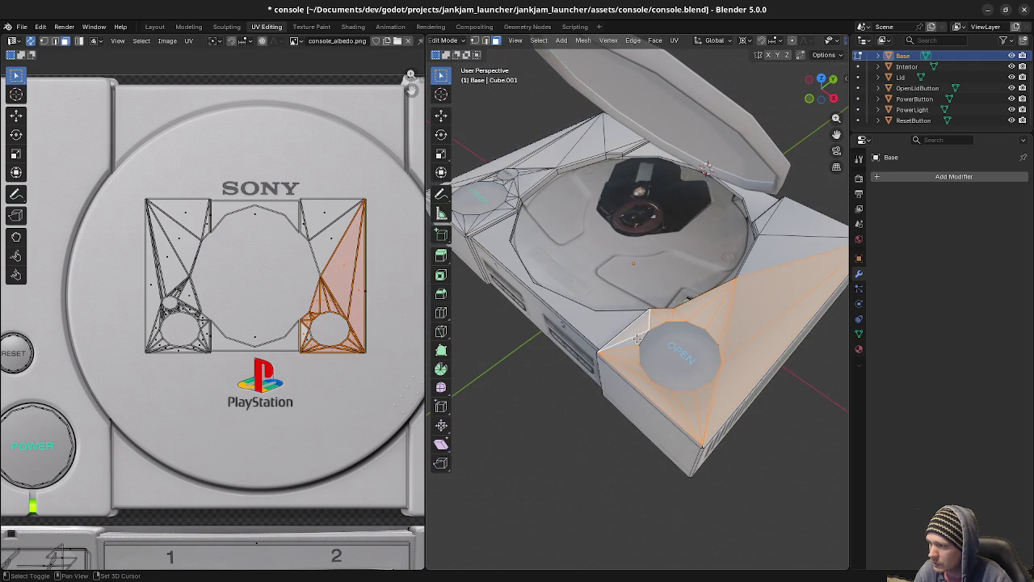
{"action": "mouse_move", "coordinate": [647, 320]}
{"action": "middle_mouse_down"}
{"action": "mouse_move", "coordinate": [627, 329]}
{"action": "mouse_move", "coordinate": [638, 304]}
{"action": "mouse_move", "coordinate": [688, 333]}
{"action": "mouse_move", "coordinate": [677, 374]}
{"action": "middle_mouse_up"}
{"action": "left_click", "coordinate": [649, 320], "text": "shift"}
{"action": "left_click", "coordinate": [649, 320], "text": "shift"}
{"action": "left_click", "coordinate": [637, 304], "text": "shift"}
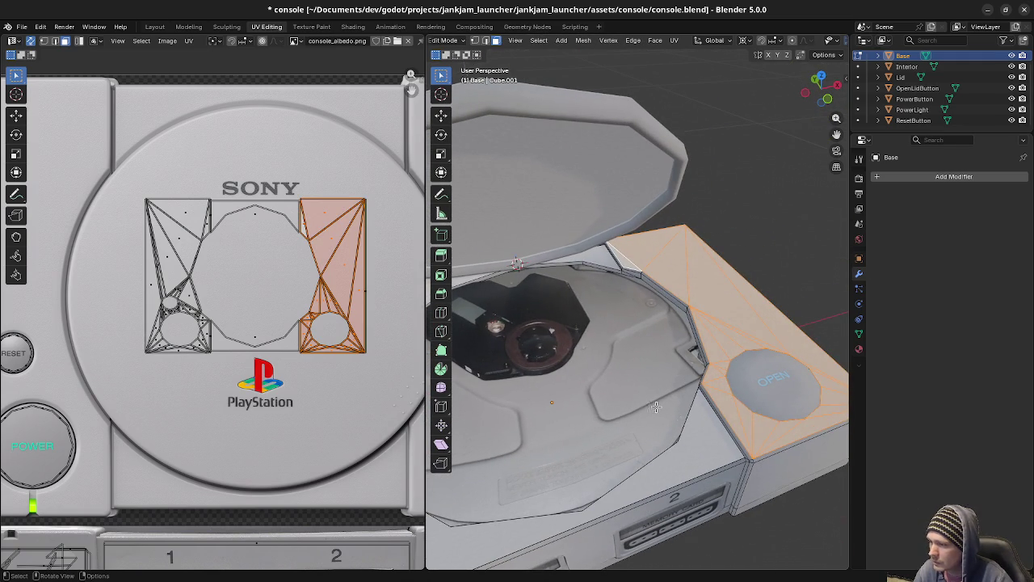
Return to Object Mode, save console.blend, and switch to the Godot editor.
{"action": "key", "text": "Tab"}
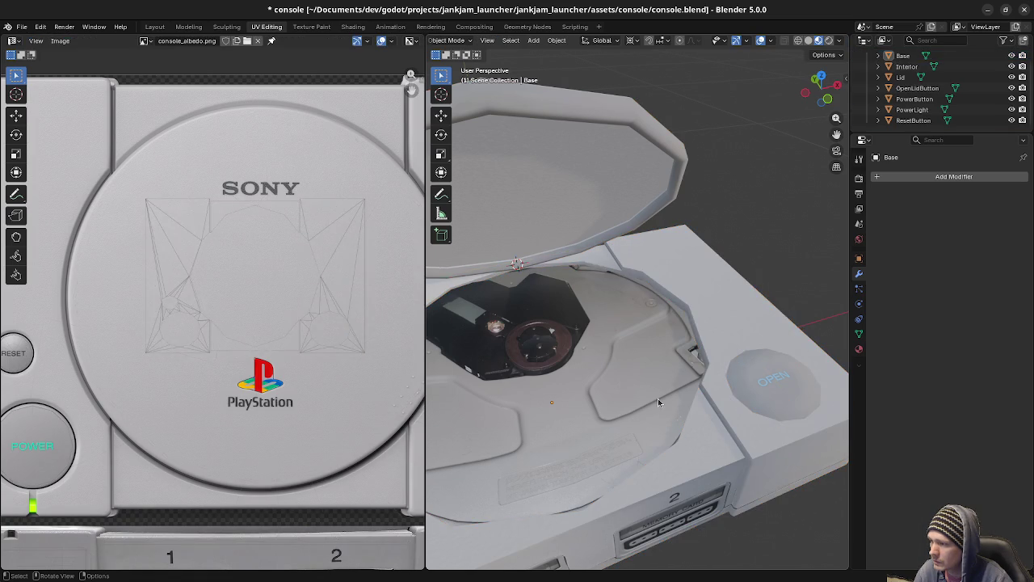
{"action": "key", "text": "ctrl+s"}
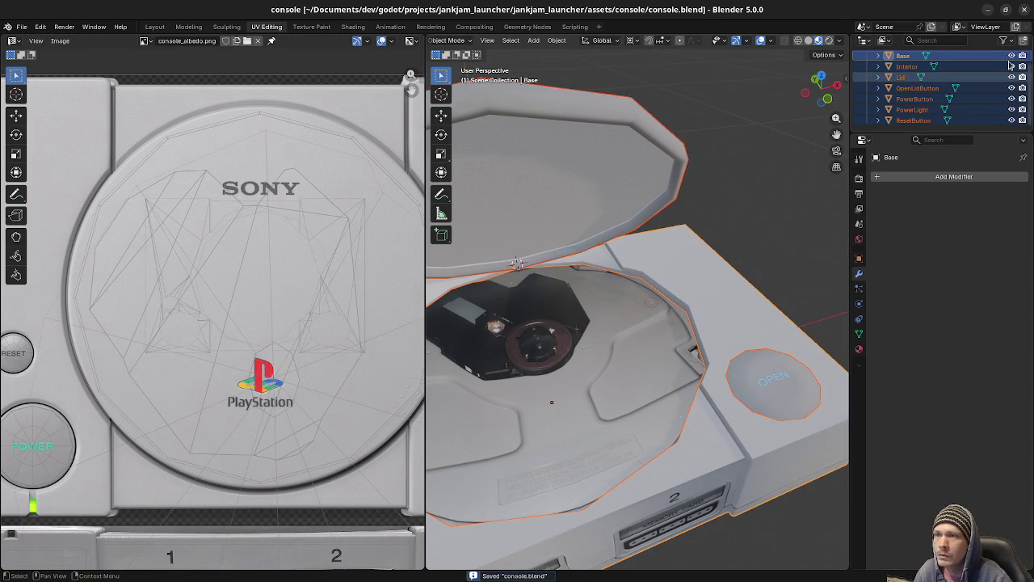
{"action": "key", "text": "alt+Tab"}
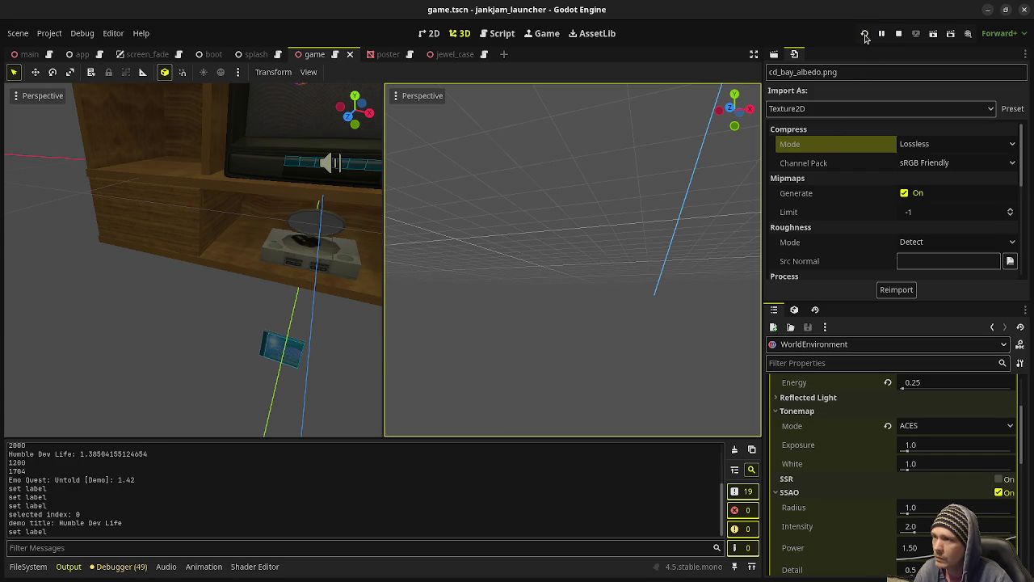
{"action": "left_click", "coordinate": [865, 36]}
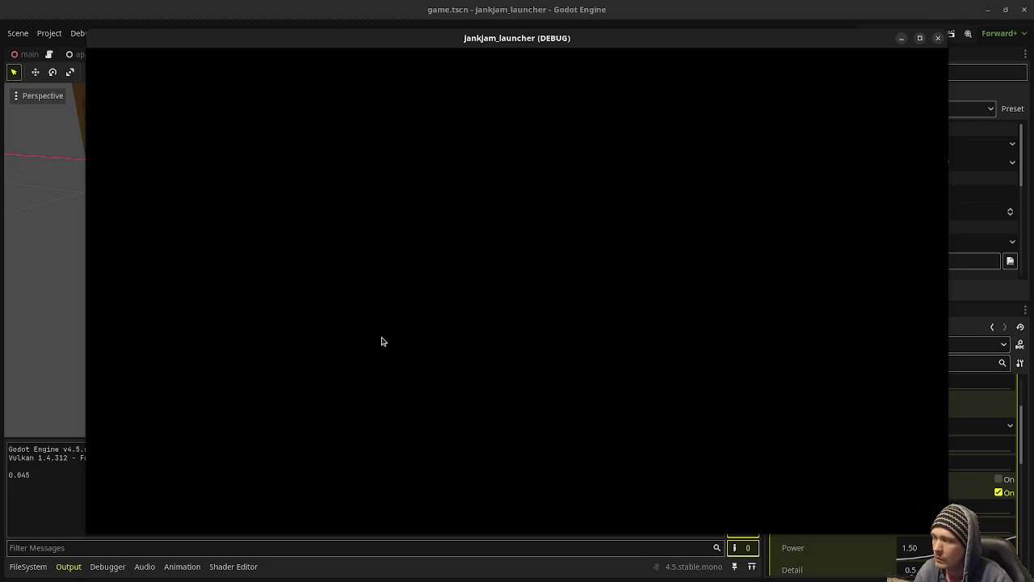
{"action": "key", "text": "Left"}
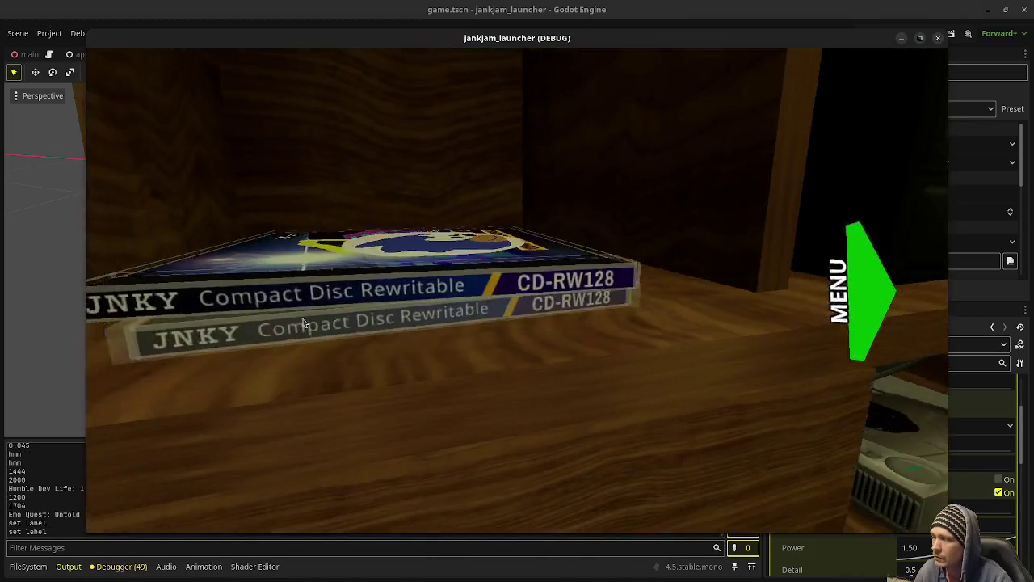
{"action": "left_click", "coordinate": [297, 322]}
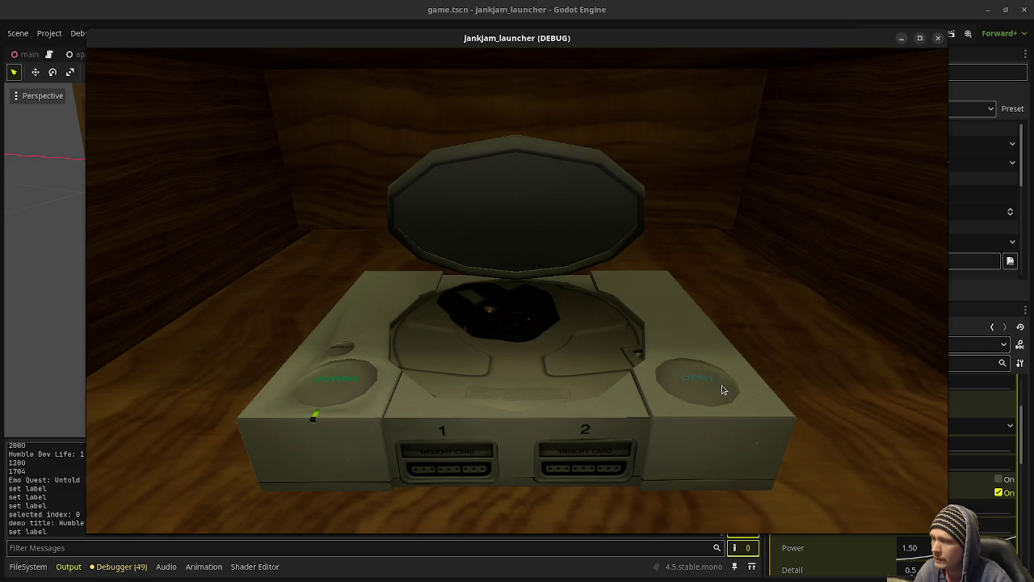
{"action": "left_click", "coordinate": [902, 38]}
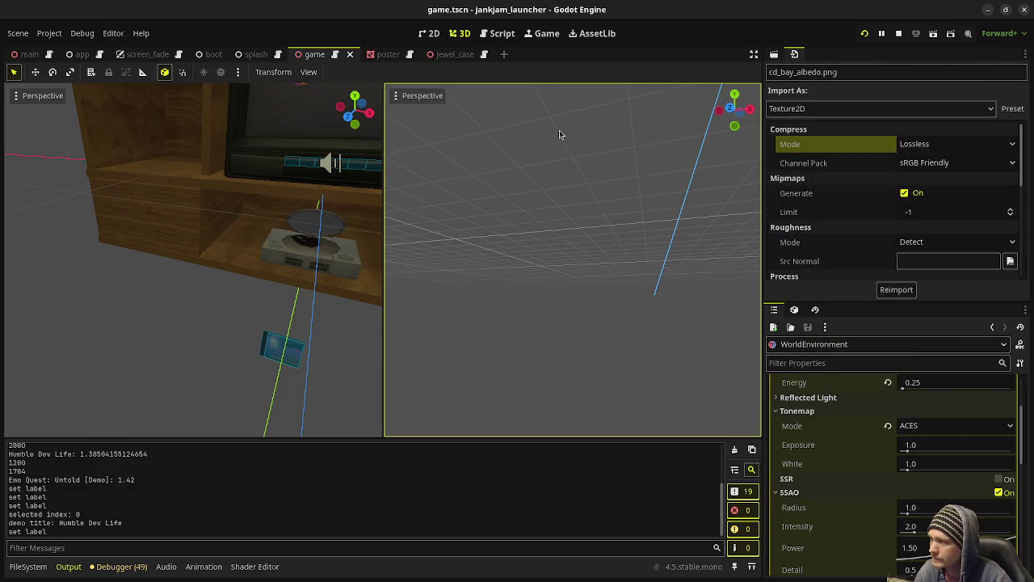
In Edit Mode on Base, select the faces beside and below the POWER button.
{"action": "key", "text": "alt+Tab"}
{"action": "middle_click_drag", "start_coordinate": [475, 334], "coordinate": [598, 321]}
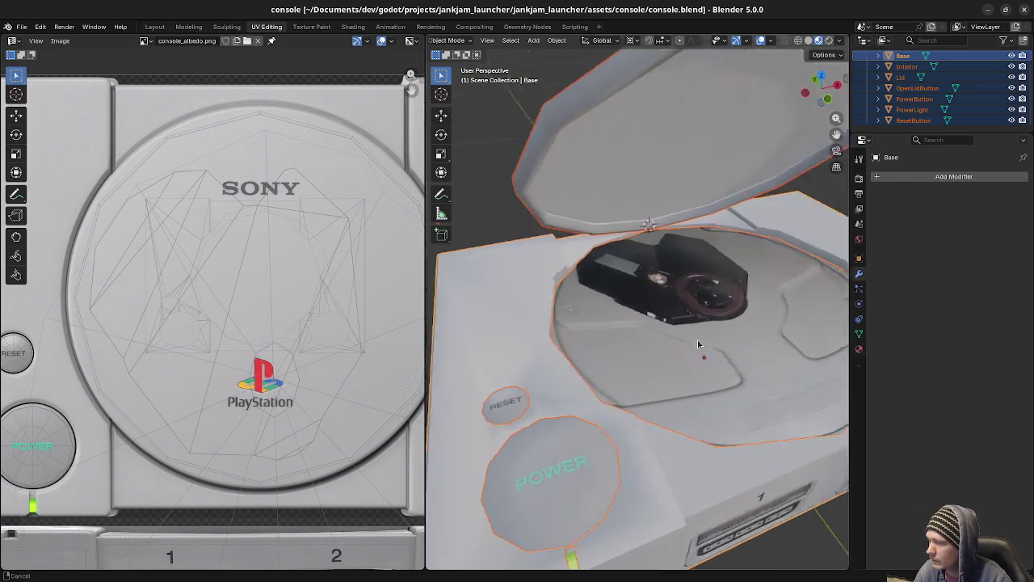
{"action": "key", "text": "Tab"}
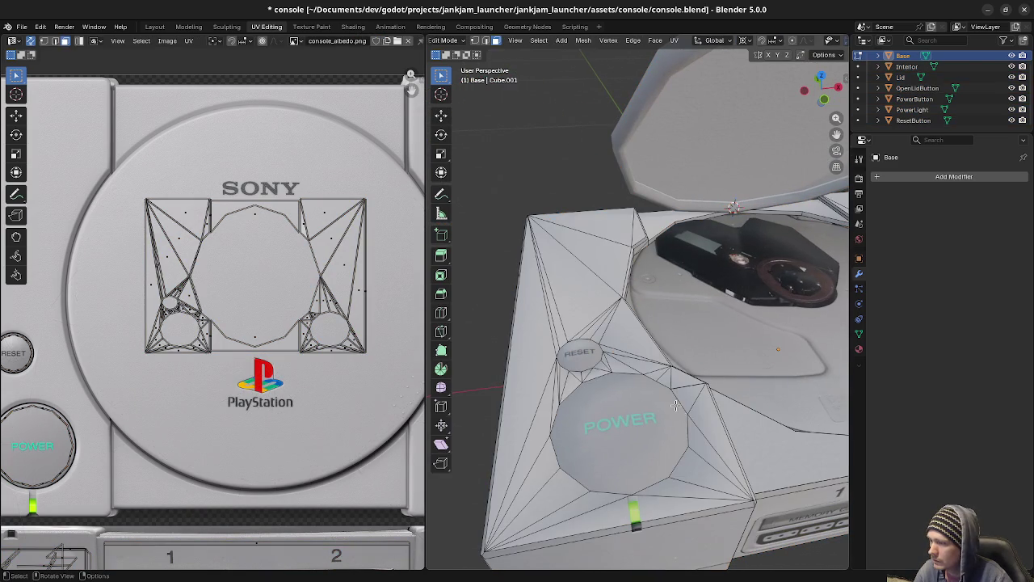
{"action": "left_click", "coordinate": [703, 418], "text": "shift"}
{"action": "left_click", "coordinate": [715, 437], "text": "shift"}
{"action": "left_click", "coordinate": [687, 461], "text": "shift"}
{"action": "left_click", "coordinate": [654, 485], "text": "shift"}
{"action": "left_click", "coordinate": [625, 507], "text": "shift"}
Add the faces along the left front edge, including the long edge face.
{"action": "left_click", "coordinate": [595, 509], "text": "shift"}
{"action": "left_click", "coordinate": [566, 489], "text": "shift"}
{"action": "left_click", "coordinate": [542, 467], "text": "shift"}
{"action": "left_click", "coordinate": [524, 464], "text": "shift"}
{"action": "left_click", "coordinate": [528, 411], "text": "shift"}
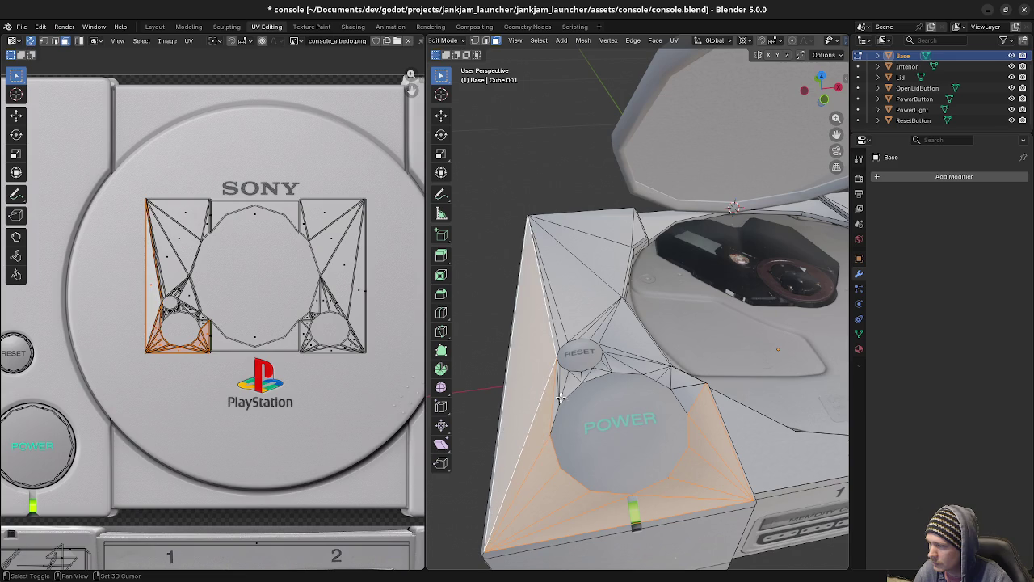
{"action": "left_click", "coordinate": [556, 386], "text": "shift"}
{"action": "scroll", "coordinate": [561, 374], "scroll_direction": "up", "scroll_amount": 4}
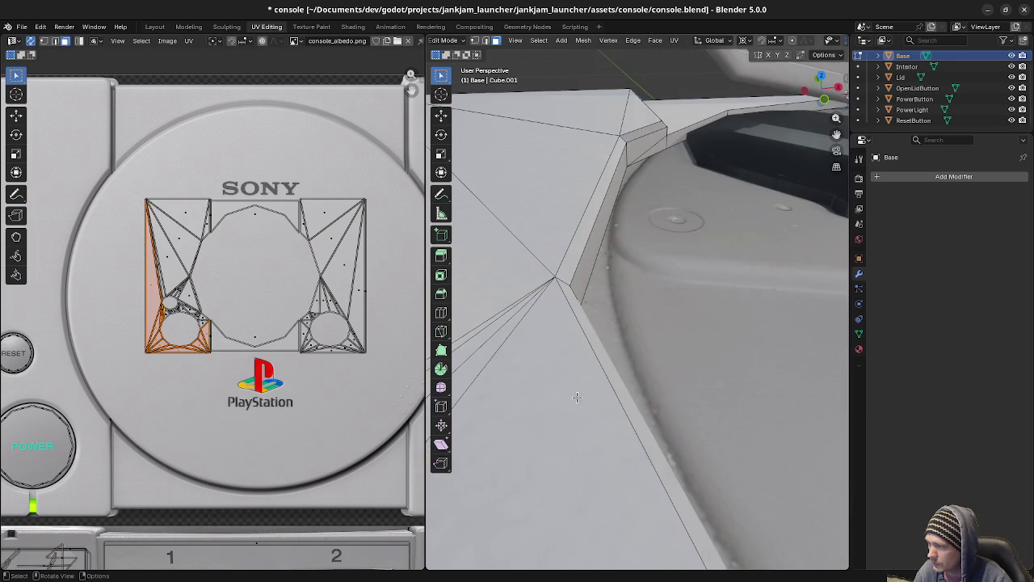
{"action": "scroll", "coordinate": [600, 421], "scroll_direction": "down", "scroll_amount": 2}
Add the faces next to the RESET button to the selection.
{"action": "left_click", "coordinate": [599, 436], "text": "shift"}
{"action": "left_click", "coordinate": [638, 473], "text": "shift"}
{"action": "left_click", "coordinate": [637, 485], "text": "shift"}
{"action": "left_click", "coordinate": [522, 402], "text": "shift"}
{"action": "mouse_move", "coordinate": [636, 484]}
{"action": "middle_mouse_down"}
{"action": "mouse_move", "coordinate": [521, 401]}
{"action": "mouse_move", "coordinate": [612, 453]}
{"action": "middle_mouse_up"}
{"action": "left_click", "coordinate": [554, 410], "text": "shift"}
{"action": "left_click", "coordinate": [561, 441], "text": "shift"}
Add the large face right of RESET, the sliver faces above it, and the top face.
{"action": "left_click", "coordinate": [626, 464], "text": "shift"}
{"action": "left_click", "coordinate": [671, 388], "text": "shift"}
{"action": "left_click", "coordinate": [597, 405], "text": "shift"}
{"action": "left_click", "coordinate": [561, 400], "text": "shift"}
{"action": "left_click", "coordinate": [554, 397], "text": "shift"}
{"action": "left_click", "coordinate": [533, 403], "text": "shift"}
{"action": "left_click", "coordinate": [515, 411], "text": "shift"}
{"action": "left_click", "coordinate": [621, 271], "text": "shift"}
{"action": "left_click", "coordinate": [641, 209], "text": "shift"}
Return to Object Mode, save console.blend, and minimize Blender.
{"action": "scroll", "coordinate": [647, 242], "scroll_direction": "down", "scroll_amount": 5}
{"action": "middle_click_drag", "start_coordinate": [663, 307], "coordinate": [702, 331]}
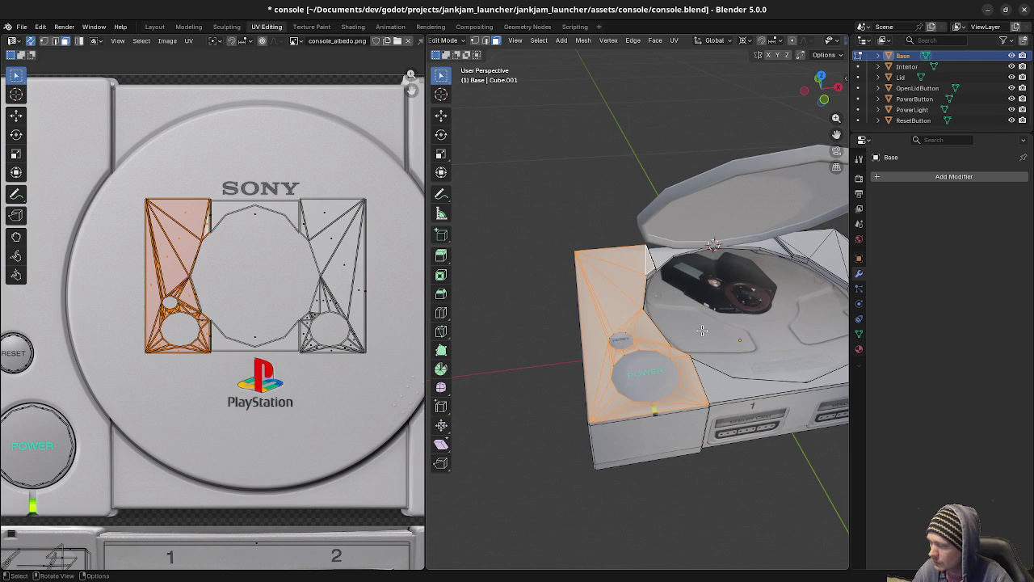
{"action": "mouse_move", "coordinate": [659, 393]}
{"action": "middle_mouse_down"}
{"action": "mouse_move", "coordinate": [808, 340]}
{"action": "mouse_move", "coordinate": [817, 302]}
{"action": "mouse_move", "coordinate": [721, 328]}
{"action": "mouse_move", "coordinate": [647, 398]}
{"action": "middle_mouse_up"}
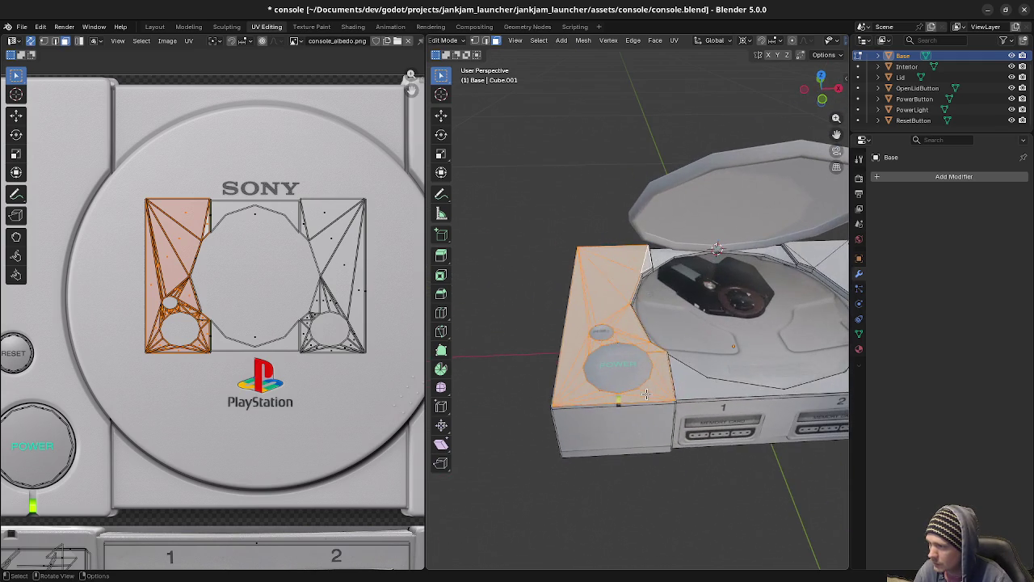
{"action": "key", "text": "Tab"}
{"action": "key", "text": "a"}
{"action": "key", "text": "ctrl+s"}
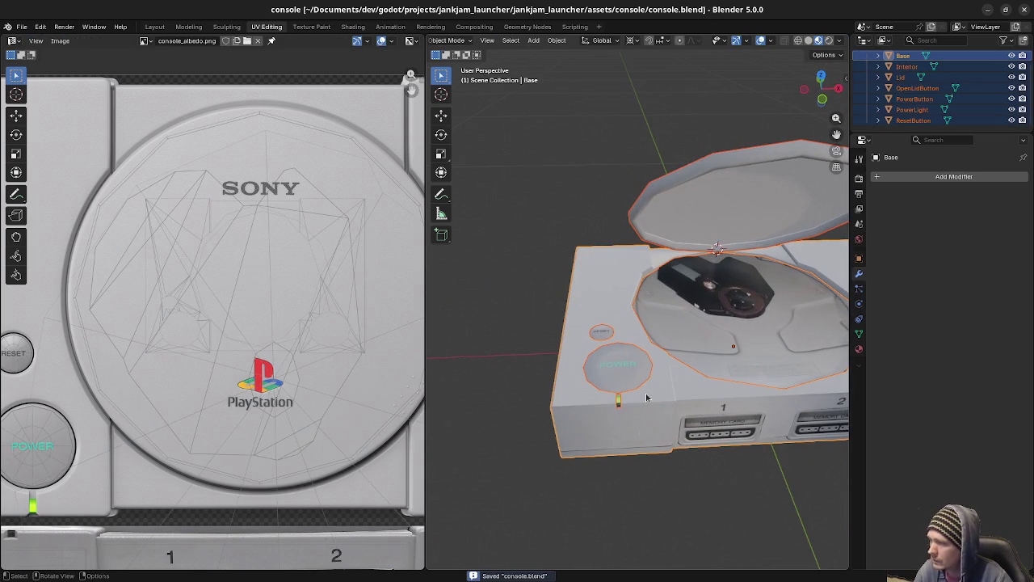
{"action": "left_click", "coordinate": [988, 11]}
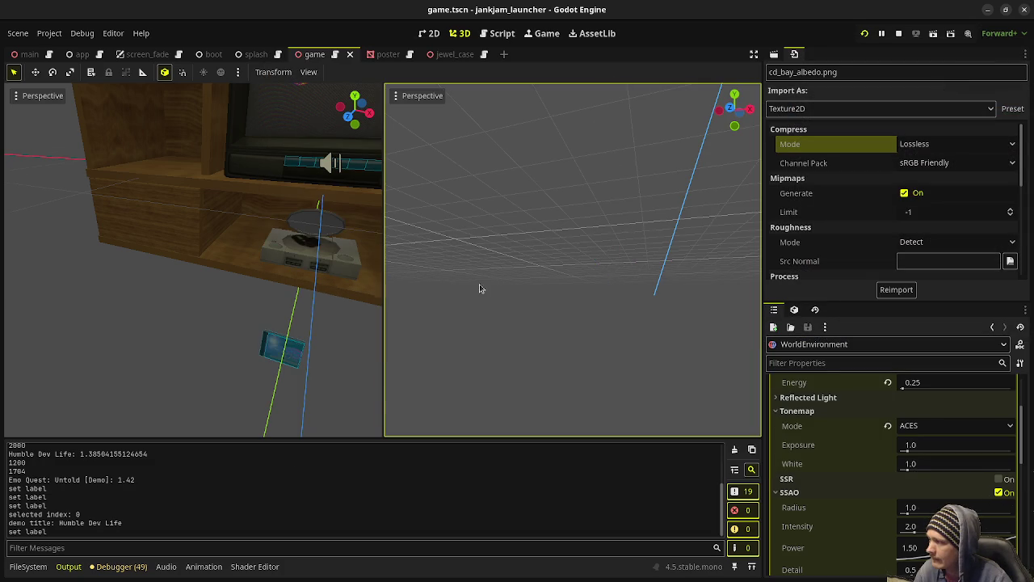
{"action": "left_click", "coordinate": [866, 33]}
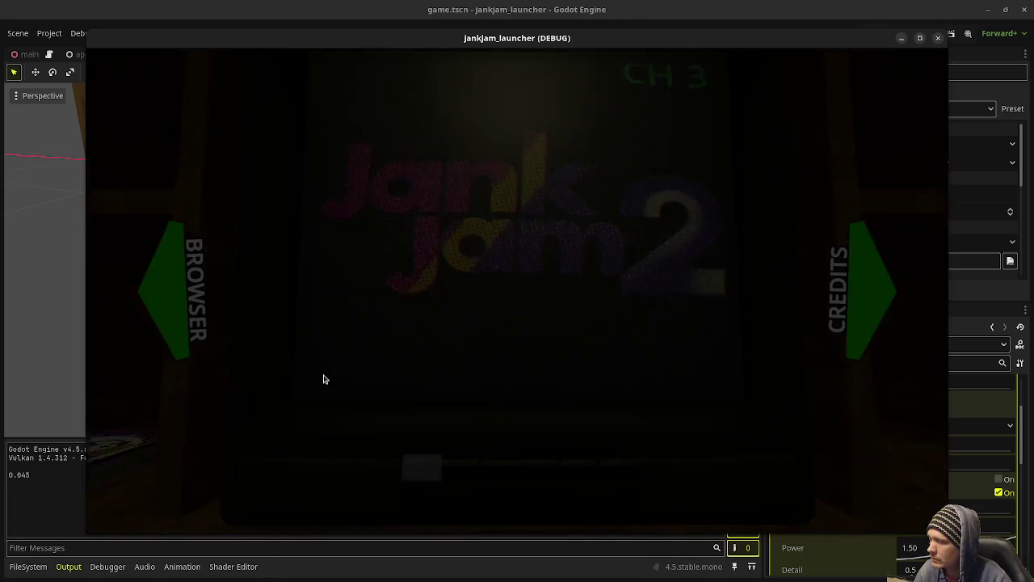
{"action": "left_click", "coordinate": [175, 312]}
{"action": "left_click", "coordinate": [177, 313]}
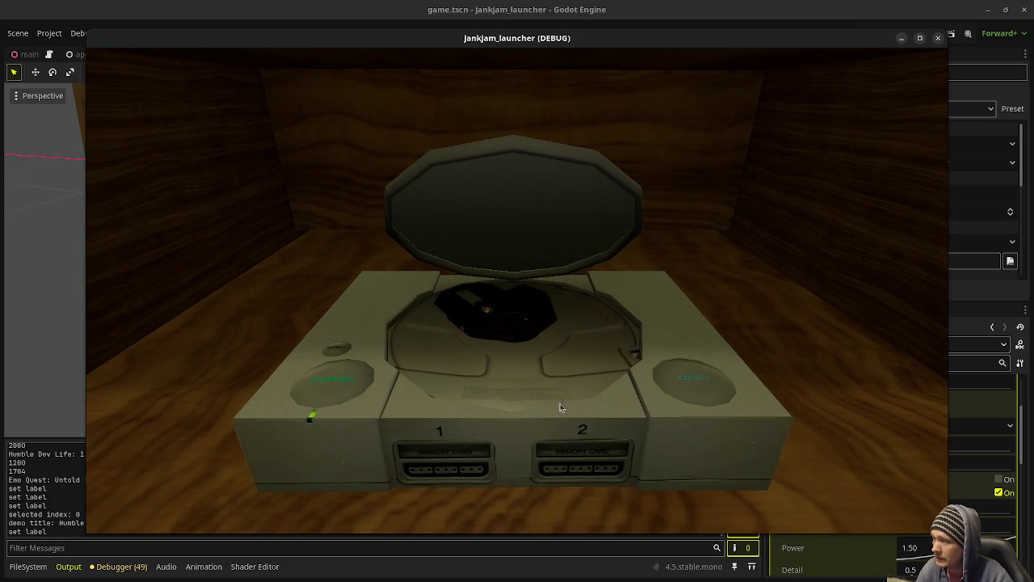
{"action": "left_click", "coordinate": [938, 39]}
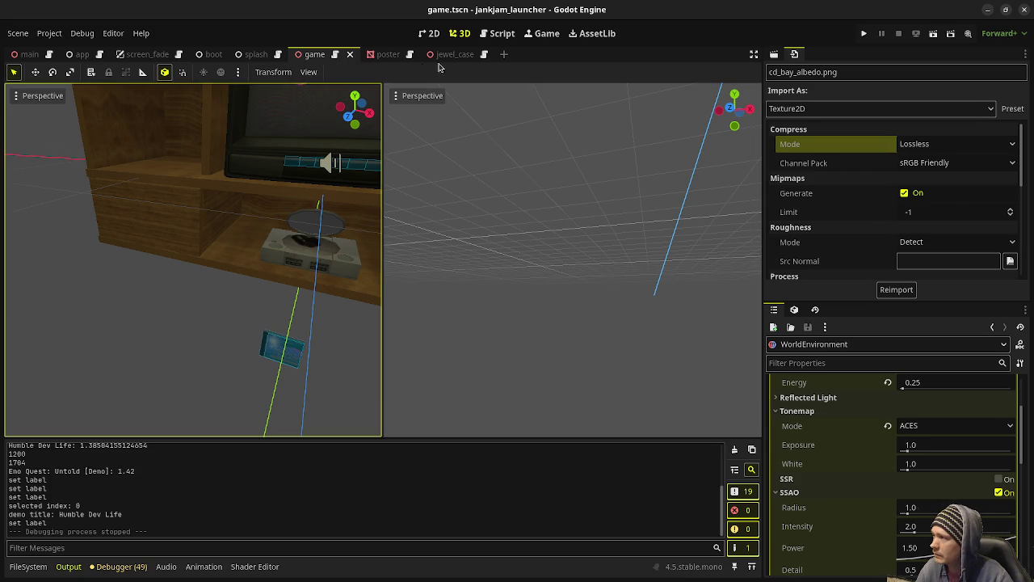
Select the console's Interior node in the scene tree and frame it.
{"action": "left_click", "coordinate": [780, 57]}
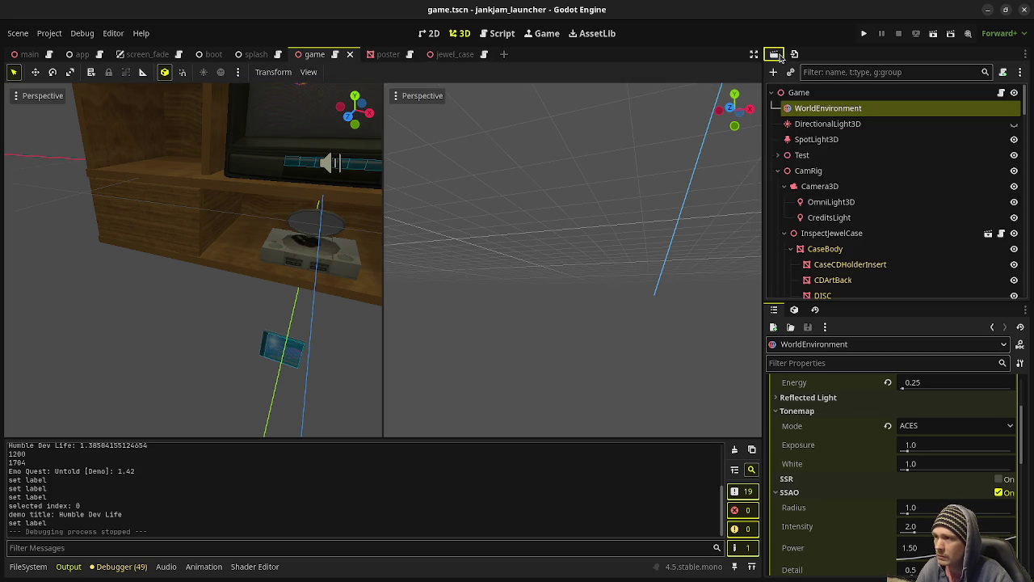
{"action": "scroll", "coordinate": [845, 267], "scroll_direction": "down", "scroll_amount": 3}
{"action": "scroll", "coordinate": [846, 269], "scroll_direction": "down", "scroll_amount": 5}
{"action": "scroll", "coordinate": [847, 267], "scroll_direction": "down", "scroll_amount": 5}
{"action": "scroll", "coordinate": [849, 265], "scroll_direction": "down", "scroll_amount": 5}
{"action": "scroll", "coordinate": [851, 261], "scroll_direction": "down", "scroll_amount": 5}
{"action": "scroll", "coordinate": [851, 262], "scroll_direction": "down", "scroll_amount": 5}
{"action": "scroll", "coordinate": [845, 254], "scroll_direction": "down", "scroll_amount": 5}
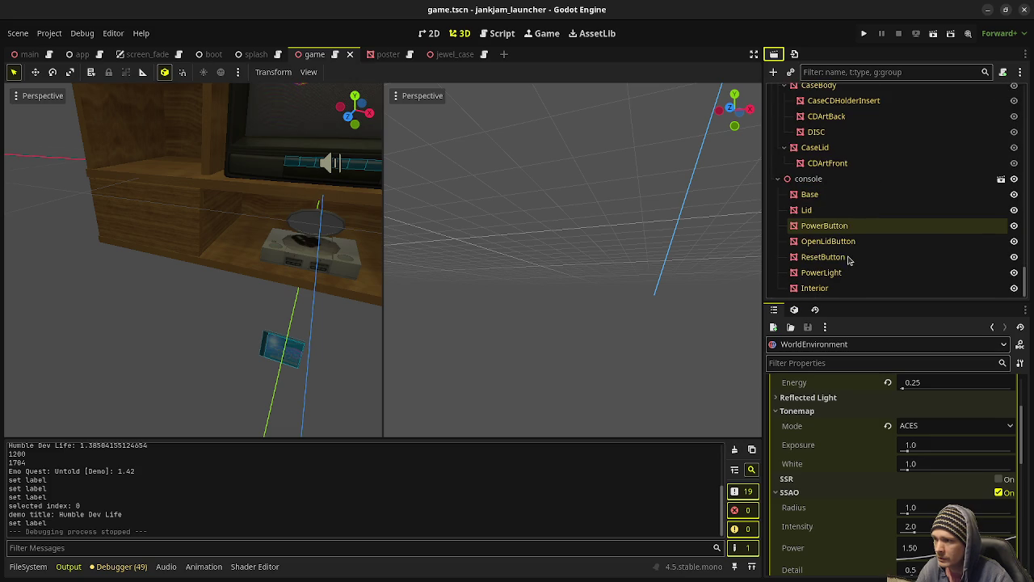
{"action": "left_click", "coordinate": [817, 288]}
{"action": "key", "text": "f"}
Orbit and zoom the right viewport to face the console.
{"action": "mouse_move", "coordinate": [401, 281]}
{"action": "middle_mouse_down"}
{"action": "mouse_move", "coordinate": [568, 281]}
{"action": "mouse_move", "coordinate": [602, 303]}
{"action": "middle_mouse_up"}
{"action": "scroll", "coordinate": [568, 281], "scroll_direction": "up", "scroll_amount": 3}
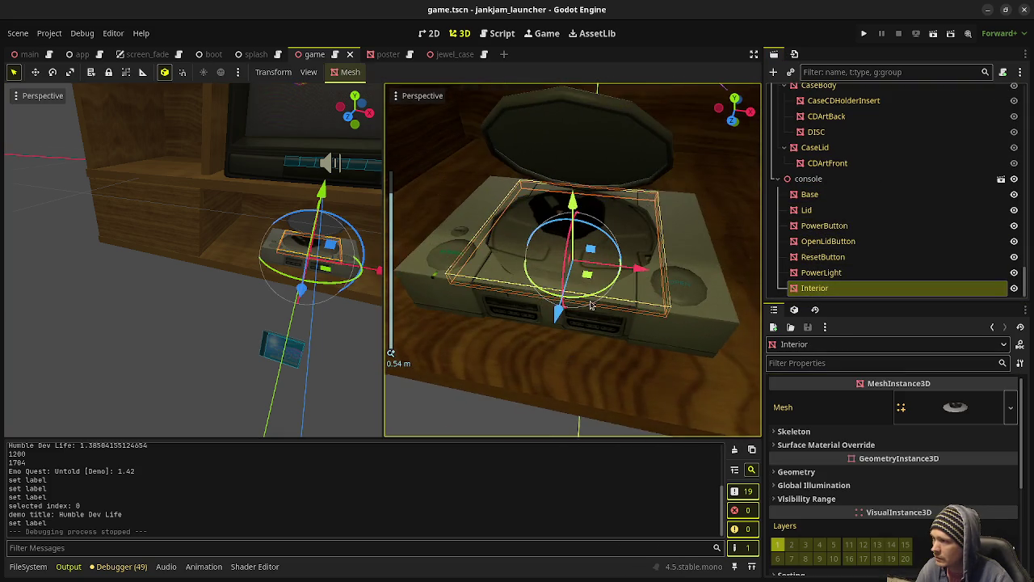
{"action": "scroll", "coordinate": [602, 303], "scroll_direction": "up", "scroll_amount": 1}
{"action": "scroll", "coordinate": [511, 428], "scroll_direction": "down", "scroll_amount": 2}
{"action": "scroll", "coordinate": [512, 428], "scroll_direction": "down", "scroll_amount": 2}
Frame the Interior in the left viewport and orbit to a low front view of the console.
{"action": "middle_click_drag", "start_coordinate": [305, 279], "coordinate": [282, 231]}
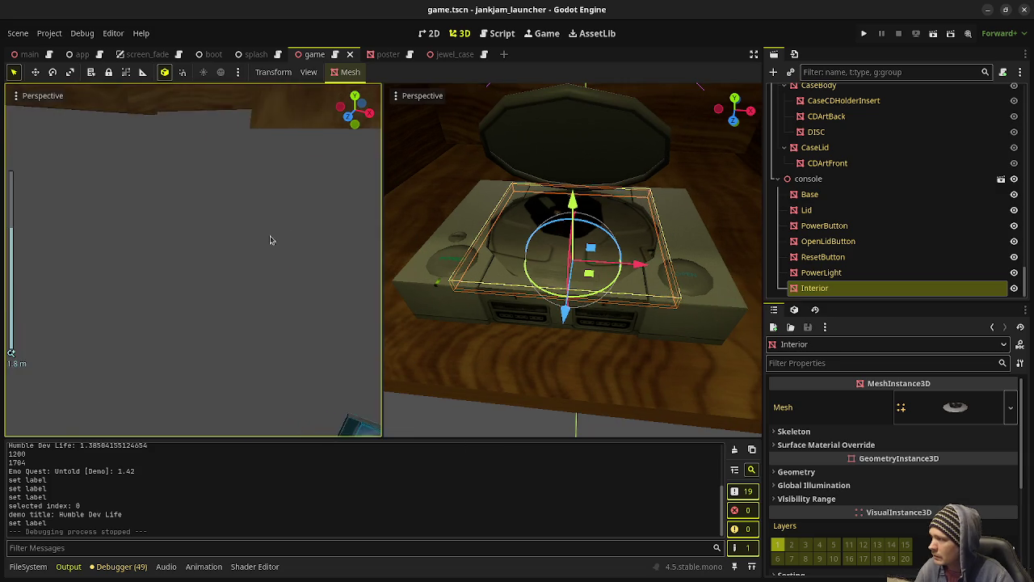
{"action": "scroll", "coordinate": [253, 242], "scroll_direction": "up", "scroll_amount": 3}
{"action": "scroll", "coordinate": [256, 244], "scroll_direction": "up", "scroll_amount": 2}
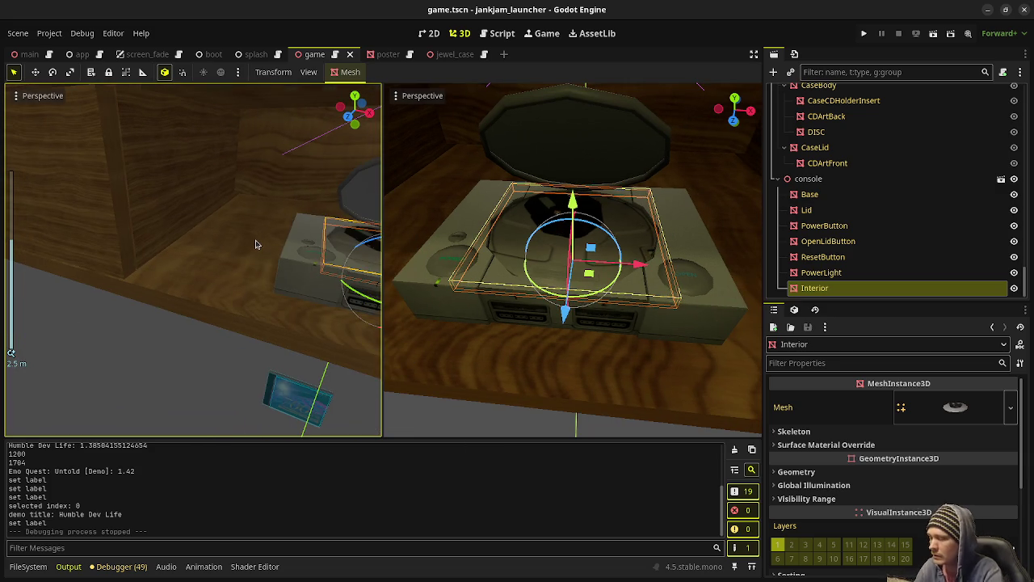
{"action": "key", "text": "f"}
{"action": "mouse_move", "coordinate": [254, 241]}
{"action": "middle_mouse_down"}
{"action": "mouse_move", "coordinate": [207, 228]}
{"action": "mouse_move", "coordinate": [284, 238]}
{"action": "mouse_move", "coordinate": [307, 323]}
{"action": "middle_mouse_up"}
{"action": "left_click", "coordinate": [418, 334]}
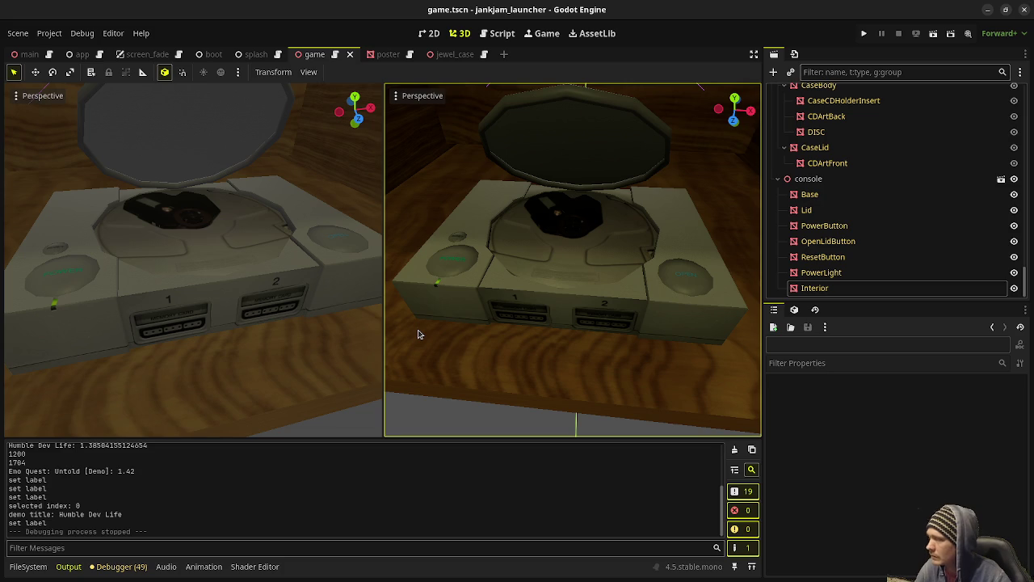
{"action": "middle_click_drag", "start_coordinate": [300, 287], "coordinate": [311, 293]}
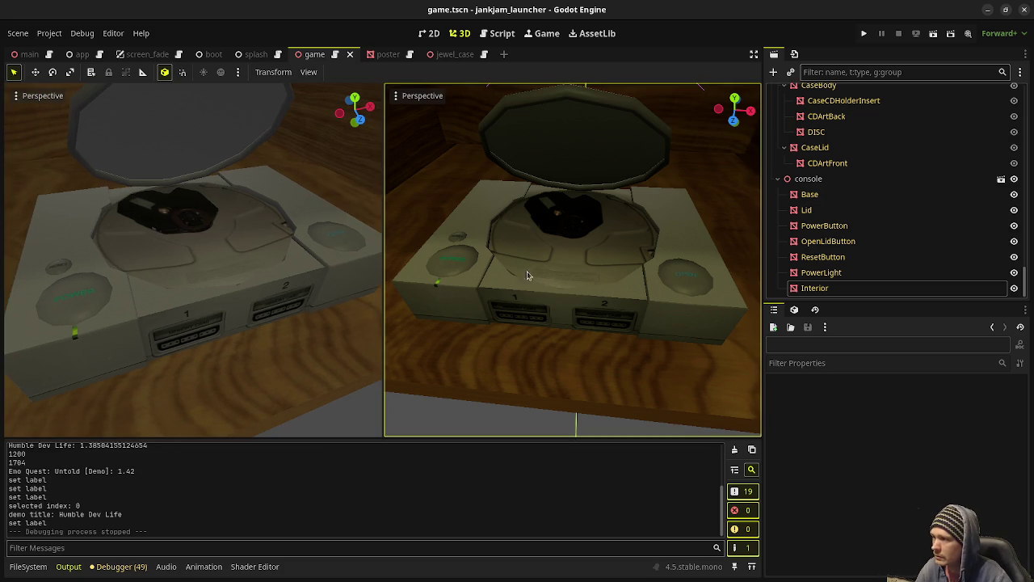
{"action": "scroll", "coordinate": [503, 270], "scroll_direction": "down", "scroll_amount": 3}
{"action": "scroll", "coordinate": [509, 271], "scroll_direction": "up", "scroll_amount": 3}
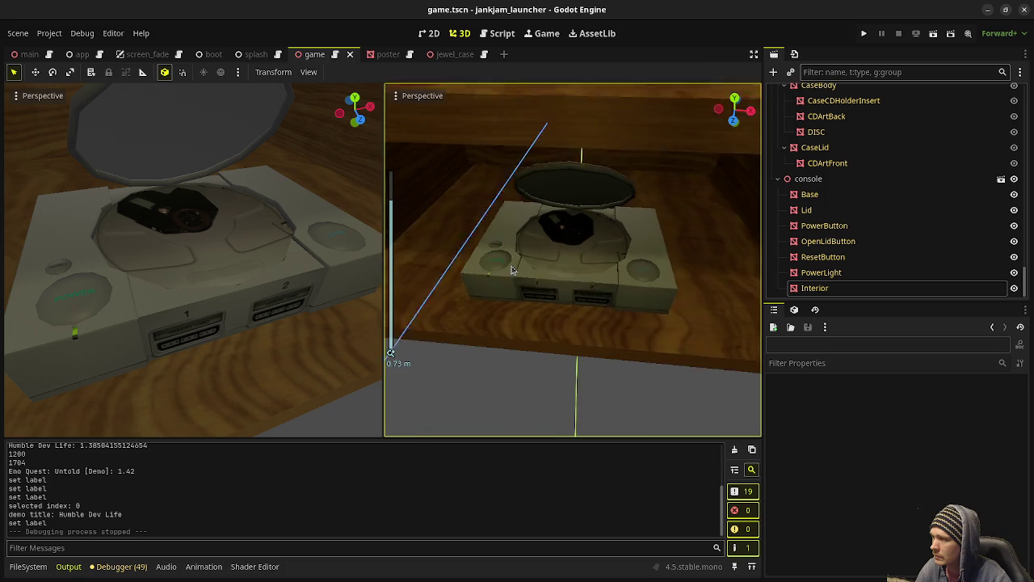
{"action": "mouse_move", "coordinate": [318, 284]}
{"action": "middle_mouse_down"}
{"action": "mouse_move", "coordinate": [216, 292]}
{"action": "mouse_move", "coordinate": [273, 287]}
{"action": "middle_mouse_up"}
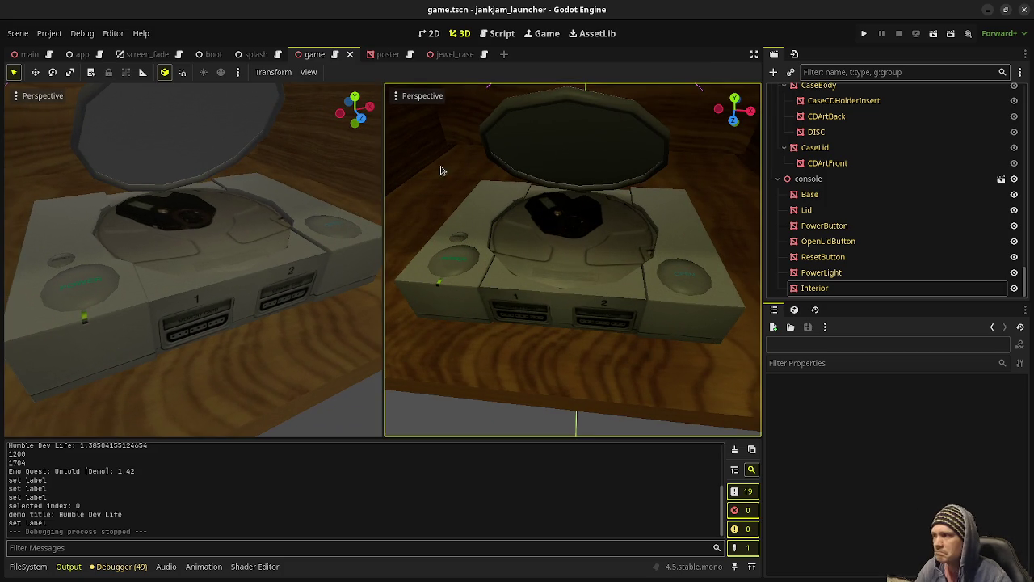
Check both viewports' view options, then reselect Interior and expand its Skeleton properties.
{"action": "left_click", "coordinate": [421, 96]}
{"action": "left_click", "coordinate": [37, 95]}
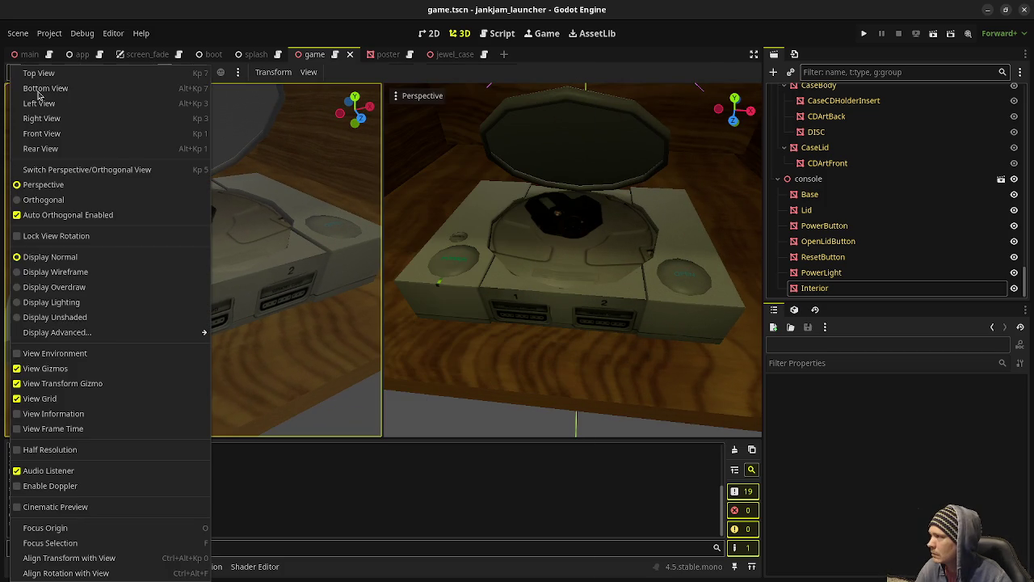
{"action": "left_click", "coordinate": [610, 240]}
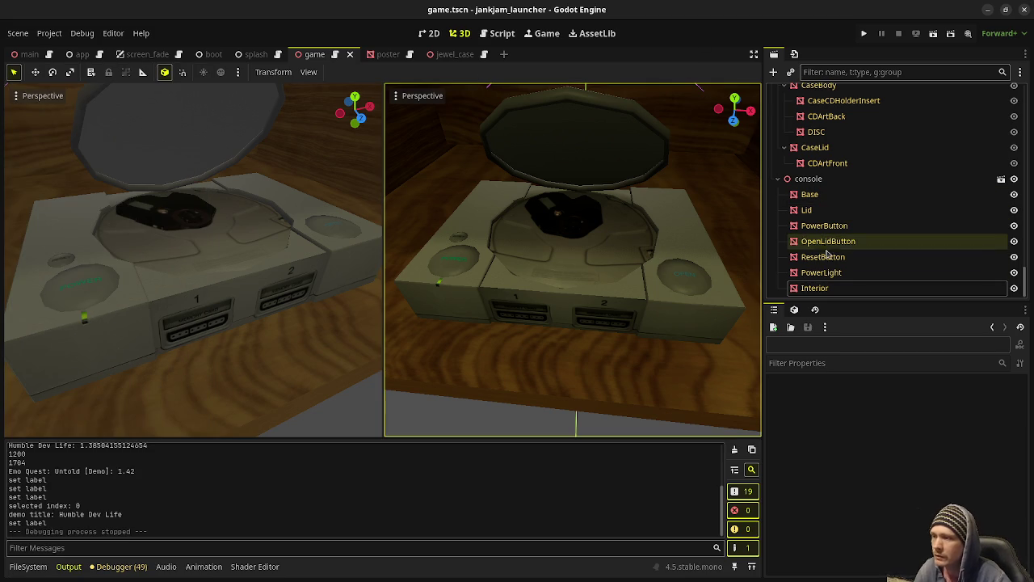
{"action": "left_click", "coordinate": [843, 291]}
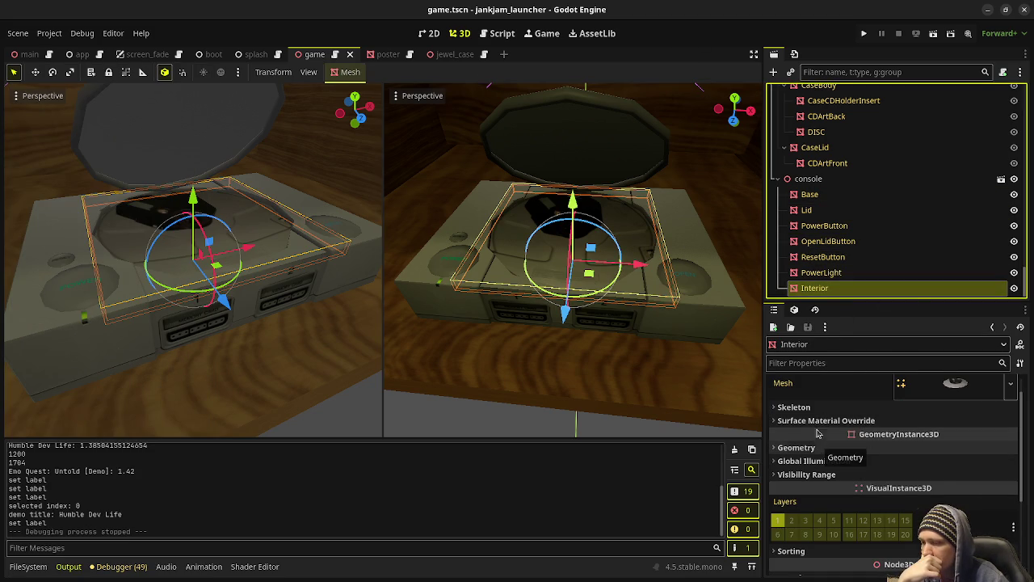
{"action": "left_click", "coordinate": [819, 408]}
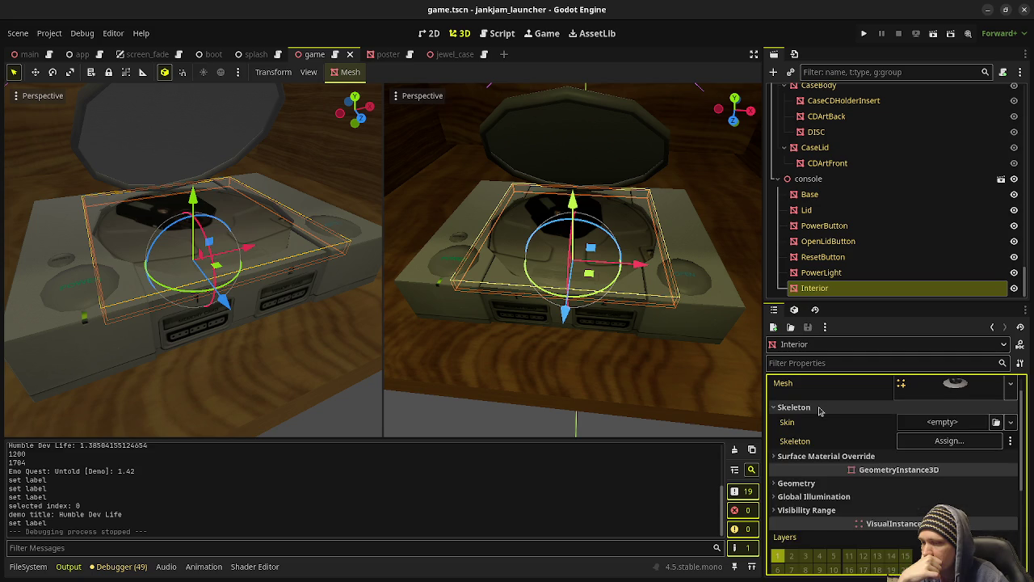
{"action": "left_click", "coordinate": [819, 407]}
{"action": "left_click", "coordinate": [800, 447]}
{"action": "key", "text": "ctrl+v"}
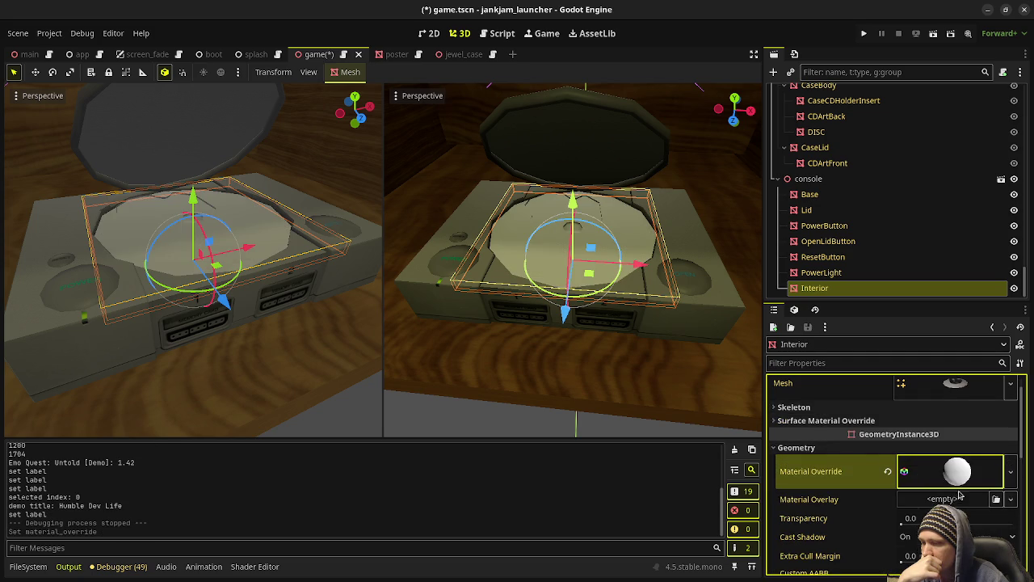
{"action": "scroll", "coordinate": [947, 473], "scroll_direction": "down", "scroll_amount": 2}
{"action": "left_click", "coordinate": [949, 423]}
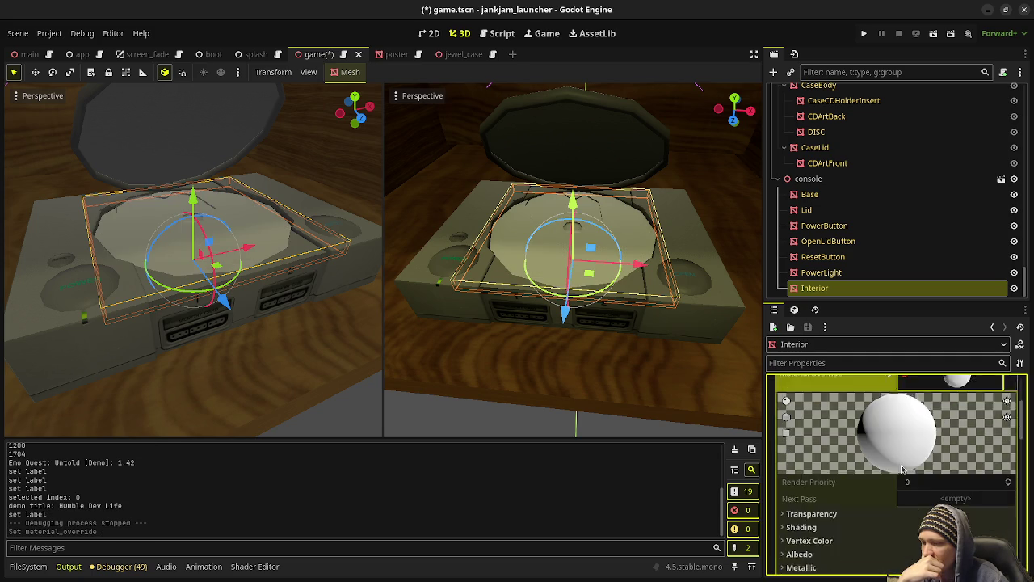
{"action": "scroll", "coordinate": [783, 468], "scroll_direction": "down", "scroll_amount": 5}
{"action": "left_click", "coordinate": [28, 567]}
{"action": "mouse_move", "coordinate": [178, 512]}
{"action": "left_mouse_down"}
{"action": "mouse_move", "coordinate": [213, 523]}
{"action": "mouse_move", "coordinate": [932, 488]}
{"action": "left_mouse_up"}
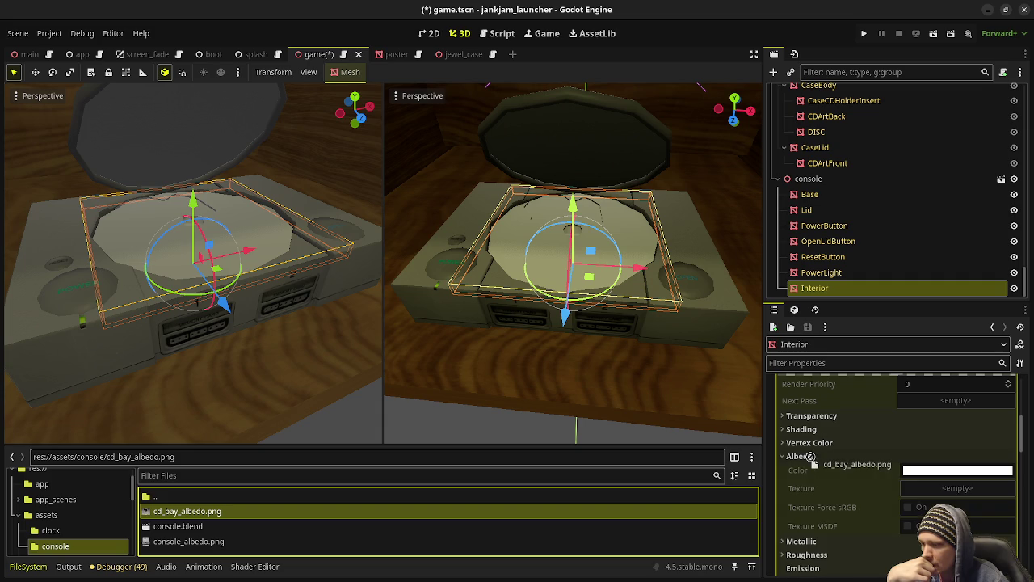
{"action": "scroll", "coordinate": [929, 445], "scroll_direction": "up", "scroll_amount": 3}
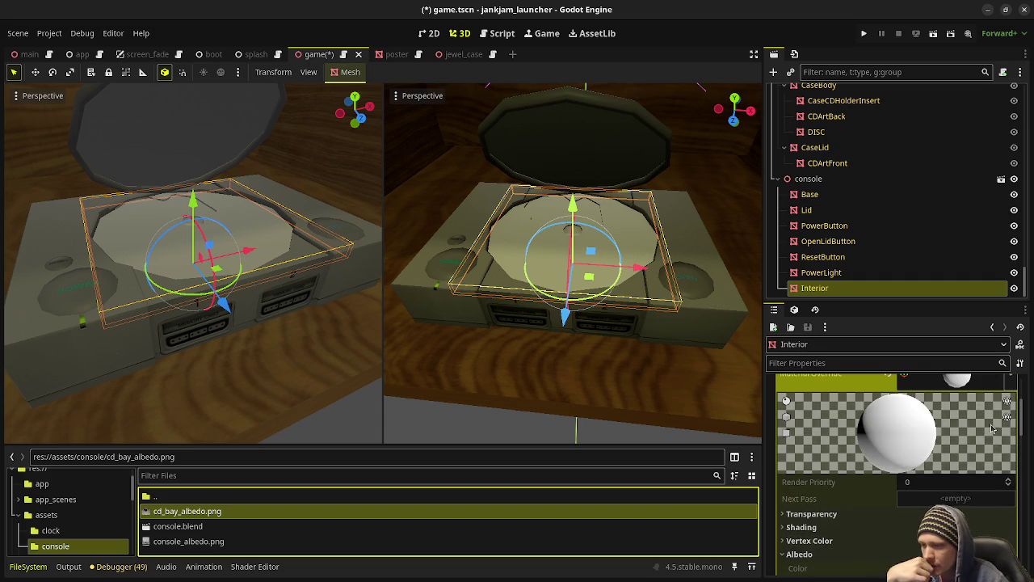
{"action": "left_click", "coordinate": [1010, 398]}
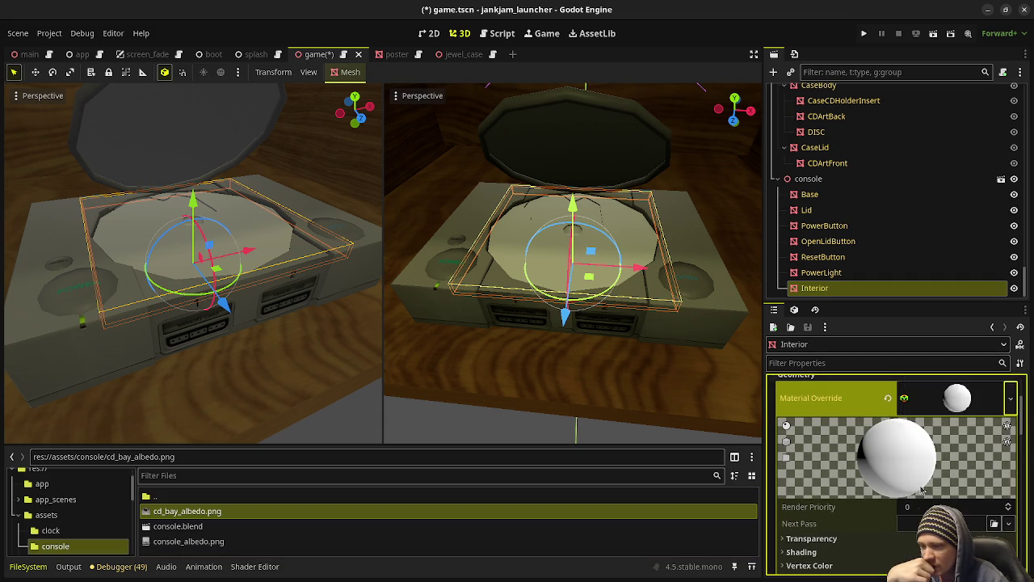
{"action": "scroll", "coordinate": [833, 485], "scroll_direction": "down", "scroll_amount": 3}
{"action": "left_click", "coordinate": [825, 483]}
{"action": "mouse_move", "coordinate": [173, 510]}
{"action": "left_mouse_down"}
{"action": "mouse_move", "coordinate": [960, 499]}
{"action": "mouse_move", "coordinate": [960, 514]}
{"action": "left_mouse_up"}
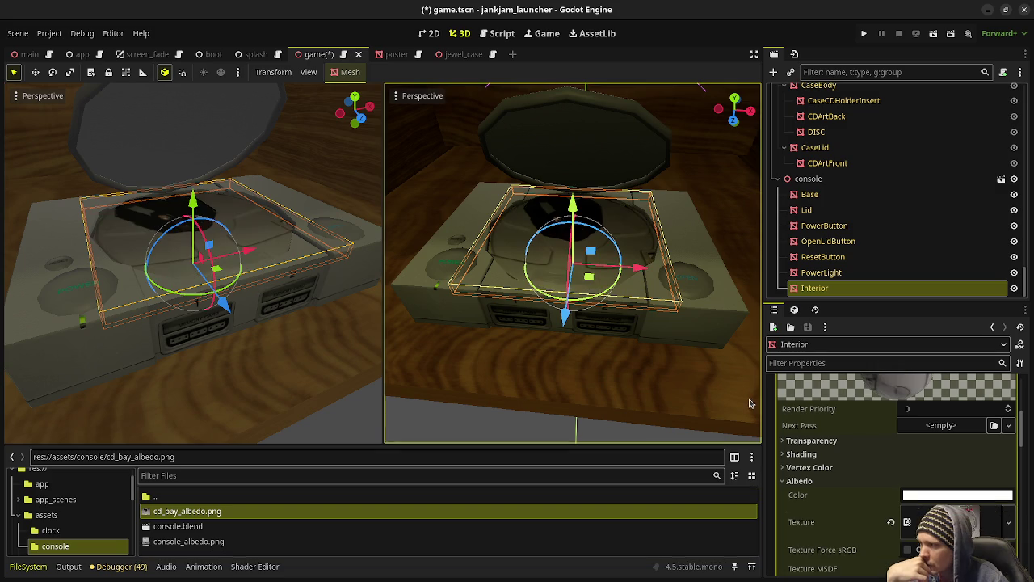
{"action": "scroll", "coordinate": [878, 480], "scroll_direction": "down", "scroll_amount": 1}
{"action": "scroll", "coordinate": [877, 480], "scroll_direction": "down", "scroll_amount": 3}
{"action": "scroll", "coordinate": [873, 476], "scroll_direction": "down", "scroll_amount": 2}
{"action": "scroll", "coordinate": [846, 467], "scroll_direction": "down", "scroll_amount": 2}
{"action": "scroll", "coordinate": [847, 467], "scroll_direction": "down", "scroll_amount": 2}
{"action": "scroll", "coordinate": [846, 467], "scroll_direction": "down", "scroll_amount": 2}
{"action": "scroll", "coordinate": [846, 468], "scroll_direction": "down", "scroll_amount": 2}
{"action": "scroll", "coordinate": [846, 468], "scroll_direction": "up", "scroll_amount": 6}
{"action": "scroll", "coordinate": [846, 467], "scroll_direction": "up", "scroll_amount": 2}
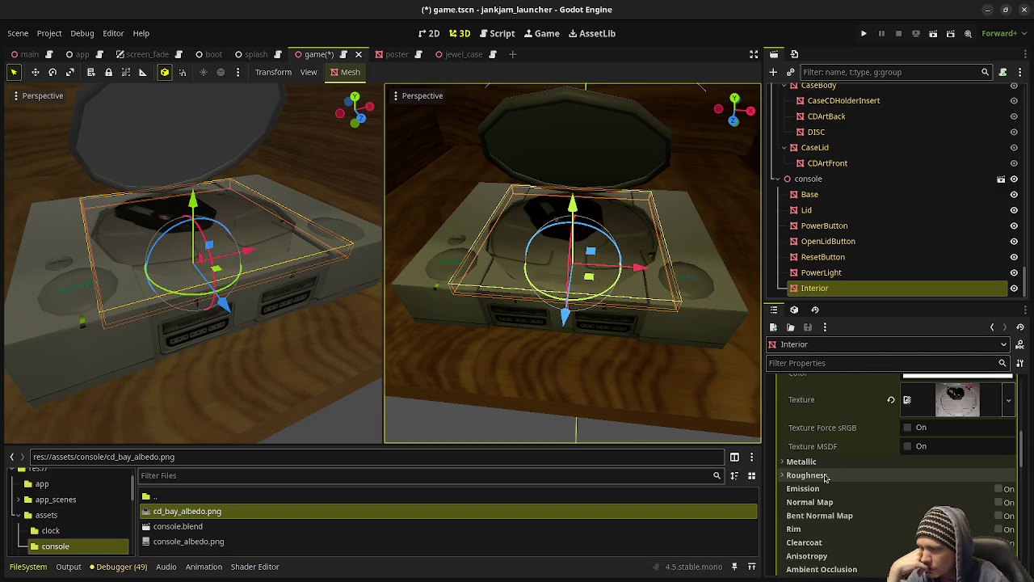
{"action": "left_click", "coordinate": [808, 475]}
{"action": "left_click", "coordinate": [826, 477]}
{"action": "scroll", "coordinate": [828, 479], "scroll_direction": "up", "scroll_amount": 3}
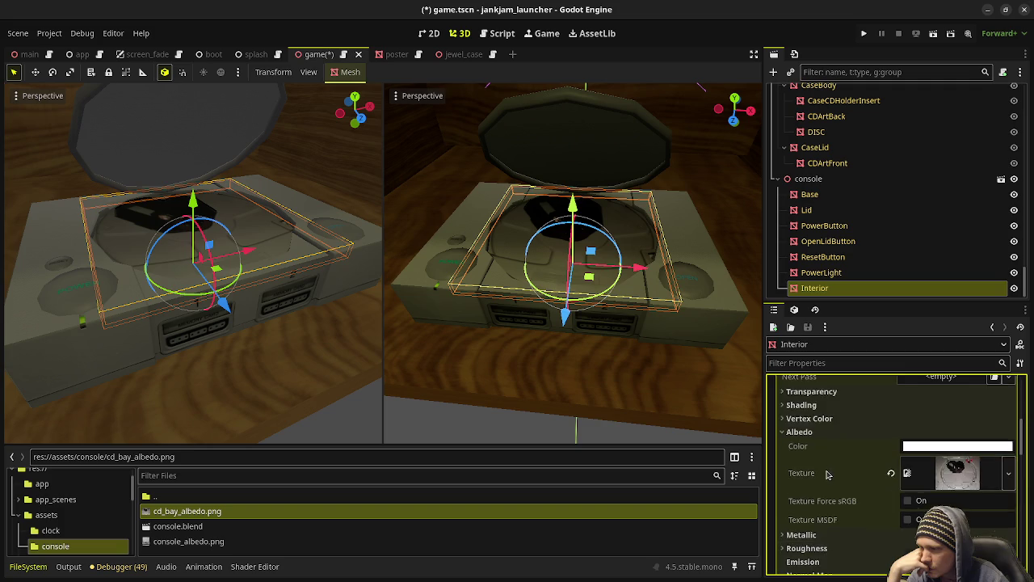
{"action": "scroll", "coordinate": [835, 481], "scroll_direction": "up", "scroll_amount": 2}
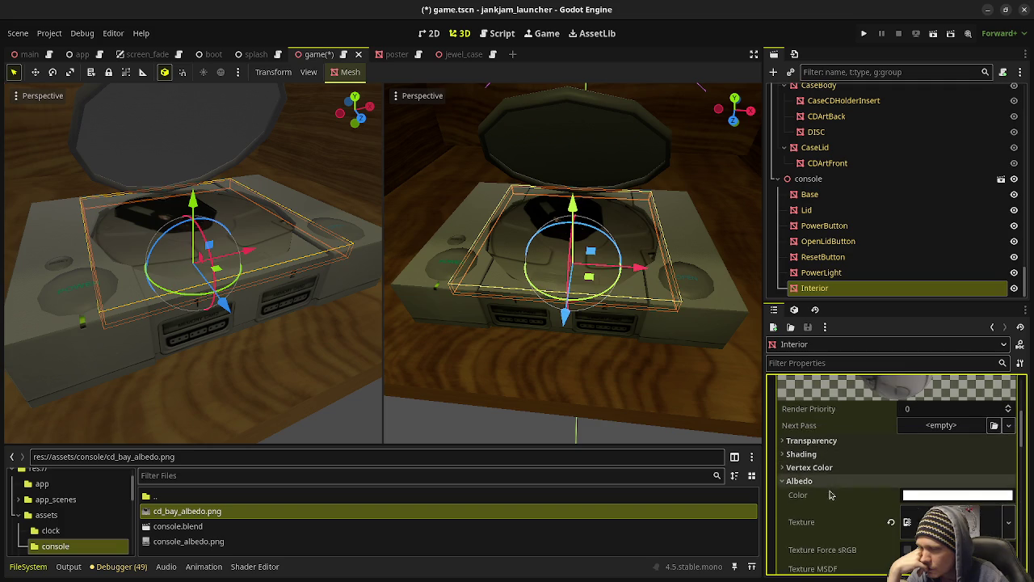
{"action": "scroll", "coordinate": [832, 497], "scroll_direction": "down", "scroll_amount": 2}
{"action": "scroll", "coordinate": [834, 529], "scroll_direction": "down", "scroll_amount": 2}
{"action": "scroll", "coordinate": [827, 480], "scroll_direction": "down", "scroll_amount": 1}
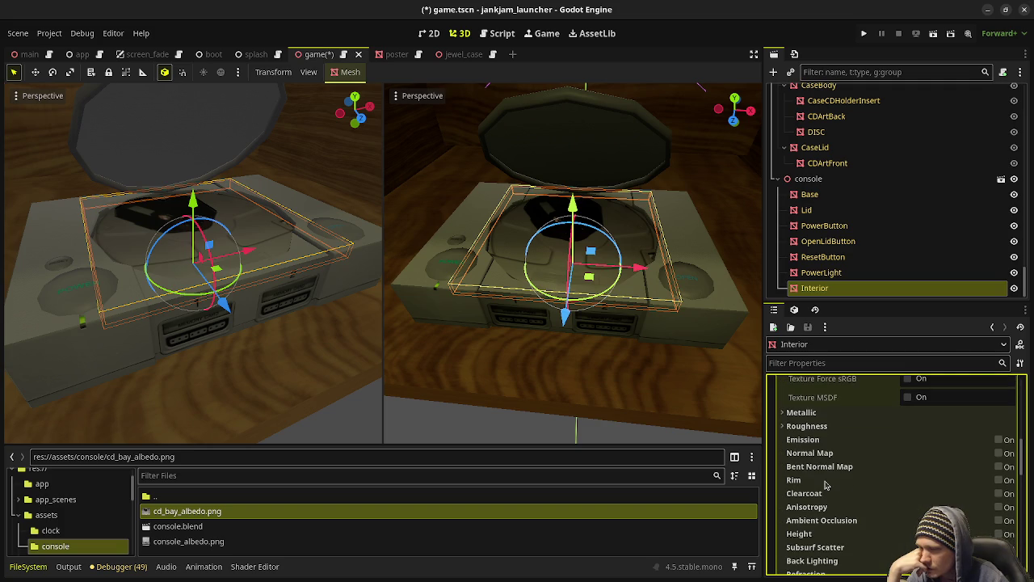
{"action": "scroll", "coordinate": [825, 485], "scroll_direction": "down", "scroll_amount": 2}
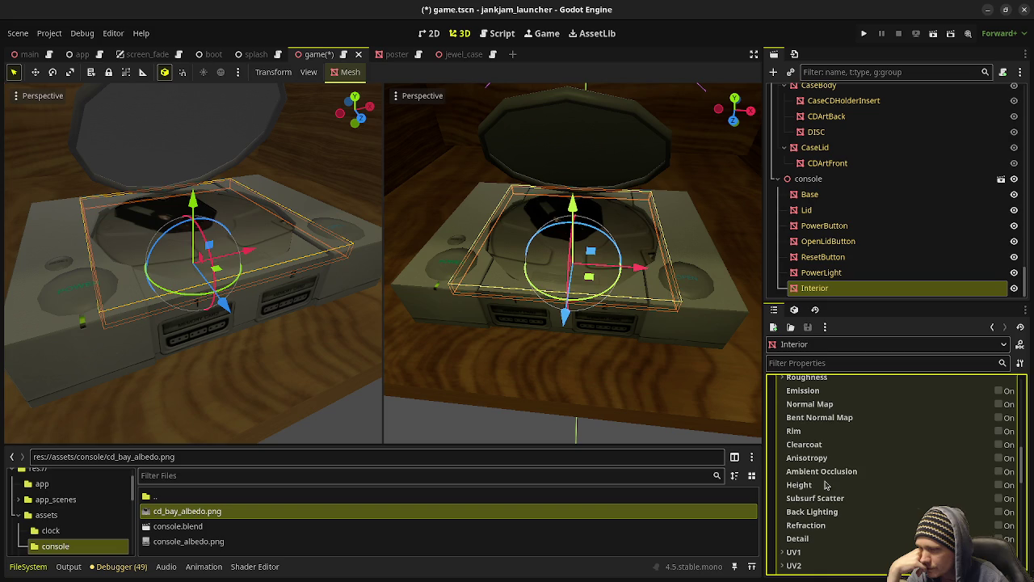
{"action": "scroll", "coordinate": [821, 484], "scroll_direction": "down", "scroll_amount": 1}
{"action": "scroll", "coordinate": [821, 483], "scroll_direction": "down", "scroll_amount": 3}
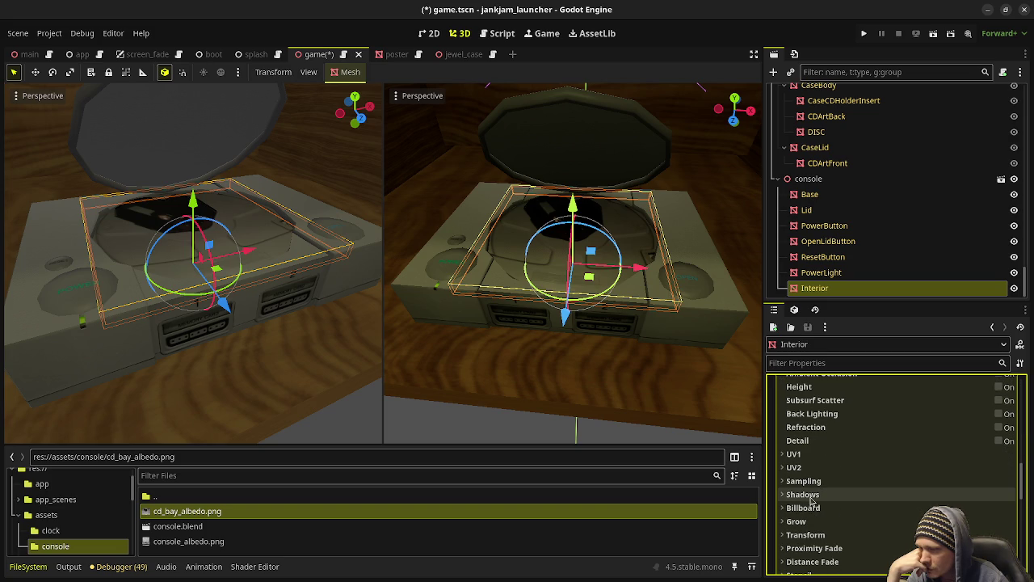
{"action": "scroll", "coordinate": [811, 510], "scroll_direction": "down", "scroll_amount": 1}
{"action": "scroll", "coordinate": [810, 514], "scroll_direction": "down", "scroll_amount": 1}
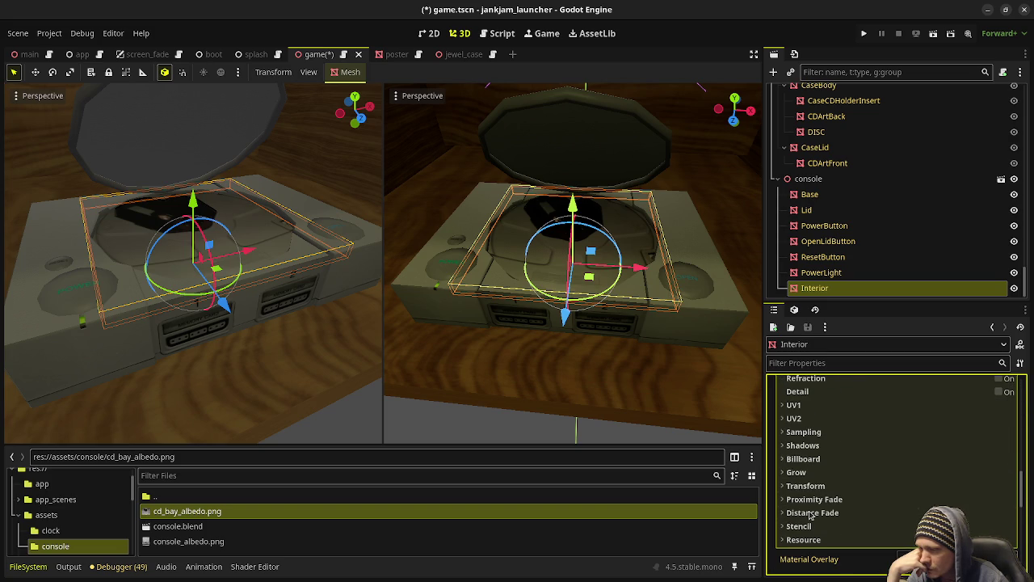
{"action": "scroll", "coordinate": [811, 515], "scroll_direction": "down", "scroll_amount": 2}
{"action": "scroll", "coordinate": [810, 515], "scroll_direction": "down", "scroll_amount": 2}
{"action": "scroll", "coordinate": [810, 510], "scroll_direction": "up", "scroll_amount": 4}
{"action": "scroll", "coordinate": [809, 507], "scroll_direction": "up", "scroll_amount": 5}
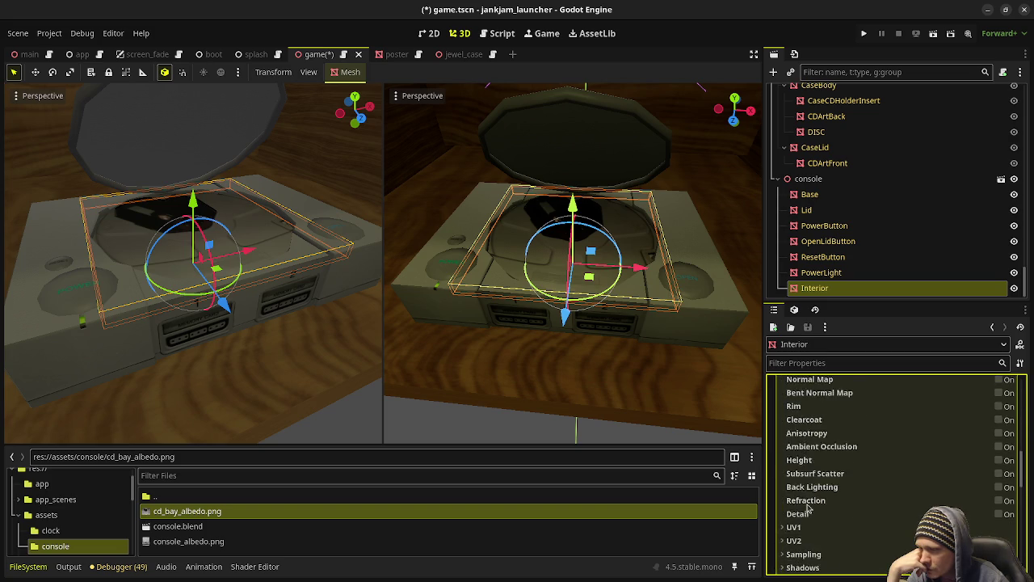
{"action": "scroll", "coordinate": [808, 507], "scroll_direction": "up", "scroll_amount": 4}
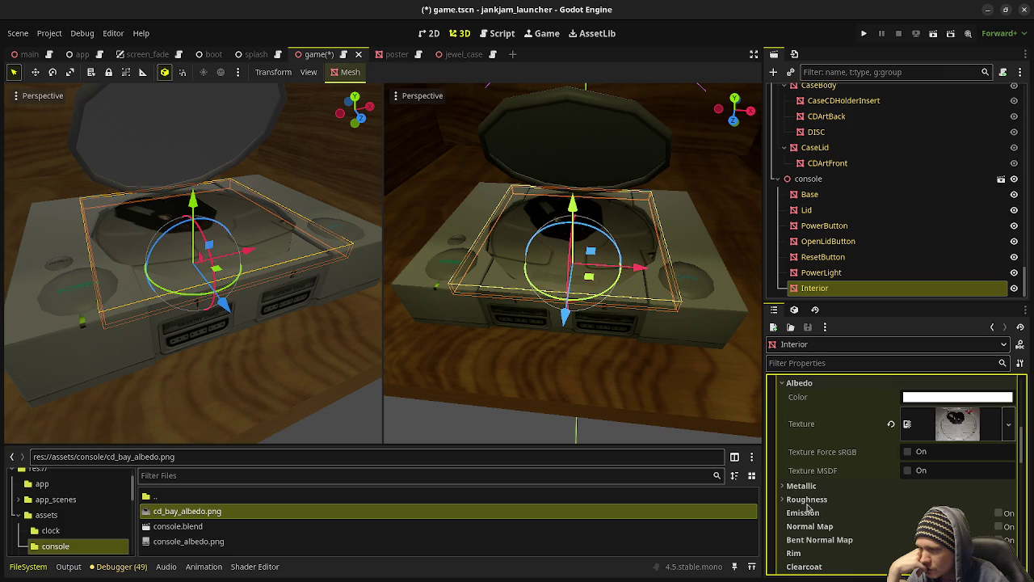
{"action": "left_click", "coordinate": [1004, 513]}
{"action": "left_click", "coordinate": [953, 527]}
{"action": "left_click_drag", "start_coordinate": [1021, 305], "coordinate": [1028, 325]}
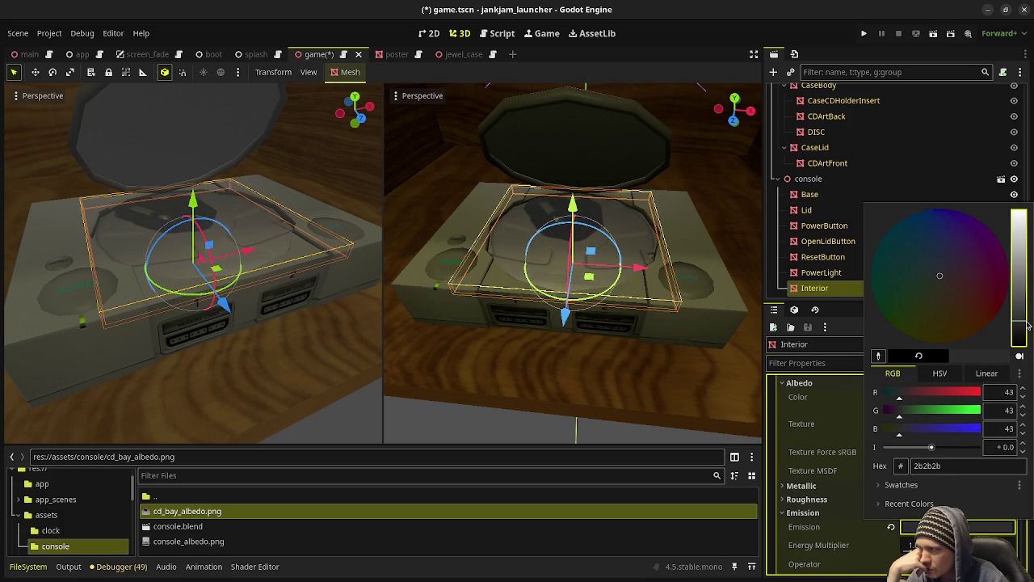
{"action": "left_click", "coordinate": [749, 542]}
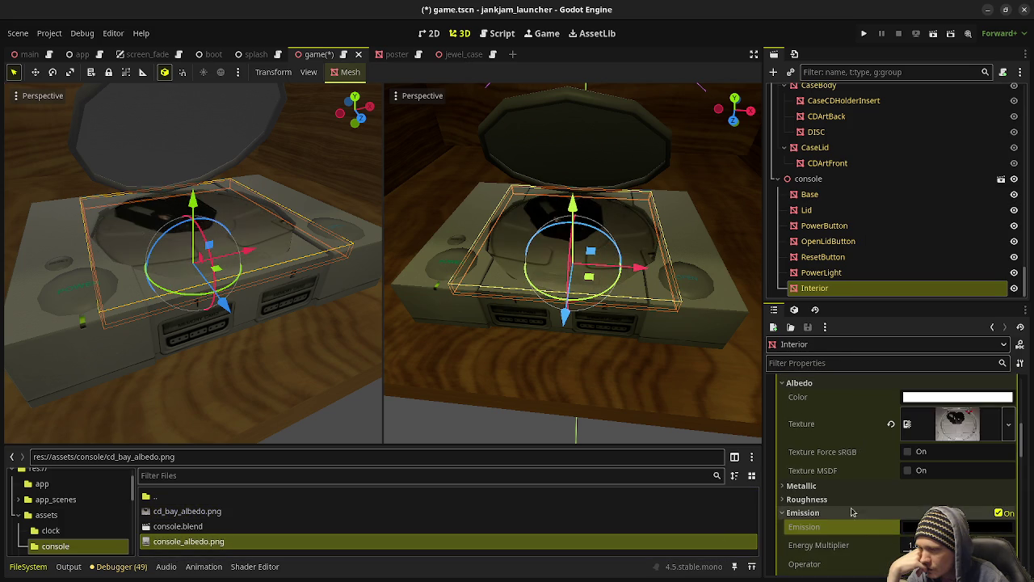
{"action": "scroll", "coordinate": [856, 511], "scroll_direction": "up", "scroll_amount": 1}
{"action": "scroll", "coordinate": [857, 511], "scroll_direction": "up", "scroll_amount": 2}
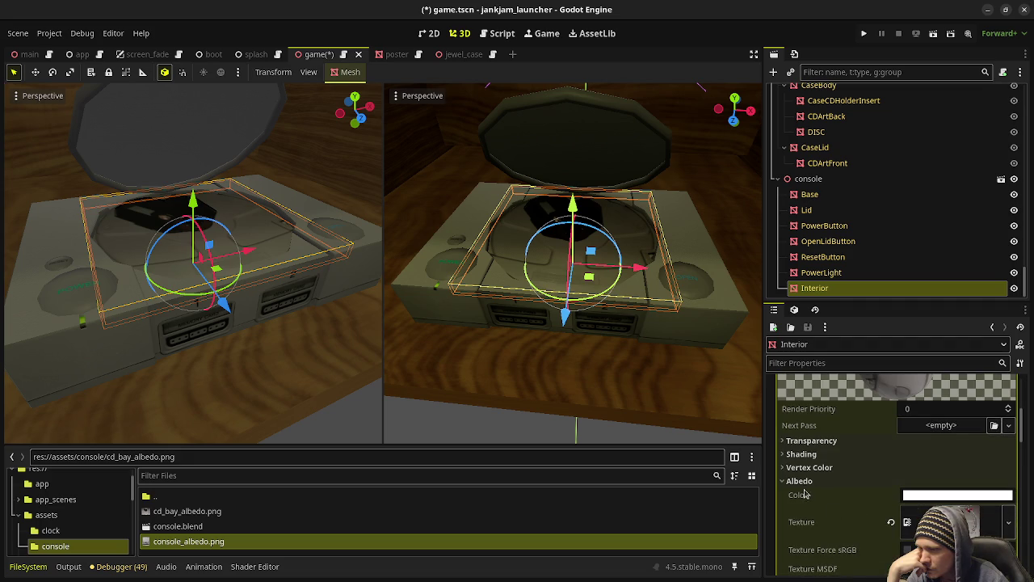
{"action": "left_click", "coordinate": [818, 456]}
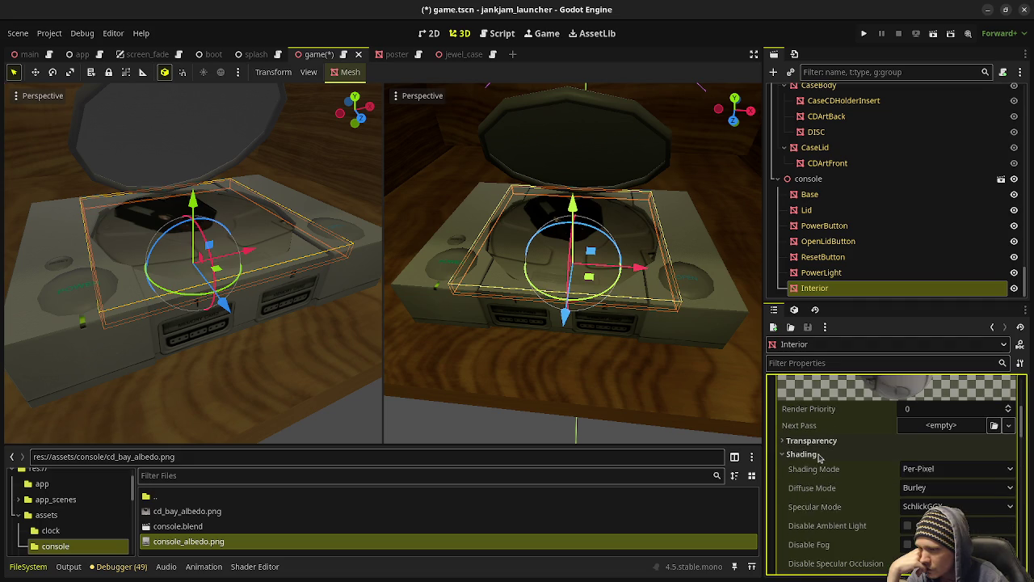
{"action": "left_click", "coordinate": [817, 454]}
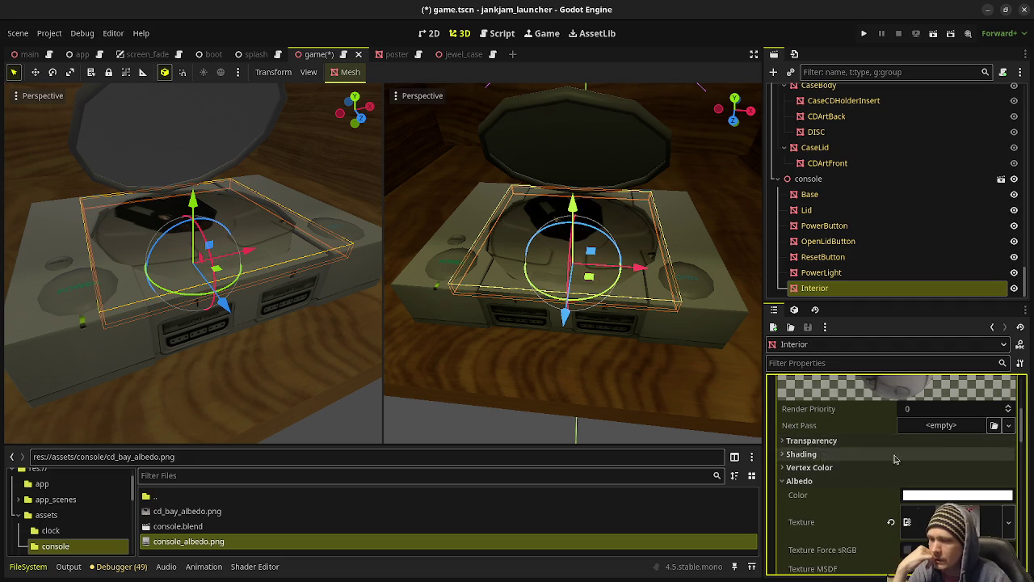
{"action": "scroll", "coordinate": [849, 450], "scroll_direction": "up", "scroll_amount": 4}
{"action": "scroll", "coordinate": [887, 451], "scroll_direction": "up", "scroll_amount": 1}
{"action": "left_click", "coordinate": [887, 450]}
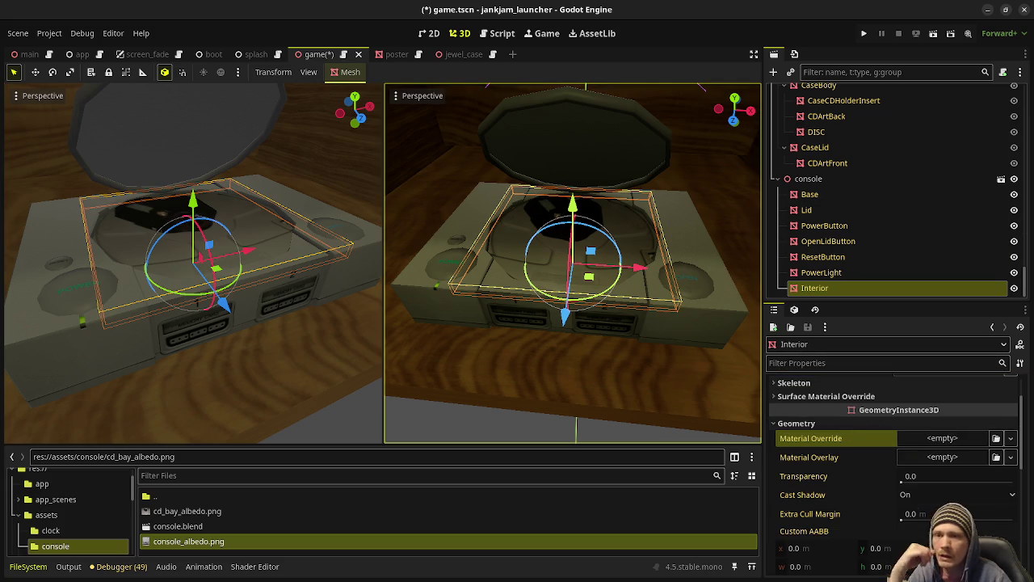
{"action": "key", "text": "alt+Tab"}
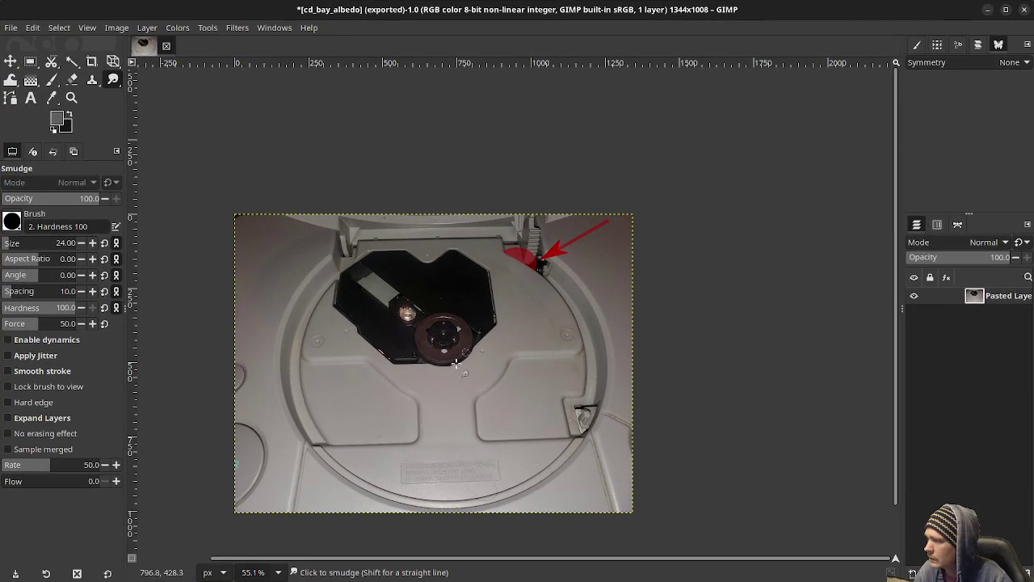
Minimize Godot to bring GIMP's cd_bay_albedo image to the front and browse its menus.
{"action": "scroll", "coordinate": [464, 359], "scroll_direction": "left", "scroll_amount": 1}
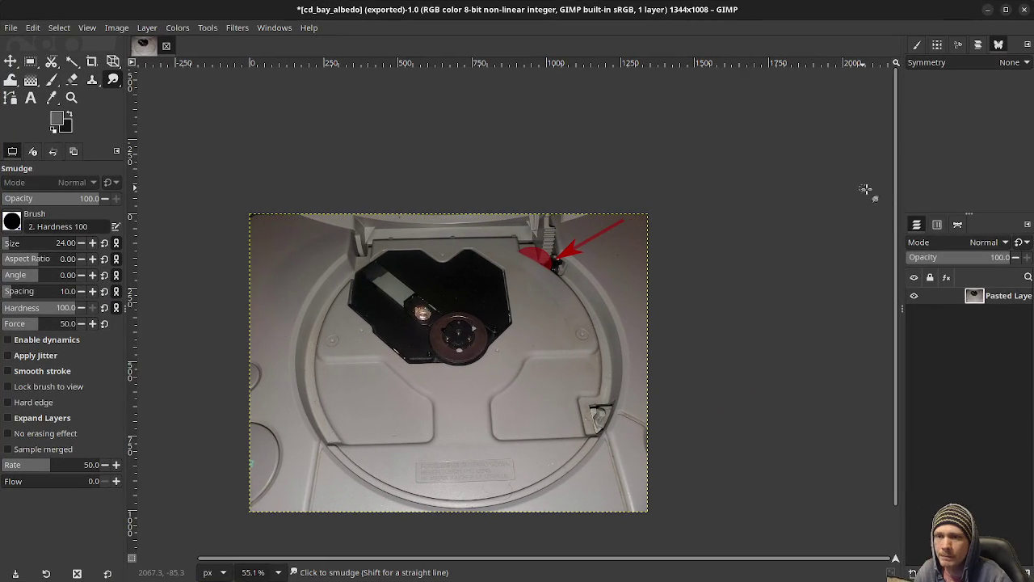
{"action": "key", "text": "alt+Tab"}
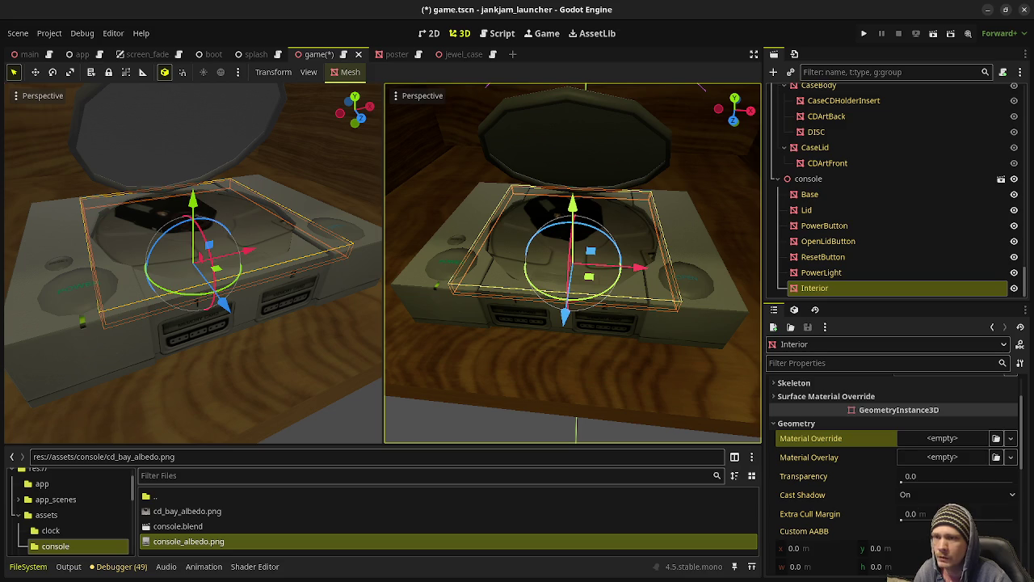
{"action": "left_click", "coordinate": [989, 11]}
{"action": "key", "text": "alt+Tab"}
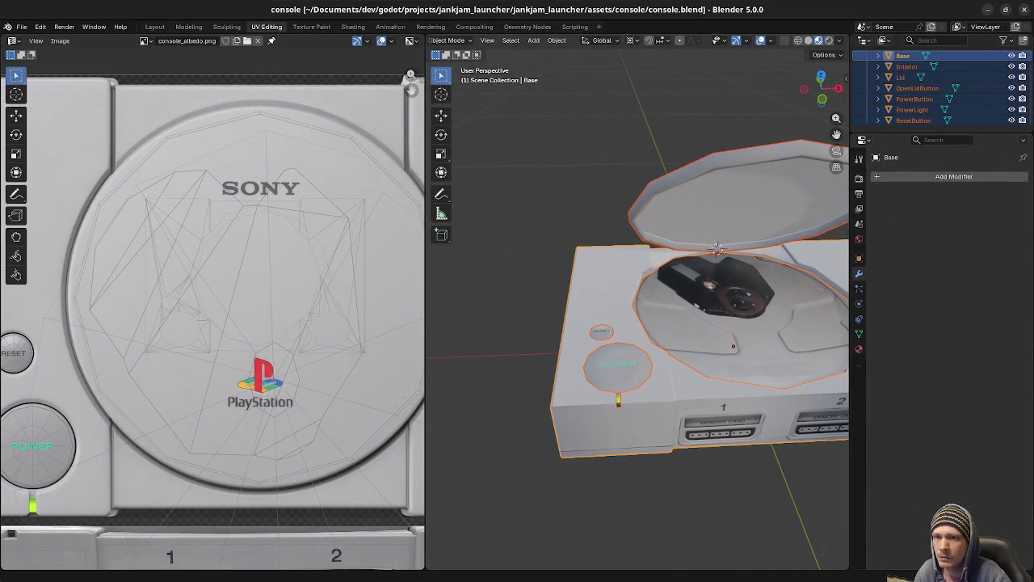
{"action": "key", "text": "alt+Tab"}
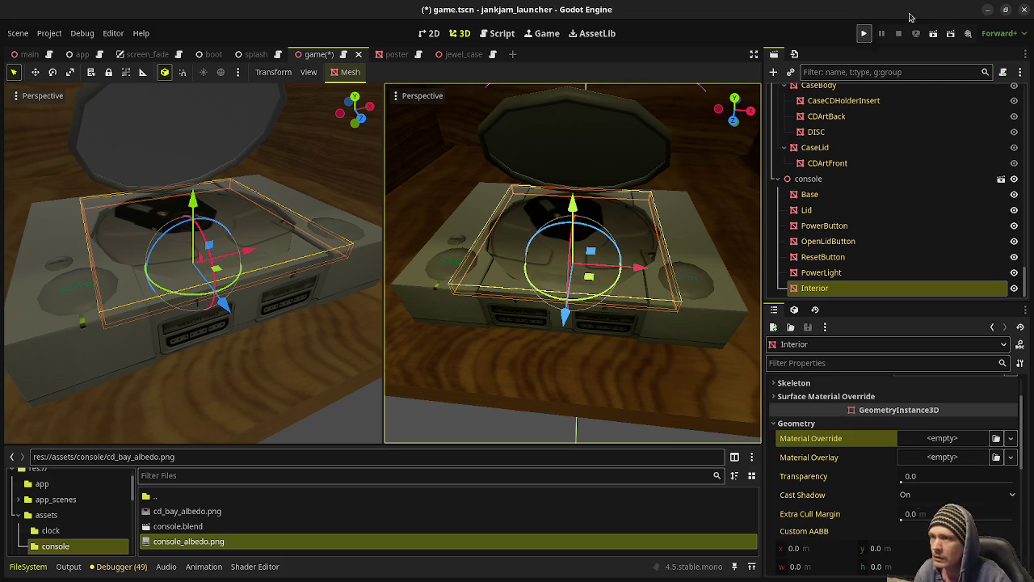
{"action": "left_click", "coordinate": [987, 11]}
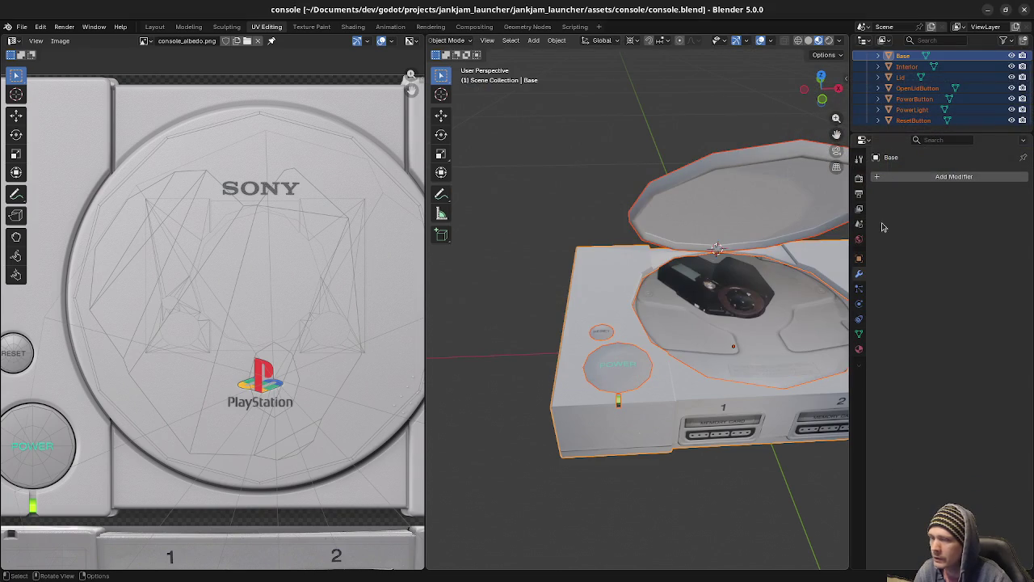
{"action": "left_click", "coordinate": [987, 10]}
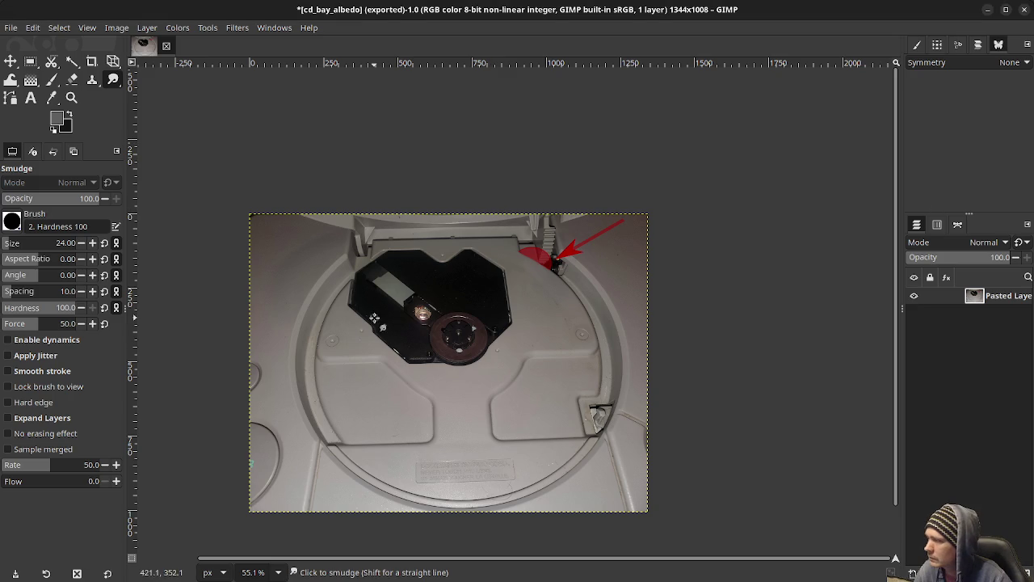
{"action": "left_click", "coordinate": [33, 27]}
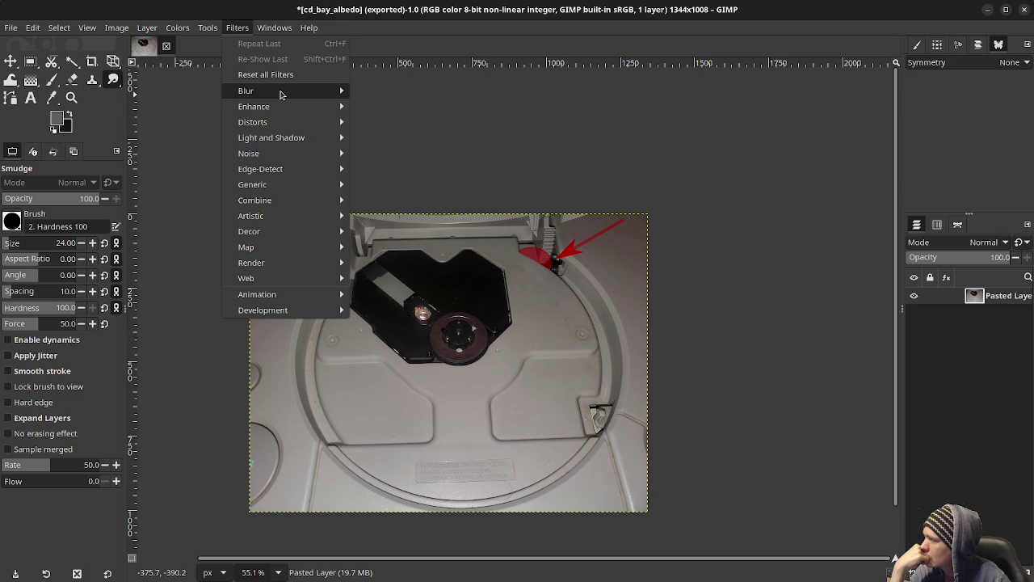
{"action": "mouse_move", "coordinate": [177, 27]}
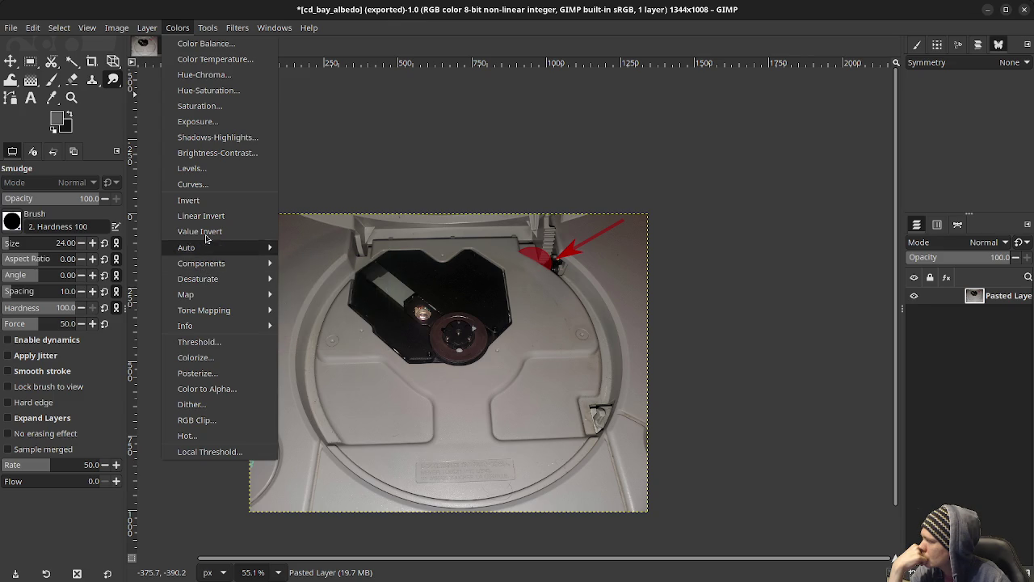
Brighten the photo with Levels, setting the midtone gamma to about 1.28.
{"action": "left_click", "coordinate": [207, 170]}
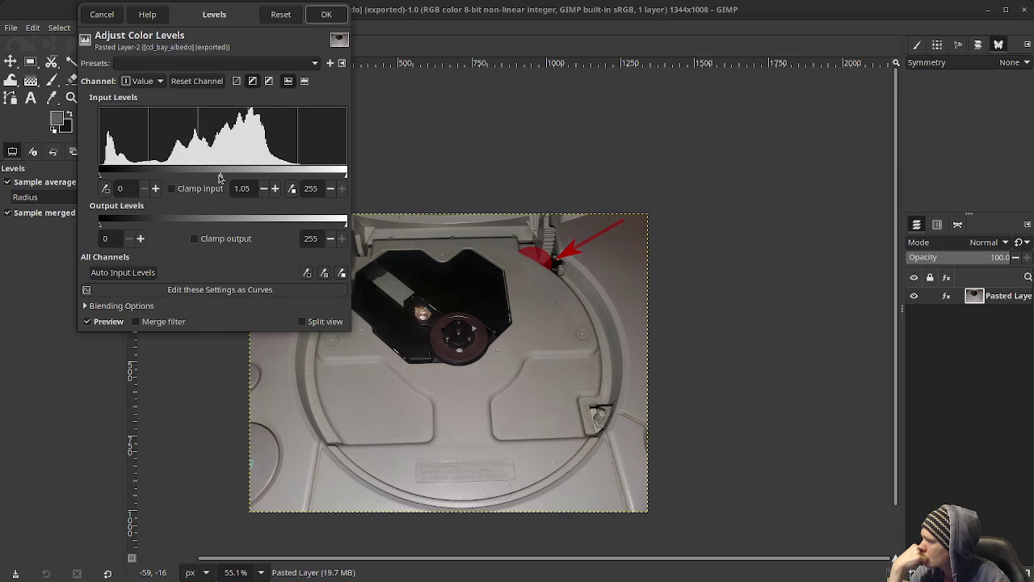
{"action": "left_click_drag", "start_coordinate": [219, 177], "coordinate": [211, 177]}
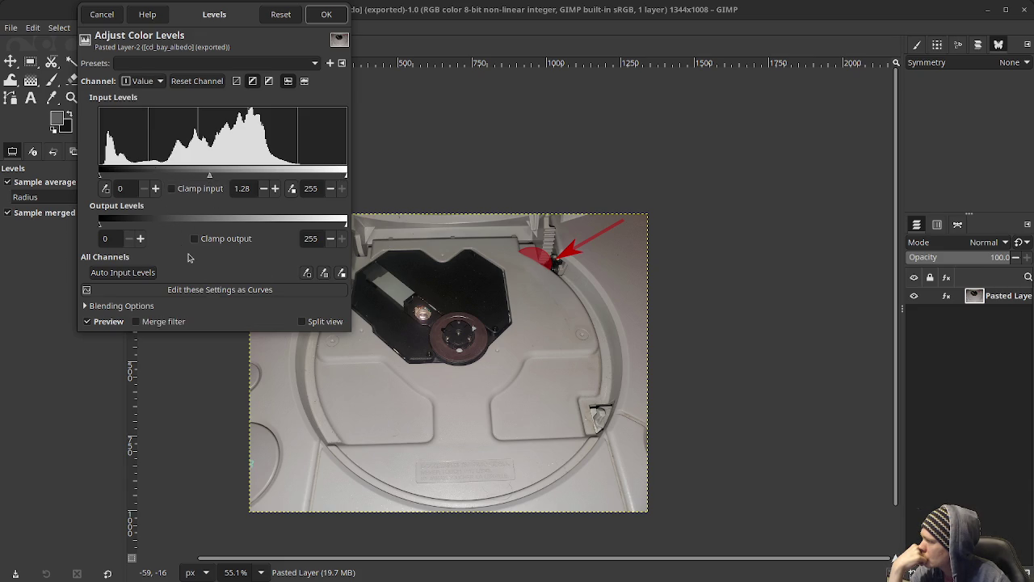
{"action": "left_click", "coordinate": [326, 15]}
Export the image to cd_bay_albedo.png and minimize GIMP.
{"action": "left_click", "coordinate": [12, 29]}
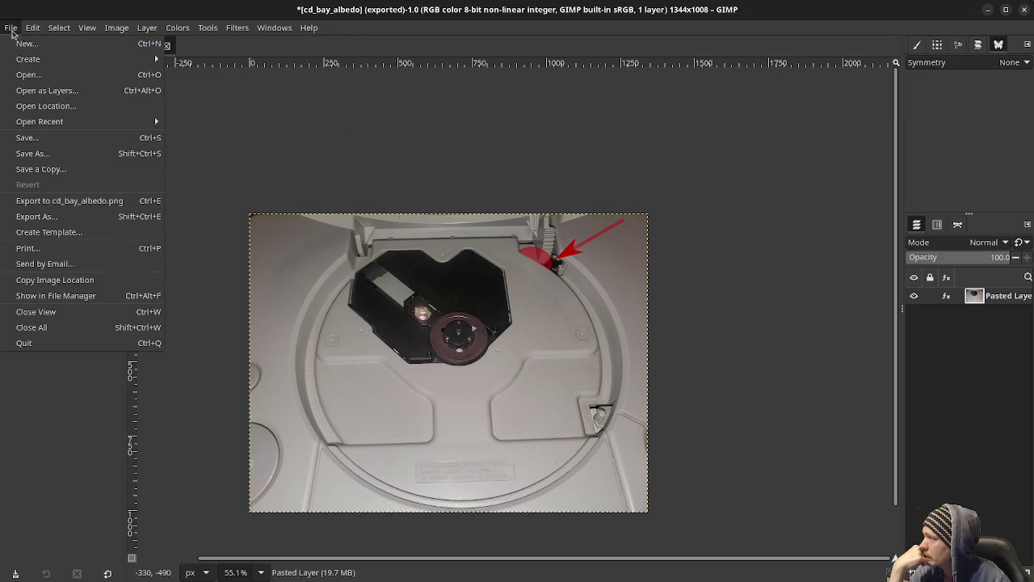
{"action": "left_click", "coordinate": [57, 200]}
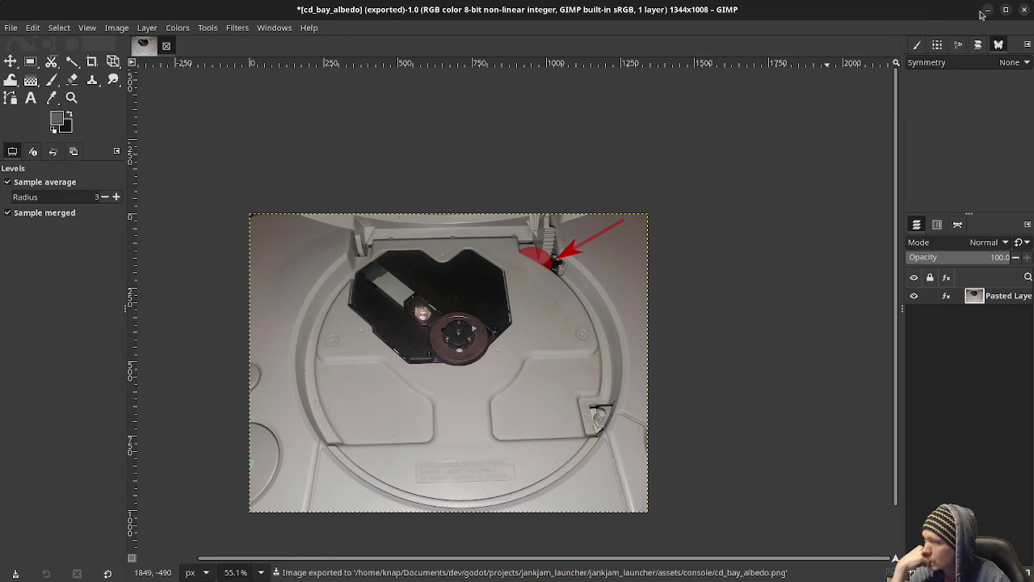
{"action": "left_click", "coordinate": [987, 11]}
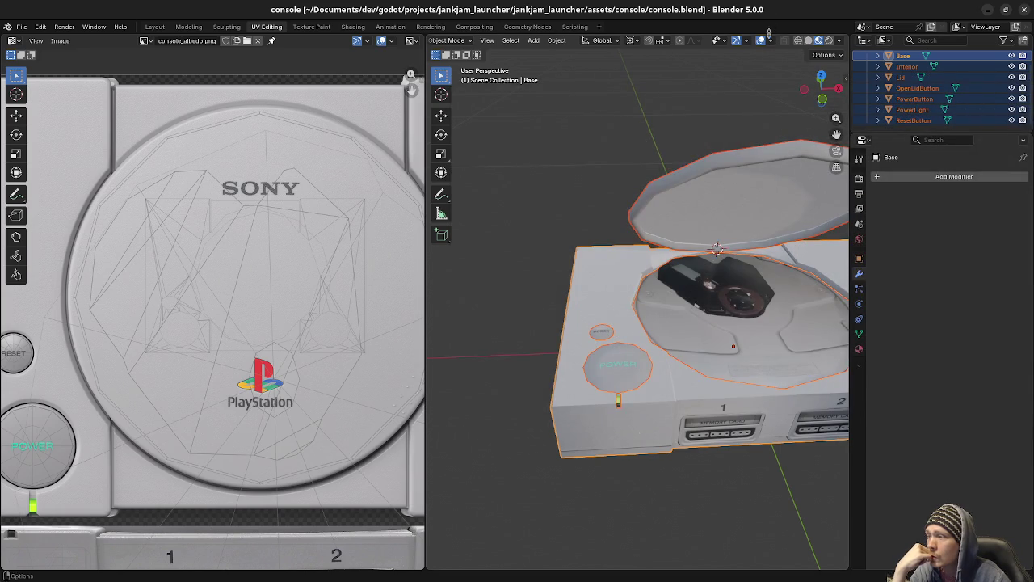
Reimport textures in Godot, then save and run the launcher to view the console on the shelf.
{"action": "left_click", "coordinate": [987, 11]}
{"action": "key", "text": "alt+Tab"}
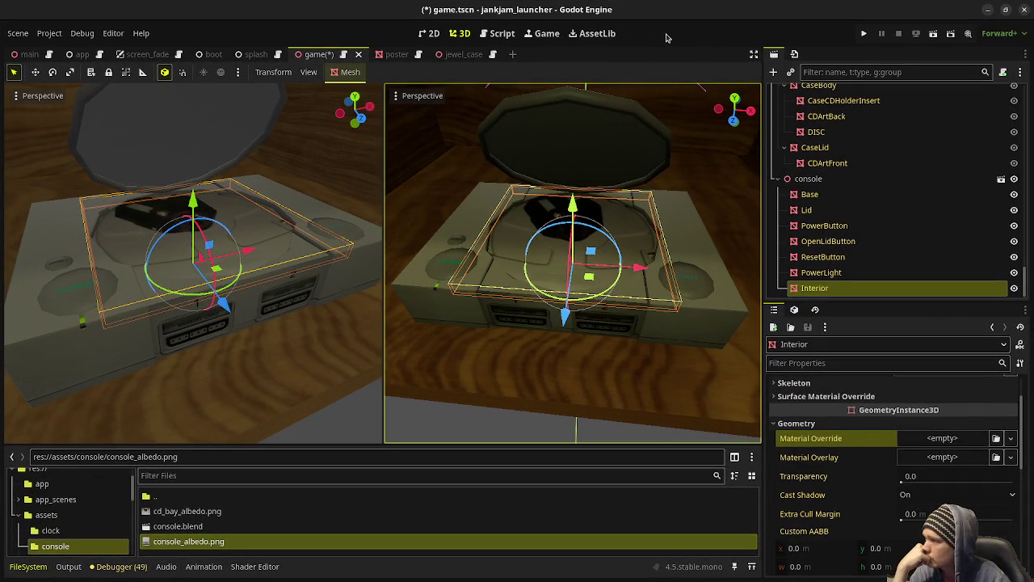
{"action": "left_click", "coordinate": [864, 33]}
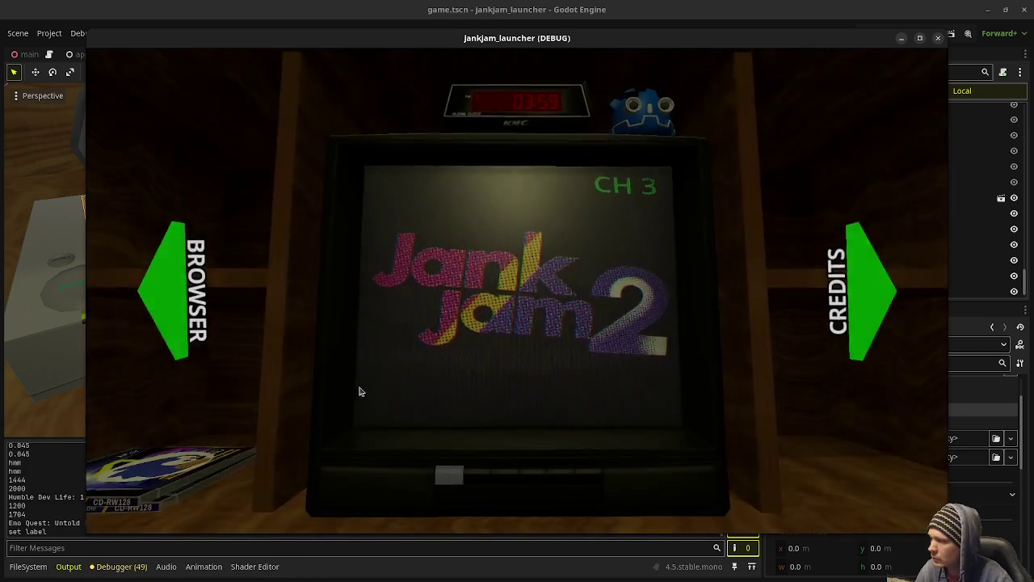
{"action": "left_click", "coordinate": [176, 310]}
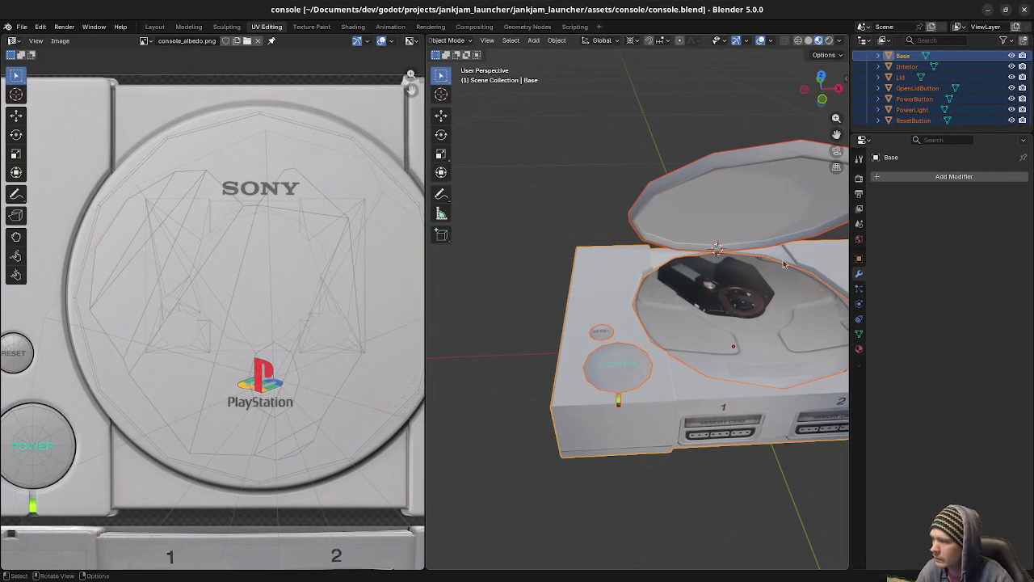
{"action": "key", "text": "Tab"}
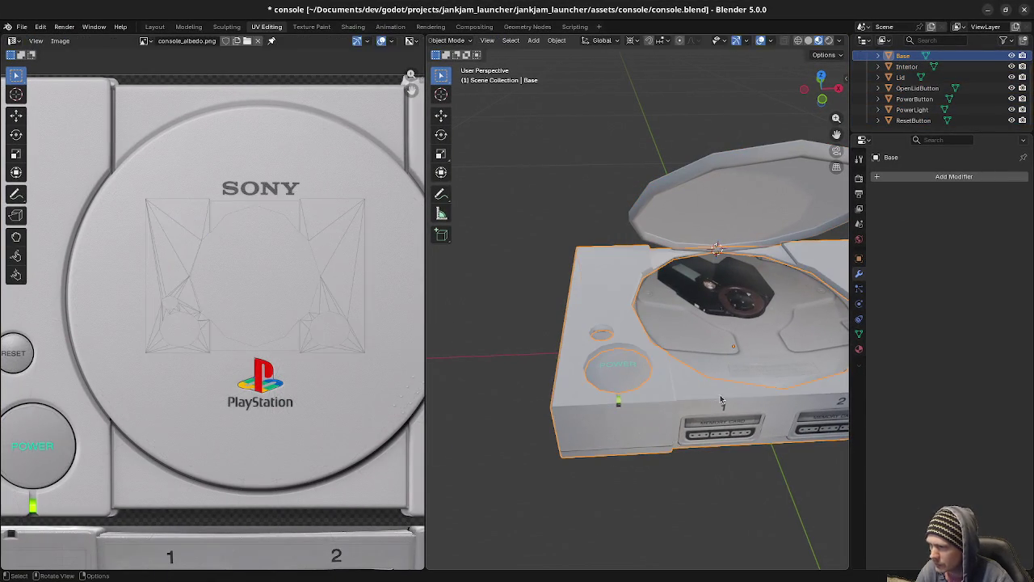
Orbit around the console base in Edit Mode, then stop the running game.
{"action": "mouse_move", "coordinate": [766, 403]}
{"action": "middle_mouse_down"}
{"action": "mouse_move", "coordinate": [707, 345]}
{"action": "mouse_move", "coordinate": [724, 331]}
{"action": "mouse_move", "coordinate": [624, 349]}
{"action": "middle_mouse_up"}
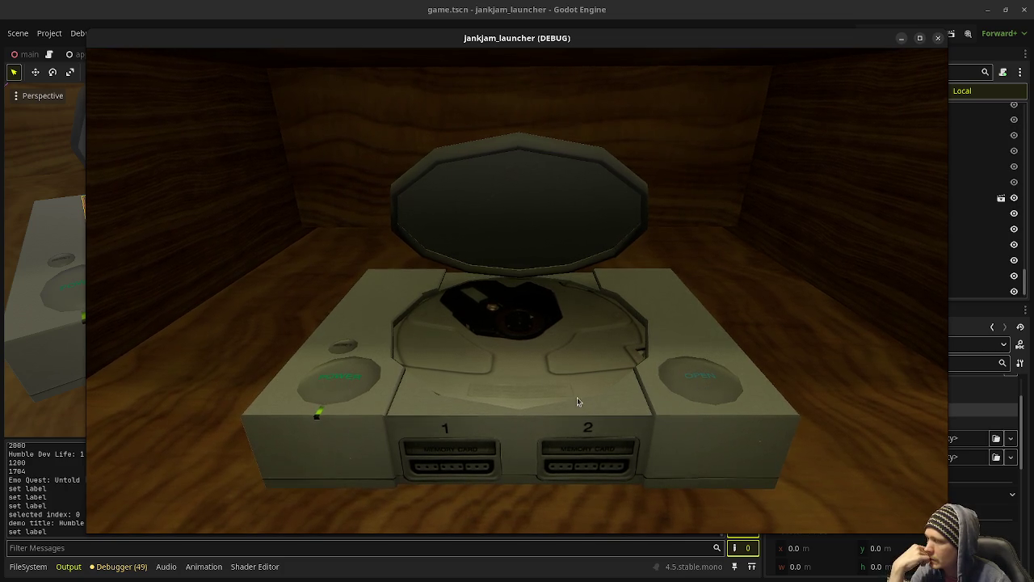
{"action": "left_click", "coordinate": [938, 38]}
Save the Godot scene, return to Blender, and enter Edit Mode on the Lid with all selected.
{"action": "key", "text": "ctrl+s"}
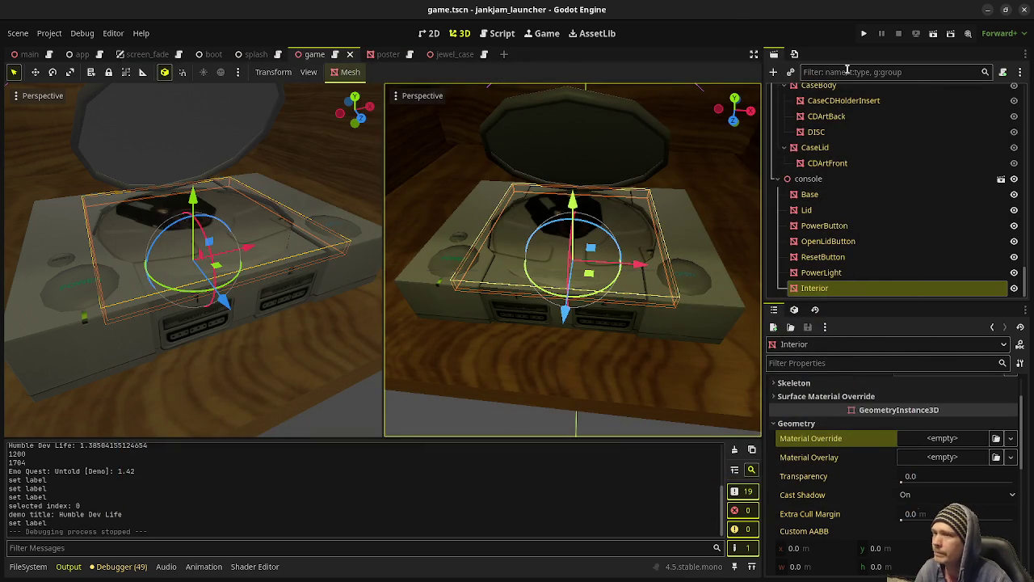
{"action": "key", "text": "alt+Tab"}
{"action": "left_click", "coordinate": [618, 196]}
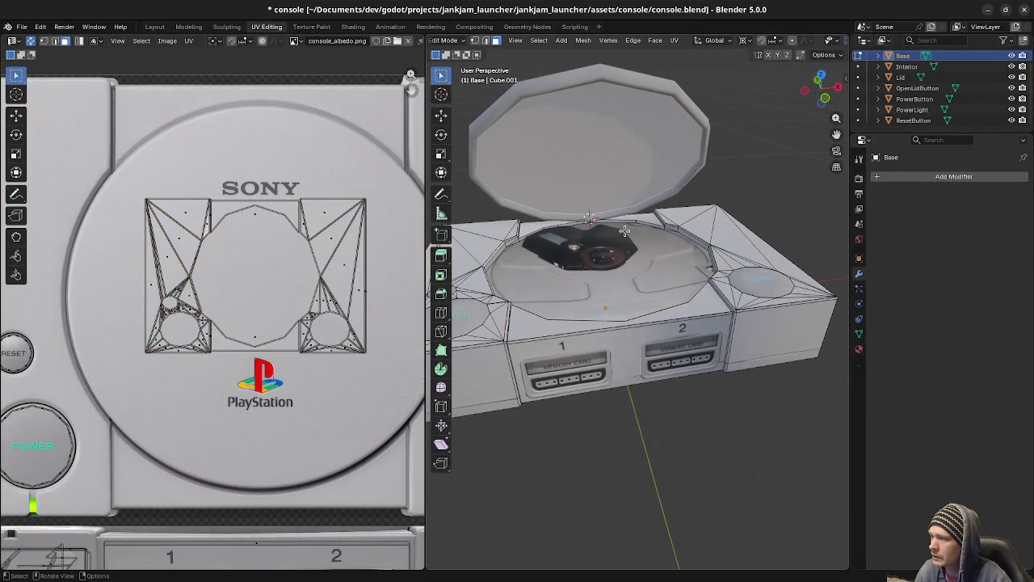
{"action": "key", "text": "Tab"}
{"action": "left_click", "coordinate": [623, 201]}
{"action": "key", "text": "Tab"}
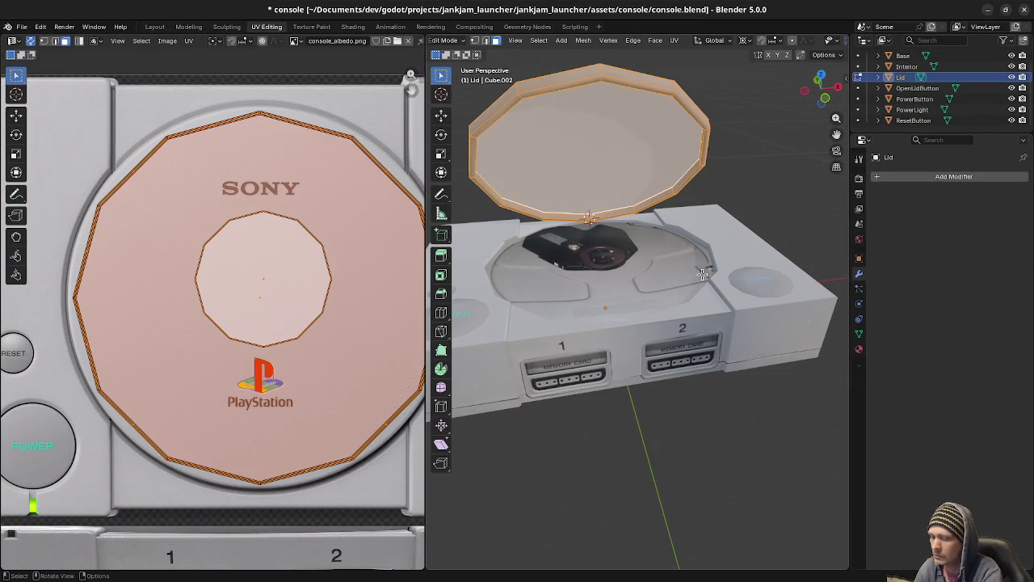
From Right Ortho view, rotate the lid down flat onto the base, then save console.blend.
{"action": "key", "text": "KP_3"}
{"action": "key", "text": "r"}
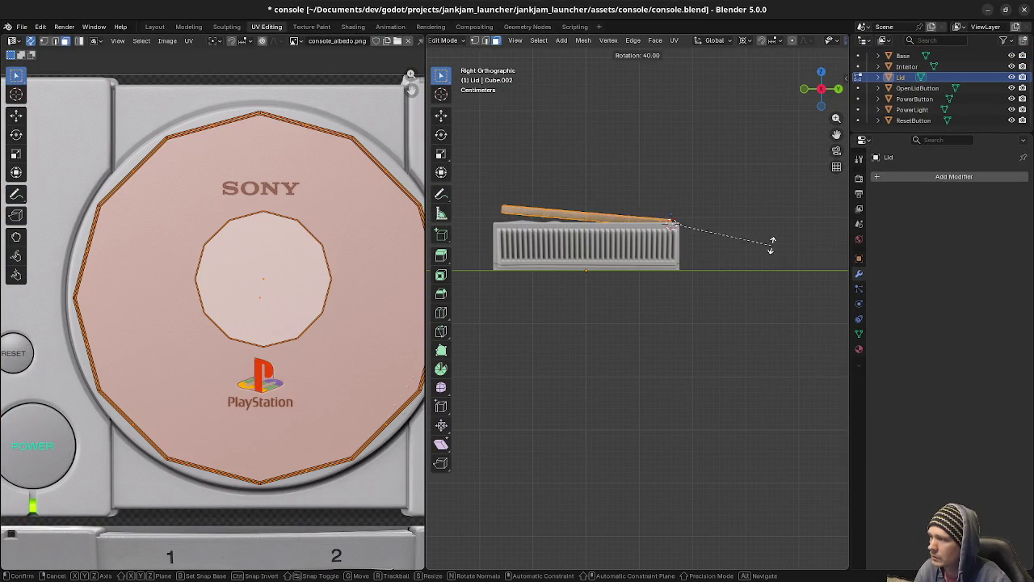
{"action": "left_click", "coordinate": [774, 236], "text": "ctrl"}
{"action": "key", "text": "Tab"}
{"action": "mouse_move", "coordinate": [775, 236]}
{"action": "middle_mouse_down"}
{"action": "mouse_move", "coordinate": [684, 279]}
{"action": "mouse_move", "coordinate": [691, 303]}
{"action": "middle_mouse_up"}
{"action": "key", "text": "ctrl+s"}
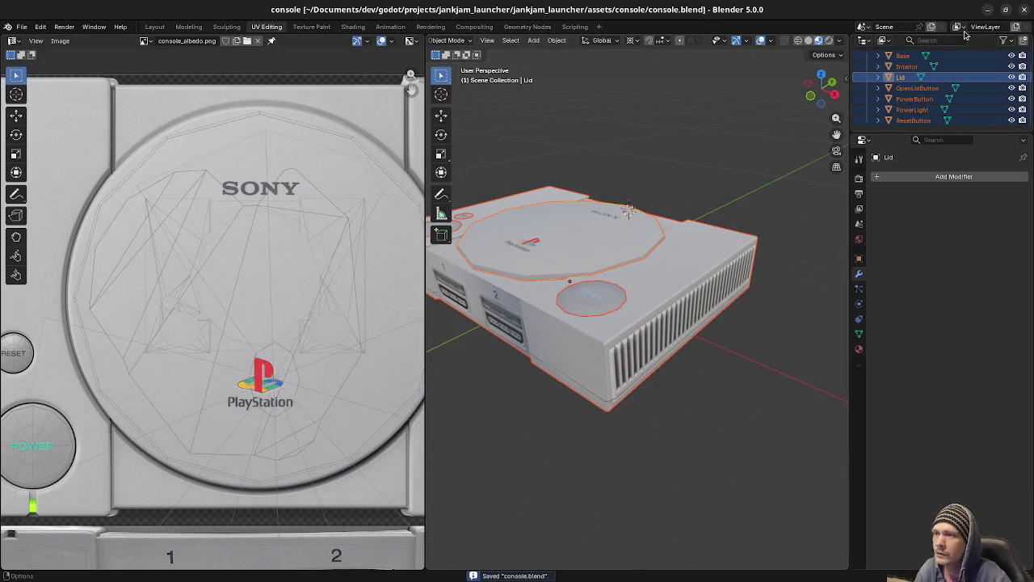
{"action": "left_click", "coordinate": [988, 9]}
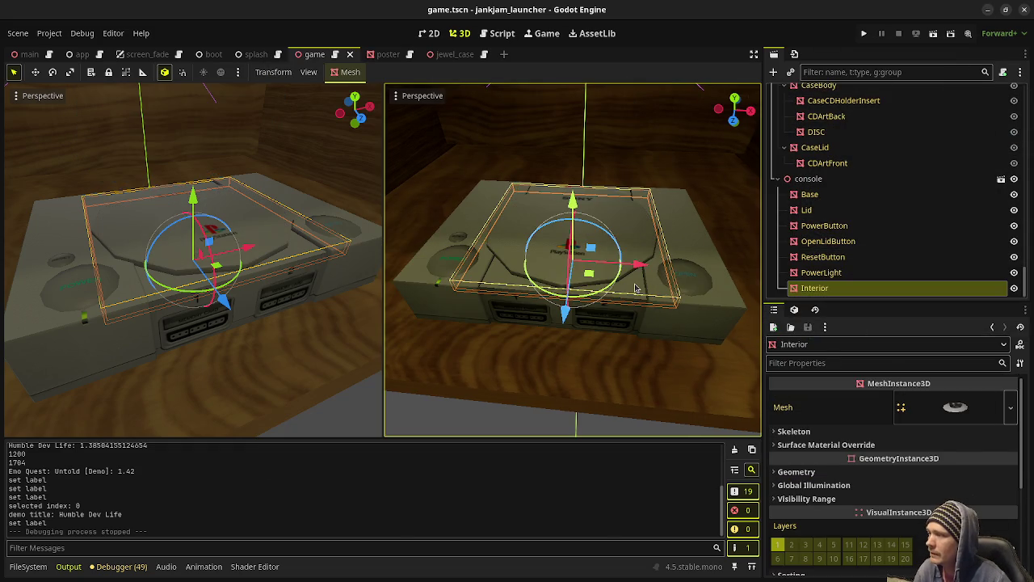
{"action": "left_click", "coordinate": [807, 210]}
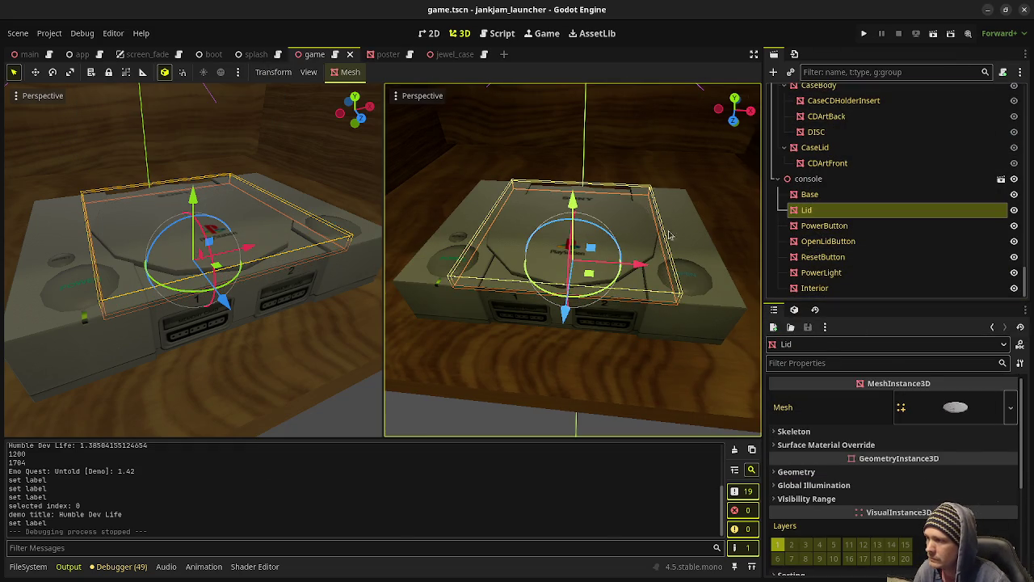
{"action": "left_click_drag", "start_coordinate": [572, 204], "coordinate": [572, 117]}
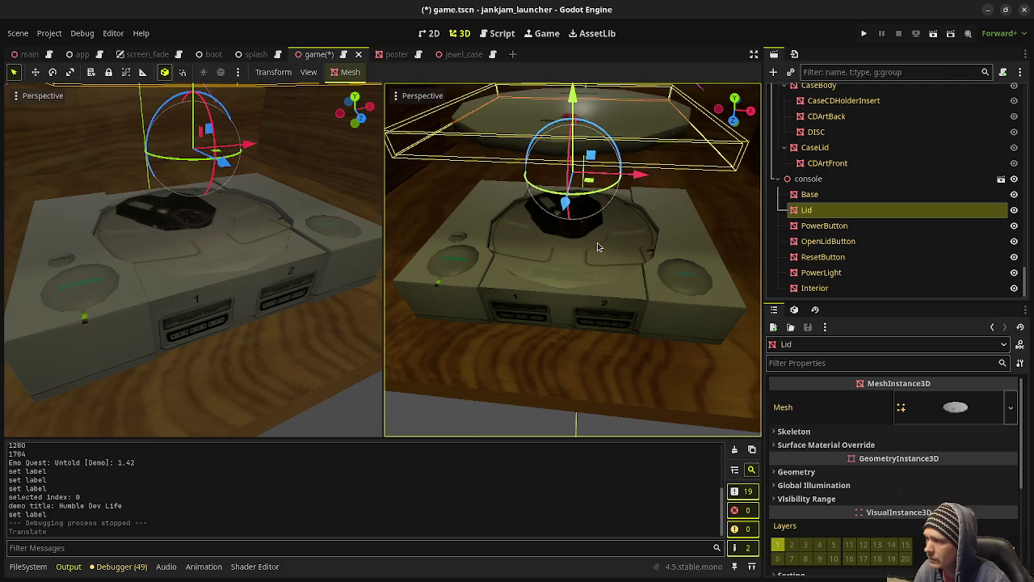
{"action": "middle_click_drag", "start_coordinate": [616, 264], "coordinate": [531, 258]}
{"action": "key", "text": "ctrl+z"}
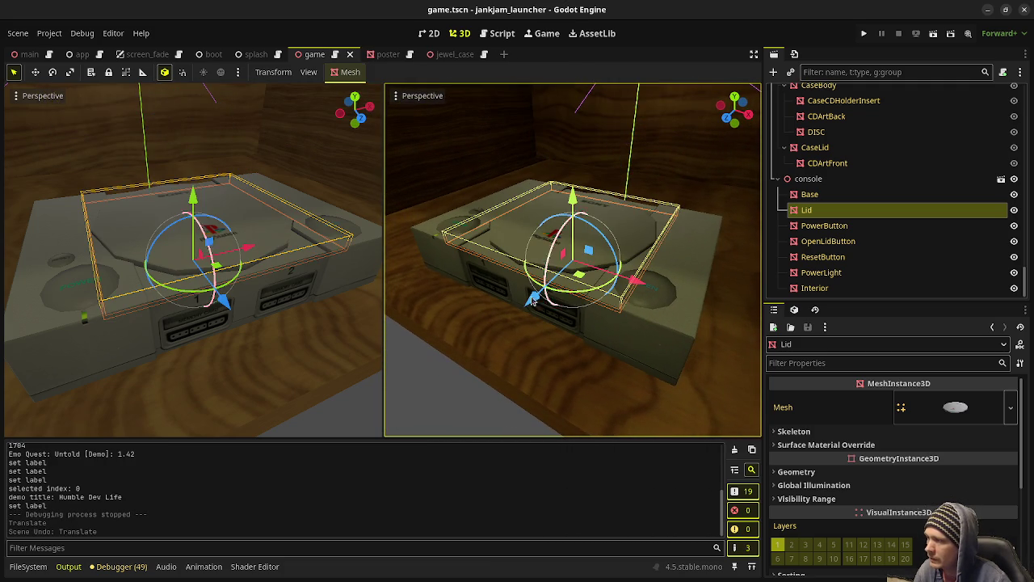
{"action": "scroll", "coordinate": [523, 307], "scroll_direction": "up", "scroll_amount": 2}
{"action": "middle_click_drag", "start_coordinate": [524, 307], "coordinate": [539, 289]}
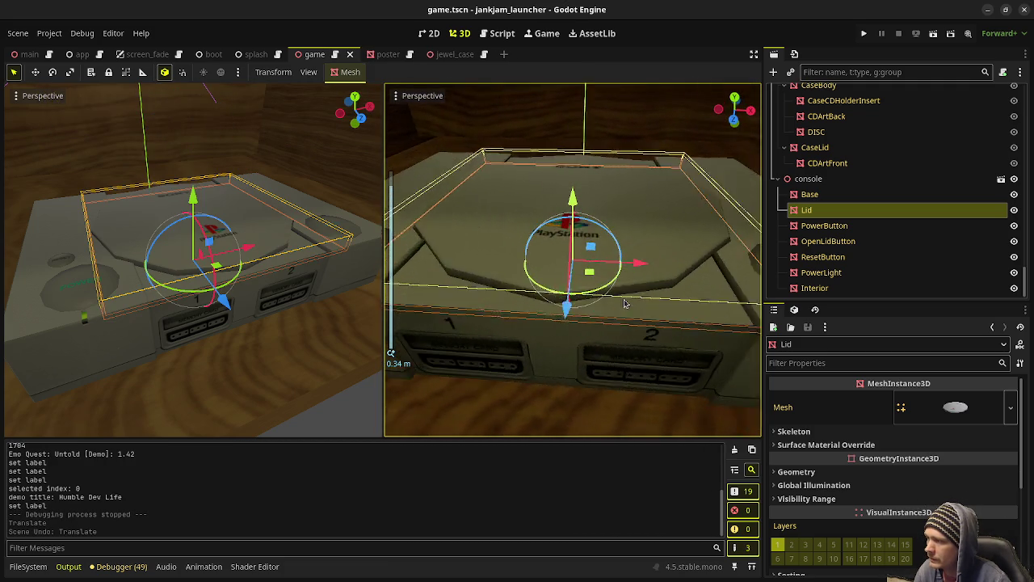
{"action": "scroll", "coordinate": [539, 289], "scroll_direction": "up", "scroll_amount": 1}
{"action": "scroll", "coordinate": [539, 288], "scroll_direction": "down", "scroll_amount": 1}
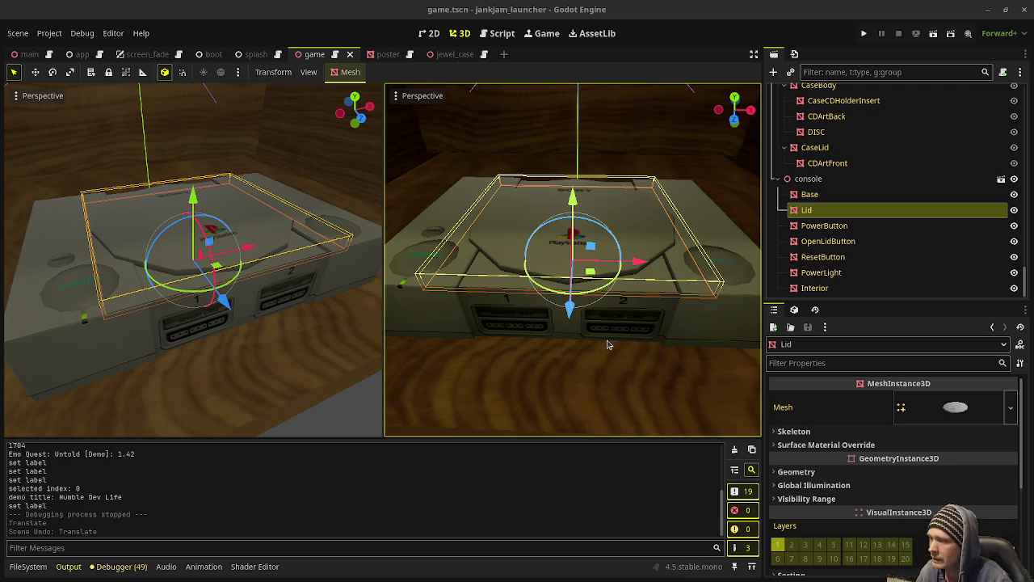
{"action": "scroll", "coordinate": [595, 360], "scroll_direction": "down", "scroll_amount": 2}
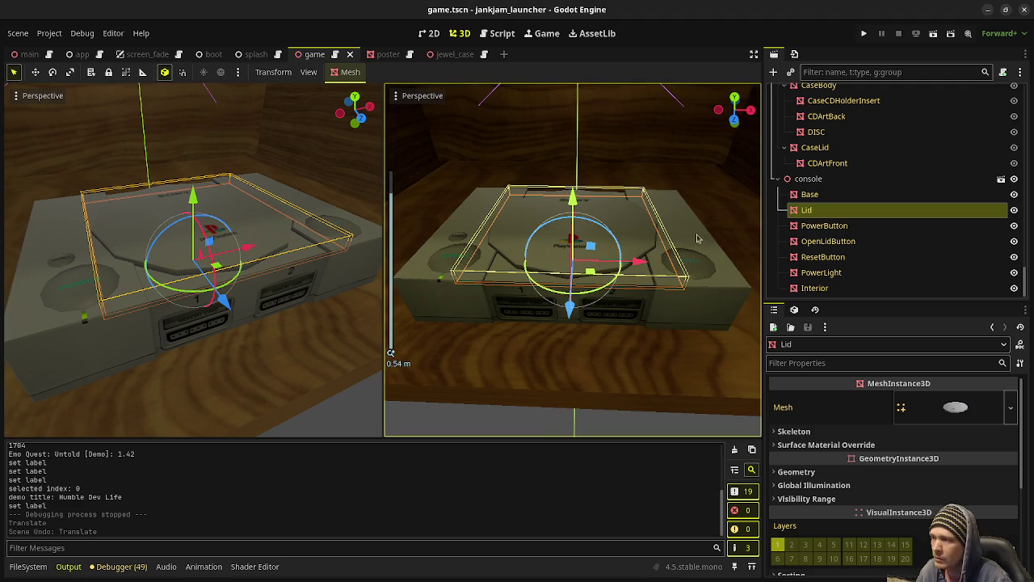
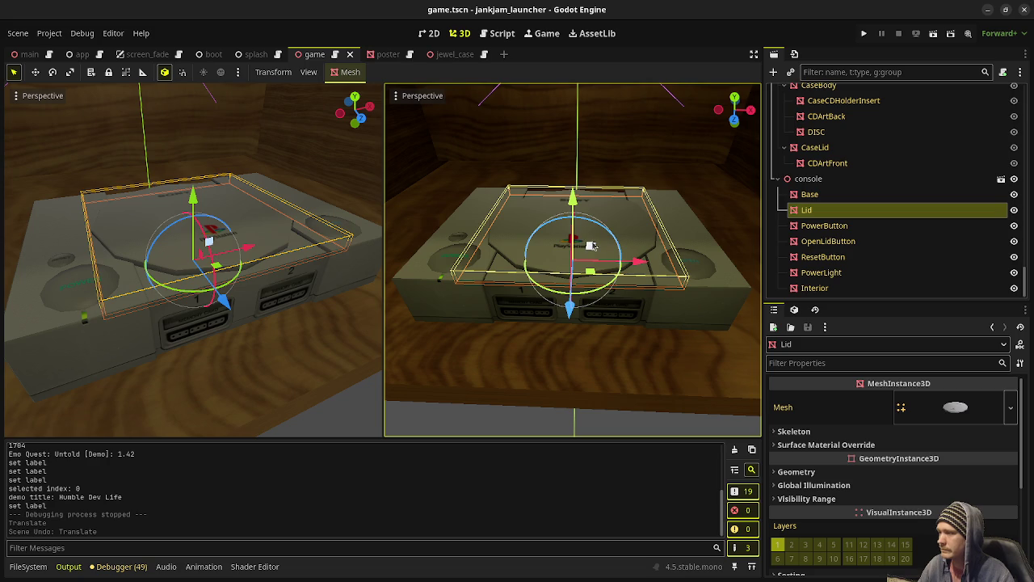
Drag the Lid down until it sits closed on the console, then select the console node.
{"action": "left_click_drag", "start_coordinate": [591, 246], "coordinate": [587, 316]}
{"action": "left_click", "coordinate": [639, 424]}
{"action": "mouse_move", "coordinate": [639, 423]}
{"action": "middle_mouse_down"}
{"action": "mouse_move", "coordinate": [601, 371]}
{"action": "mouse_move", "coordinate": [619, 372]}
{"action": "middle_mouse_up"}
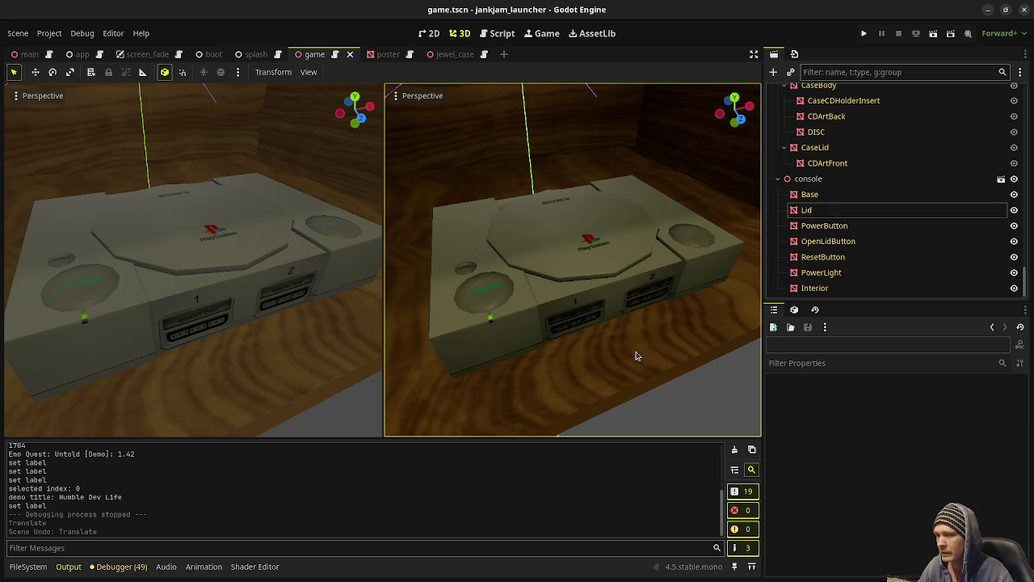
{"action": "mouse_move", "coordinate": [607, 361]}
{"action": "middle_mouse_down"}
{"action": "mouse_move", "coordinate": [624, 361]}
{"action": "mouse_move", "coordinate": [639, 331]}
{"action": "middle_mouse_up"}
{"action": "scroll", "coordinate": [619, 341], "scroll_direction": "up", "scroll_amount": 3}
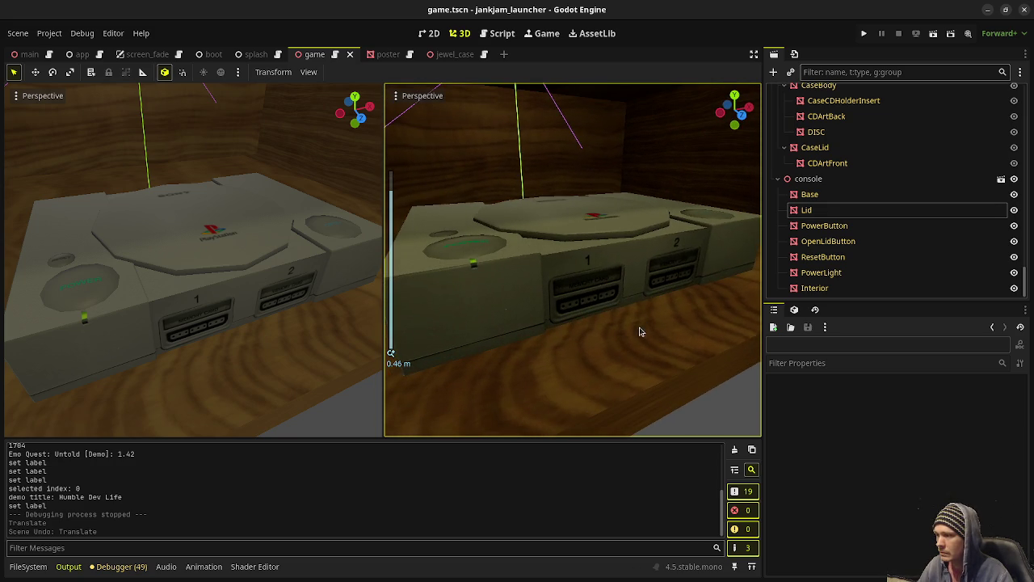
{"action": "left_click", "coordinate": [811, 180]}
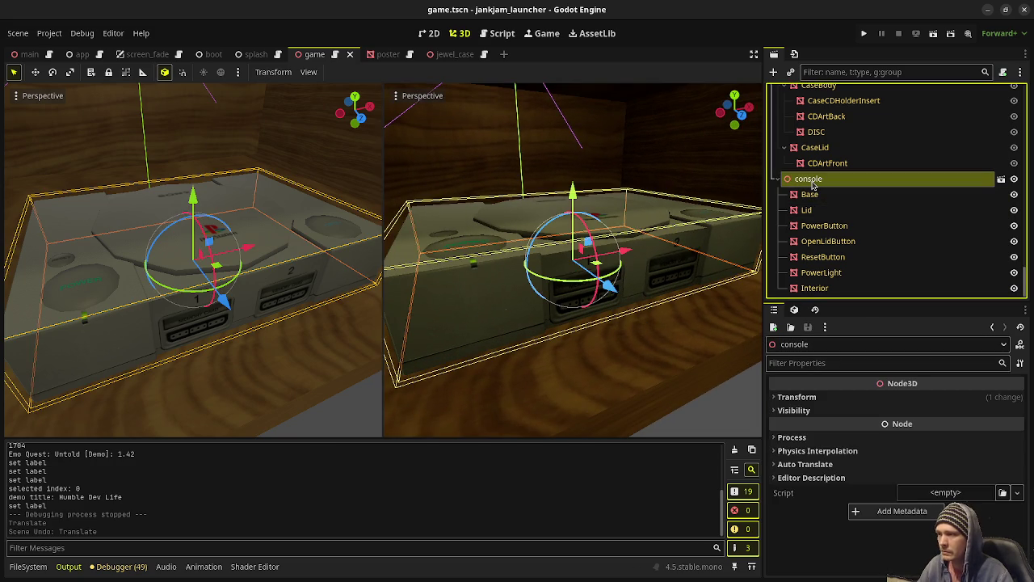
Add a MeshInstance3D child under console and give it a new BoxMesh.
{"action": "key", "text": "ctrl+a"}
{"action": "type", "text": "meshinsta"}
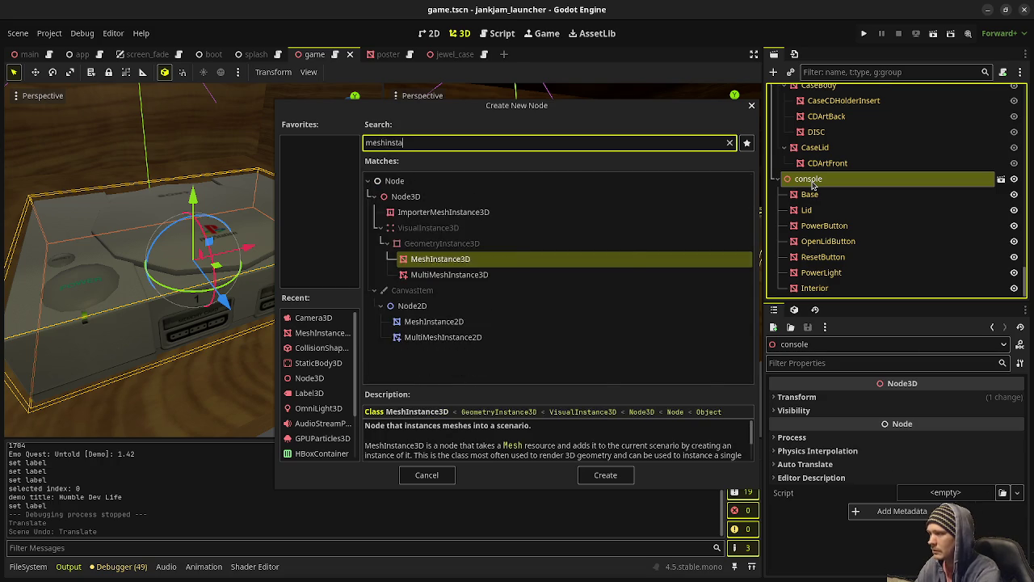
{"action": "key", "text": "Return"}
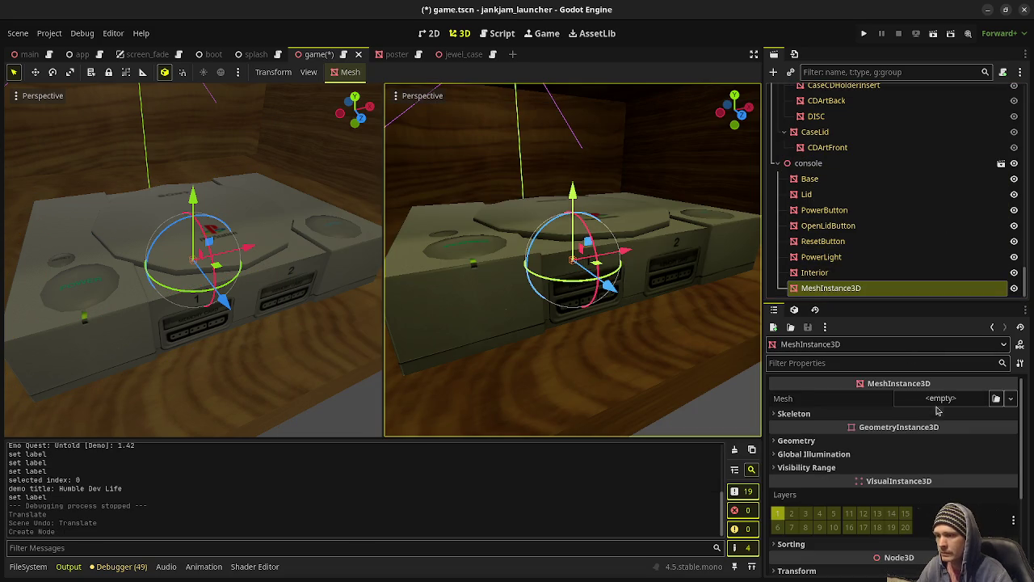
{"action": "left_click", "coordinate": [936, 400]}
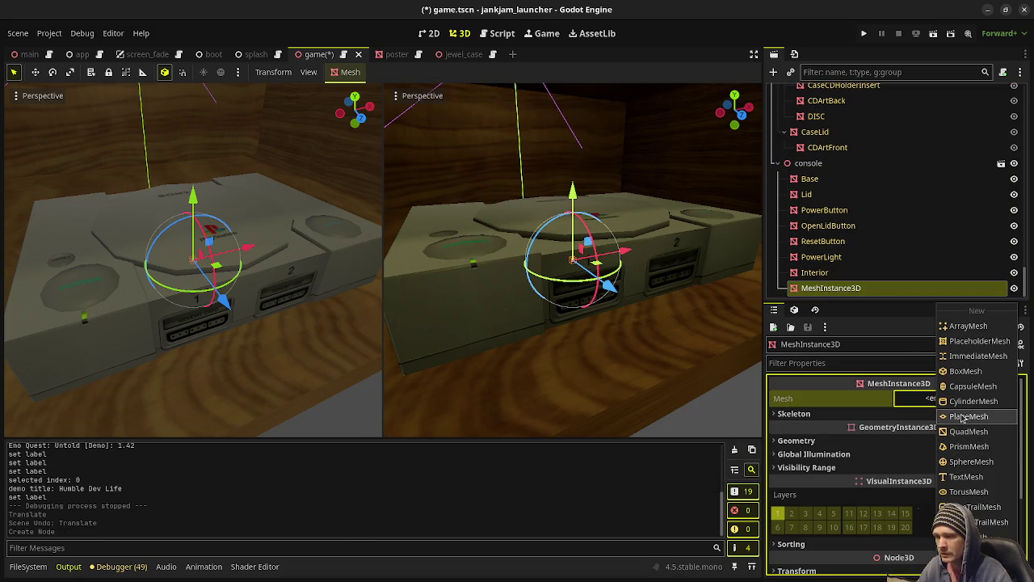
{"action": "left_click", "coordinate": [965, 371]}
{"action": "scroll", "coordinate": [638, 257], "scroll_direction": "up", "scroll_amount": 3}
{"action": "scroll", "coordinate": [638, 257], "scroll_direction": "up", "scroll_amount": 2}
{"action": "scroll", "coordinate": [638, 257], "scroll_direction": "down", "scroll_amount": 3}
In front orthographic view, shrink the box and move it in front of memory card slot 1.
{"action": "key", "text": "KP_1"}
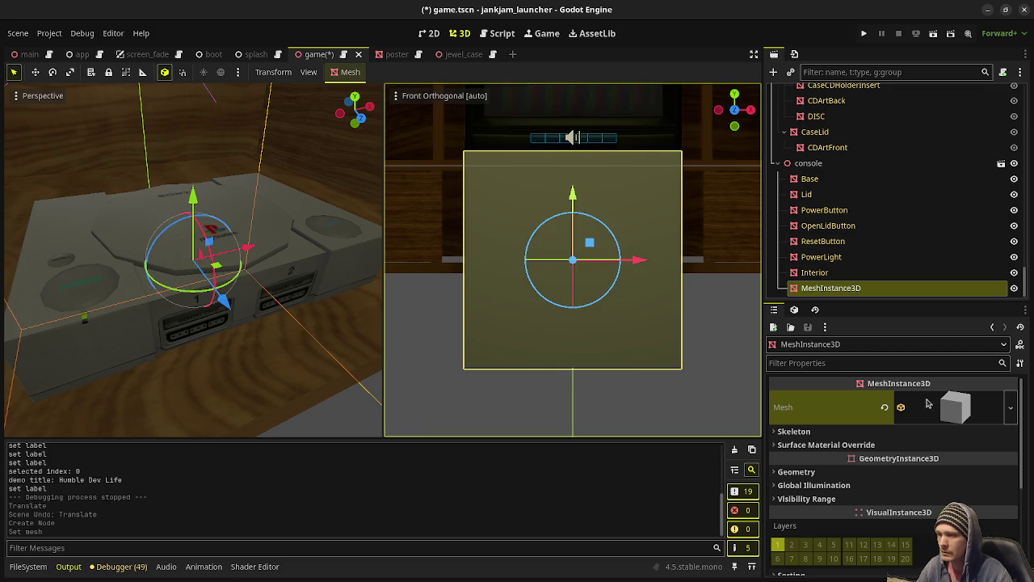
{"action": "left_click", "coordinate": [962, 408]}
{"action": "mouse_move", "coordinate": [883, 459]}
{"action": "left_mouse_down"}
{"action": "mouse_move", "coordinate": [901, 478]}
{"action": "mouse_move", "coordinate": [792, 458]}
{"action": "left_mouse_up"}
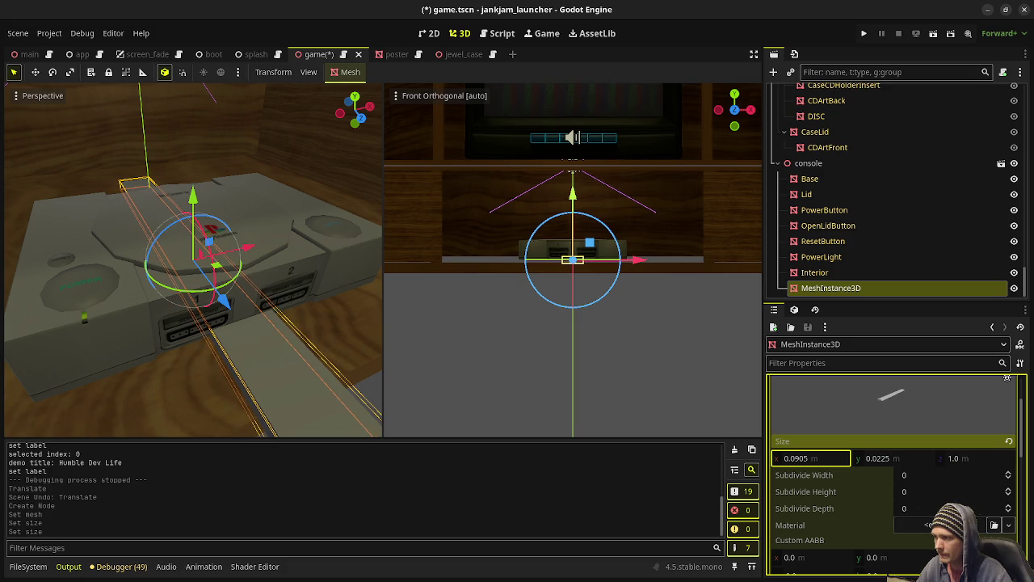
{"action": "scroll", "coordinate": [570, 252], "scroll_direction": "up", "scroll_amount": 5}
{"action": "scroll", "coordinate": [575, 276], "scroll_direction": "up", "scroll_amount": 3}
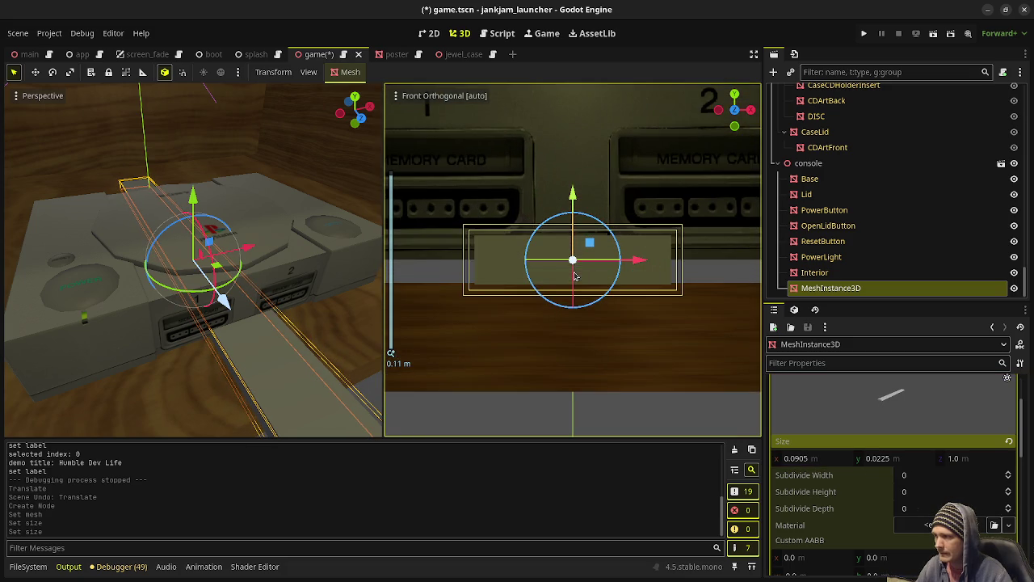
{"action": "middle_click_drag", "start_coordinate": [449, 296], "coordinate": [566, 342], "text": "shift"}
{"action": "key", "text": "g"}
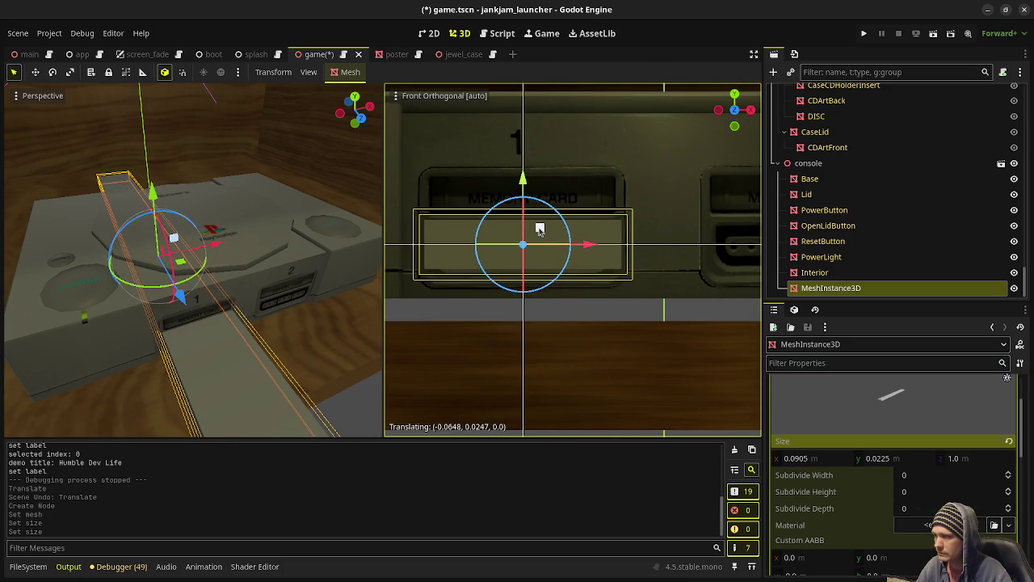
{"action": "left_click", "coordinate": [540, 229]}
Set the box size to 0.083 by 0.0175 and start reducing its 1.0 m depth.
{"action": "mouse_move", "coordinate": [814, 465]}
{"action": "left_mouse_down"}
{"action": "mouse_move", "coordinate": [796, 465]}
{"action": "mouse_move", "coordinate": [816, 458]}
{"action": "left_mouse_up"}
{"action": "type", "text": "0.083"}
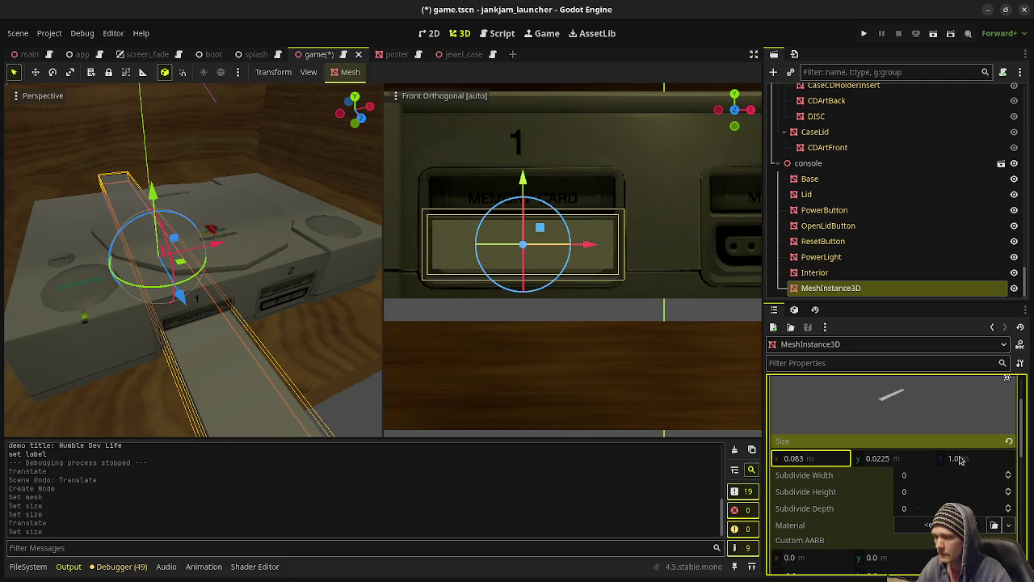
{"action": "mouse_move", "coordinate": [896, 462]}
{"action": "left_mouse_down"}
{"action": "mouse_move", "coordinate": [881, 462]}
{"action": "mouse_move", "coordinate": [889, 458]}
{"action": "left_mouse_up"}
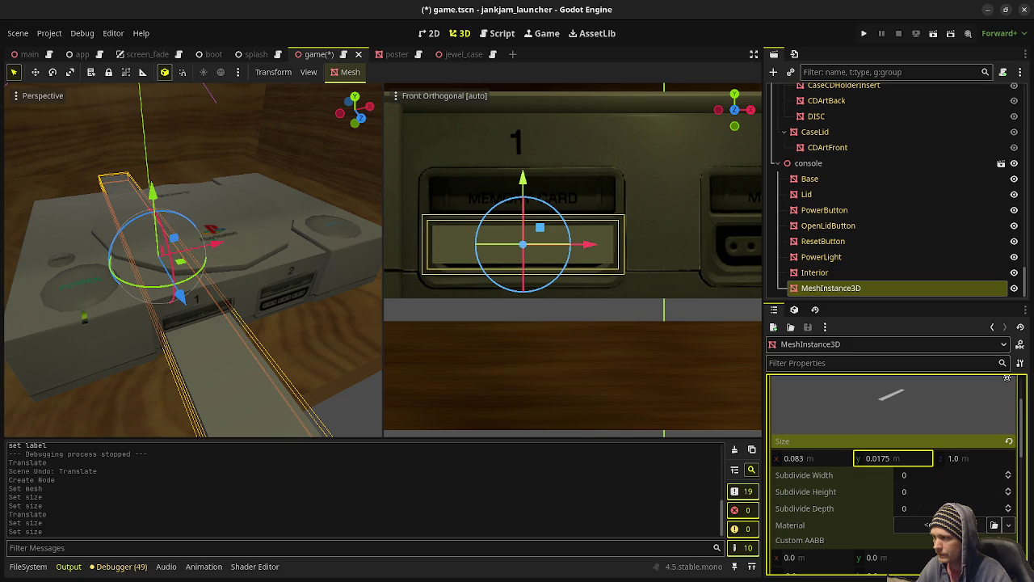
{"action": "mouse_move", "coordinate": [558, 323]}
{"action": "middle_mouse_down"}
{"action": "mouse_move", "coordinate": [545, 329]}
{"action": "mouse_move", "coordinate": [558, 355]}
{"action": "middle_mouse_up"}
{"action": "scroll", "coordinate": [546, 329], "scroll_direction": "up", "scroll_amount": 2}
{"action": "scroll", "coordinate": [558, 355], "scroll_direction": "down", "scroll_amount": 1}
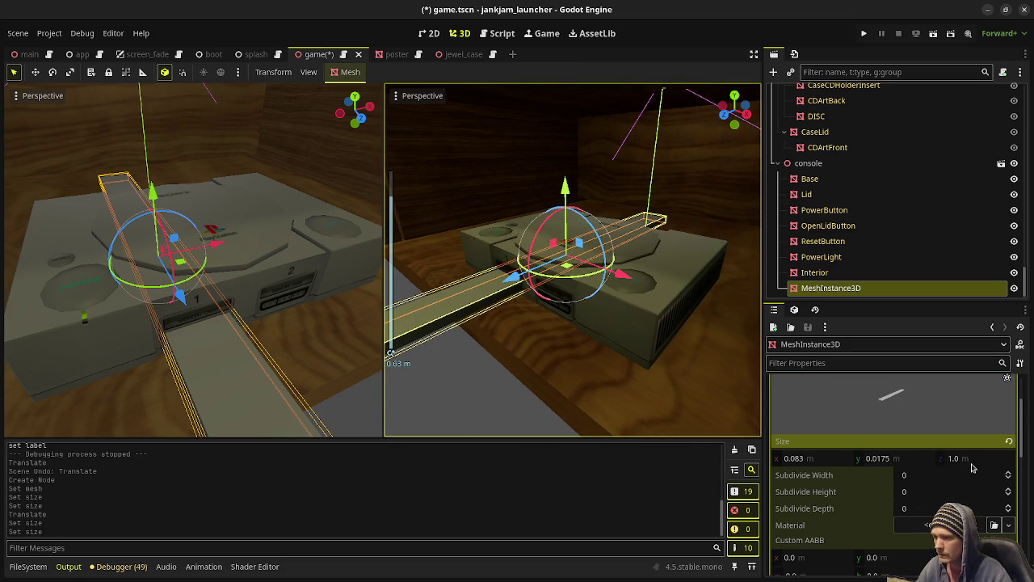
{"action": "left_click_drag", "start_coordinate": [973, 463], "coordinate": [973, 458]}
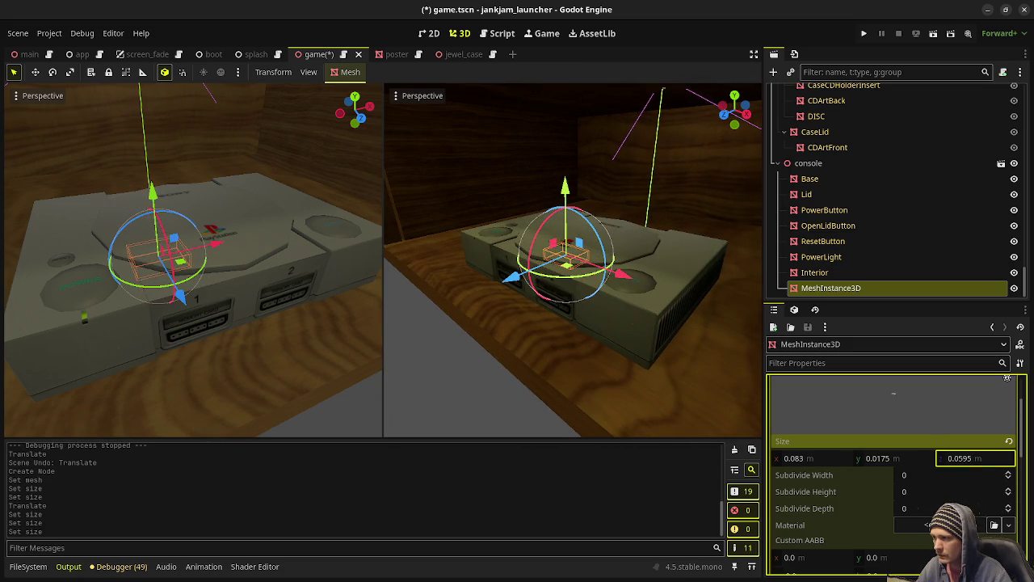
Make the box 0.064 deep and push it into memory card slot 1.
{"action": "middle_click_drag", "start_coordinate": [565, 267], "coordinate": [476, 271]}
{"action": "left_click_drag", "start_coordinate": [476, 271], "coordinate": [412, 281]}
{"action": "middle_click_drag", "start_coordinate": [412, 282], "coordinate": [639, 325]}
{"action": "scroll", "coordinate": [621, 331], "scroll_direction": "up", "scroll_amount": 3}
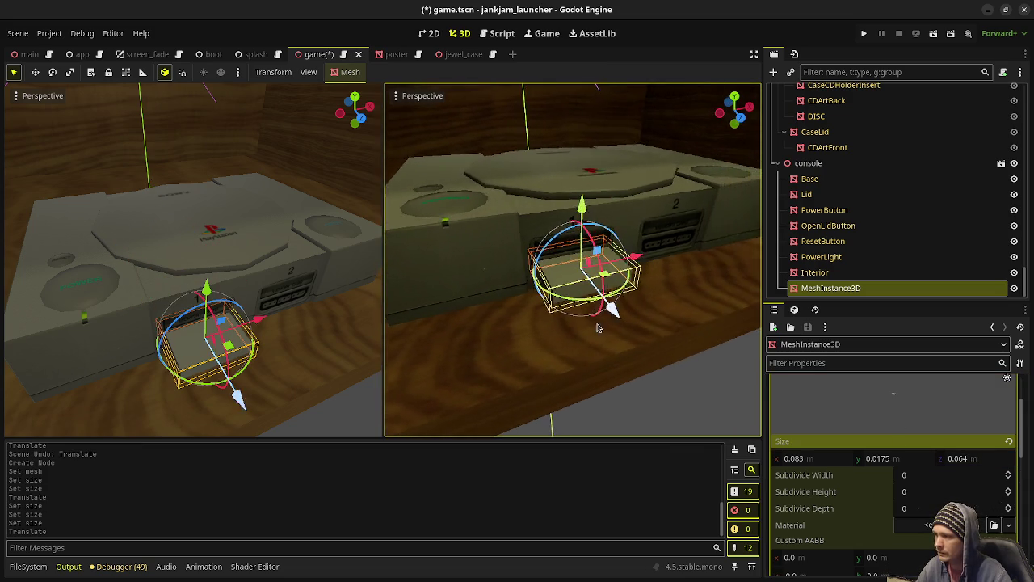
{"action": "scroll", "coordinate": [647, 323], "scroll_direction": "up", "scroll_amount": 3}
{"action": "scroll", "coordinate": [663, 322], "scroll_direction": "down", "scroll_amount": 2}
{"action": "mouse_move", "coordinate": [664, 323]}
{"action": "middle_mouse_down"}
{"action": "mouse_move", "coordinate": [703, 400]}
{"action": "mouse_move", "coordinate": [571, 339]}
{"action": "mouse_move", "coordinate": [526, 339]}
{"action": "mouse_move", "coordinate": [533, 371]}
{"action": "mouse_move", "coordinate": [554, 369]}
{"action": "middle_mouse_up"}
{"action": "left_click", "coordinate": [685, 395]}
{"action": "left_click", "coordinate": [519, 296]}
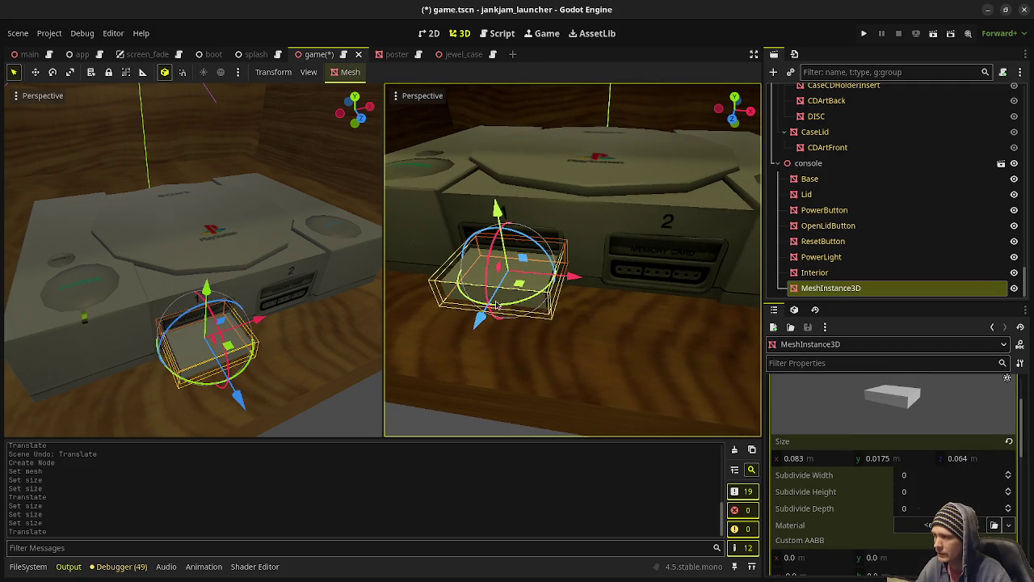
{"action": "left_click_drag", "start_coordinate": [477, 323], "coordinate": [467, 339]}
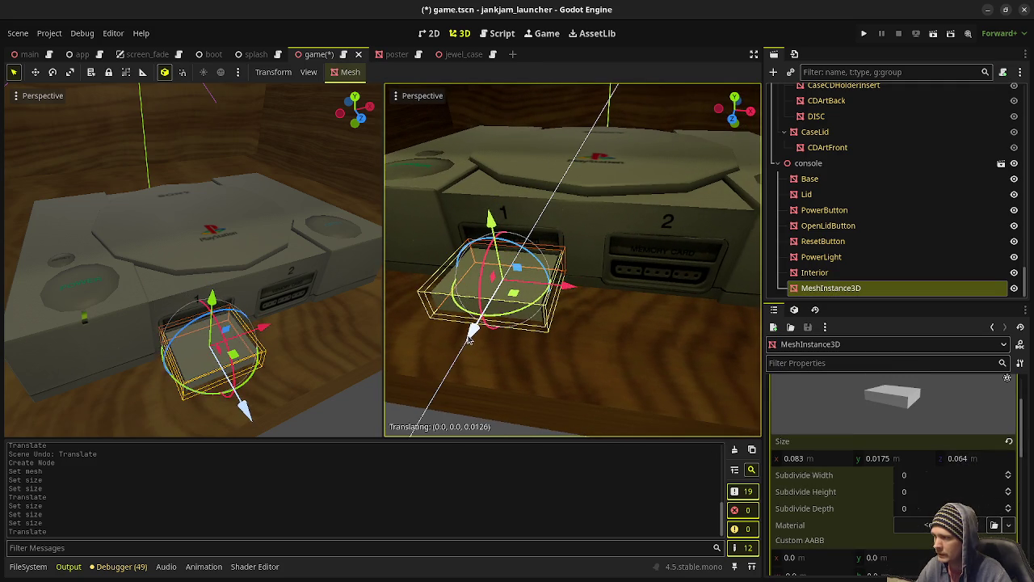
{"action": "left_click_drag", "start_coordinate": [467, 339], "coordinate": [485, 315]}
Check the card seated in slot 1, save game.tscn, and switch to Blender.
{"action": "left_click", "coordinate": [561, 395]}
{"action": "scroll", "coordinate": [561, 395], "scroll_direction": "down", "scroll_amount": 2}
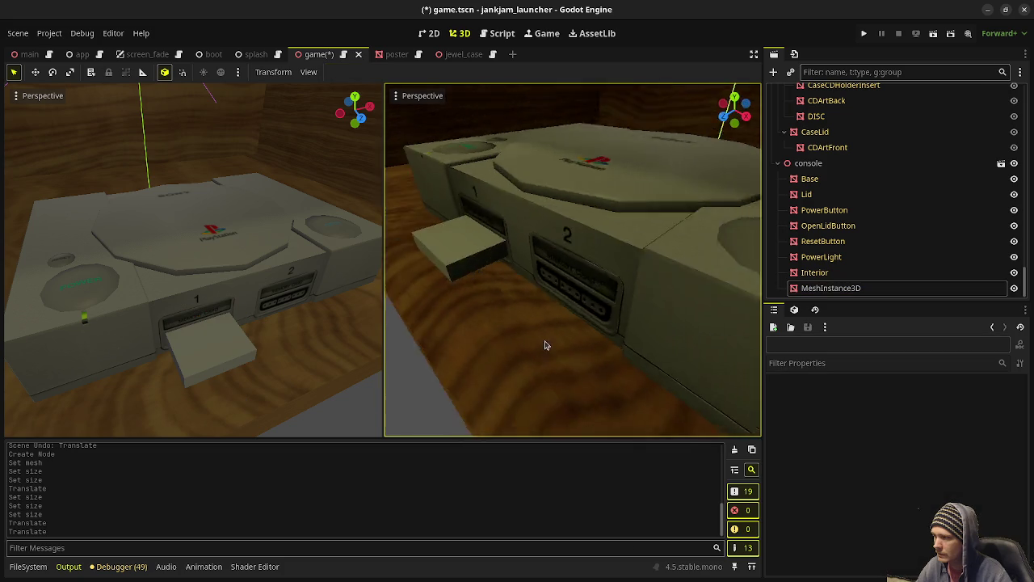
{"action": "scroll", "coordinate": [542, 346], "scroll_direction": "down", "scroll_amount": 2}
{"action": "scroll", "coordinate": [572, 342], "scroll_direction": "down", "scroll_amount": 2}
{"action": "scroll", "coordinate": [566, 326], "scroll_direction": "down", "scroll_amount": 2}
{"action": "middle_click_drag", "start_coordinate": [608, 321], "coordinate": [623, 324]}
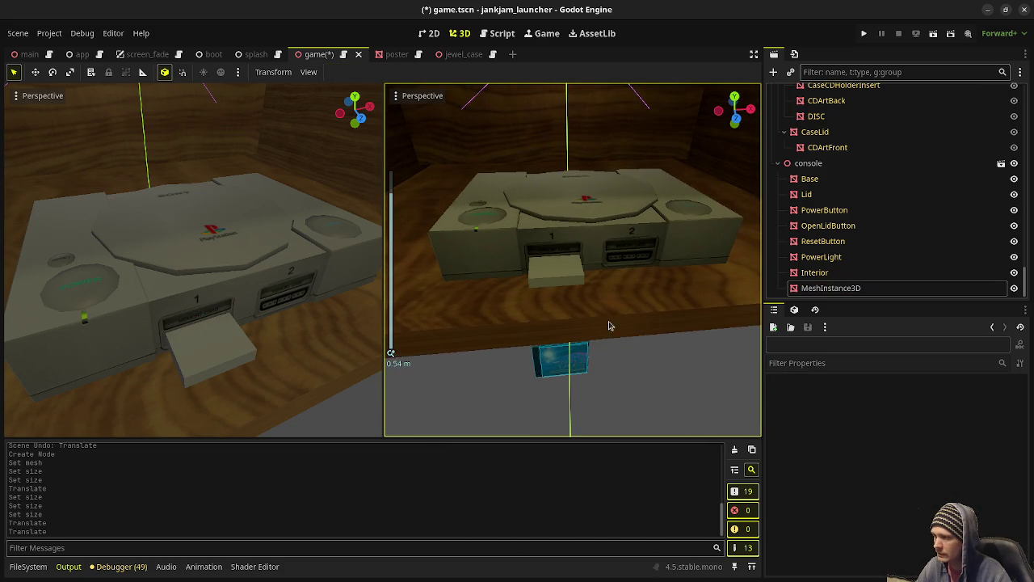
{"action": "mouse_move", "coordinate": [554, 312]}
{"action": "middle_mouse_down"}
{"action": "mouse_move", "coordinate": [674, 286]}
{"action": "mouse_move", "coordinate": [693, 294]}
{"action": "middle_mouse_up"}
{"action": "left_click", "coordinate": [632, 263]}
{"action": "left_click", "coordinate": [697, 342]}
{"action": "mouse_move", "coordinate": [697, 341]}
{"action": "middle_mouse_down"}
{"action": "mouse_move", "coordinate": [614, 340]}
{"action": "mouse_move", "coordinate": [628, 297]}
{"action": "middle_mouse_up"}
{"action": "key", "text": "ctrl+s"}
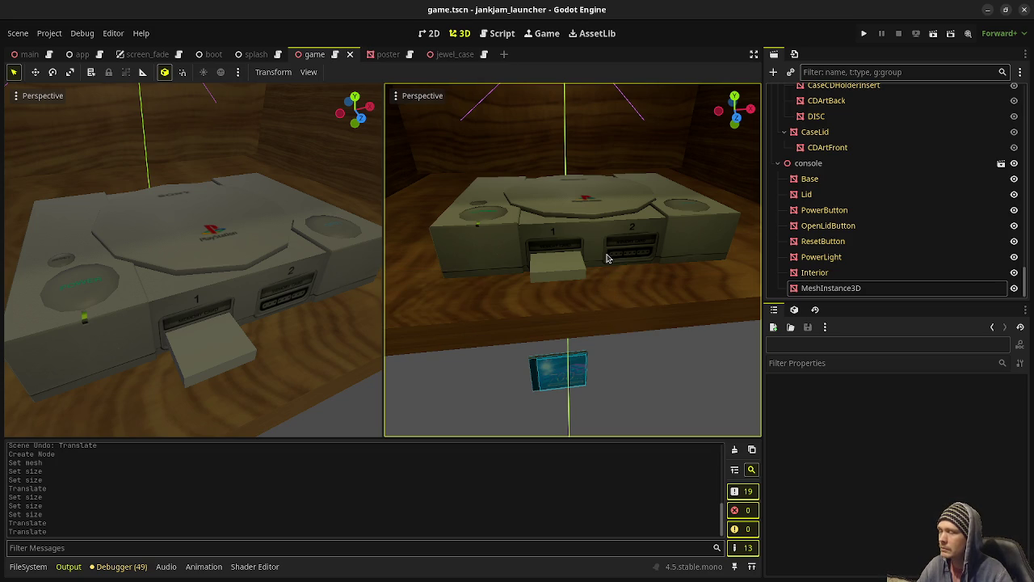
{"action": "key", "text": "alt+Tab"}
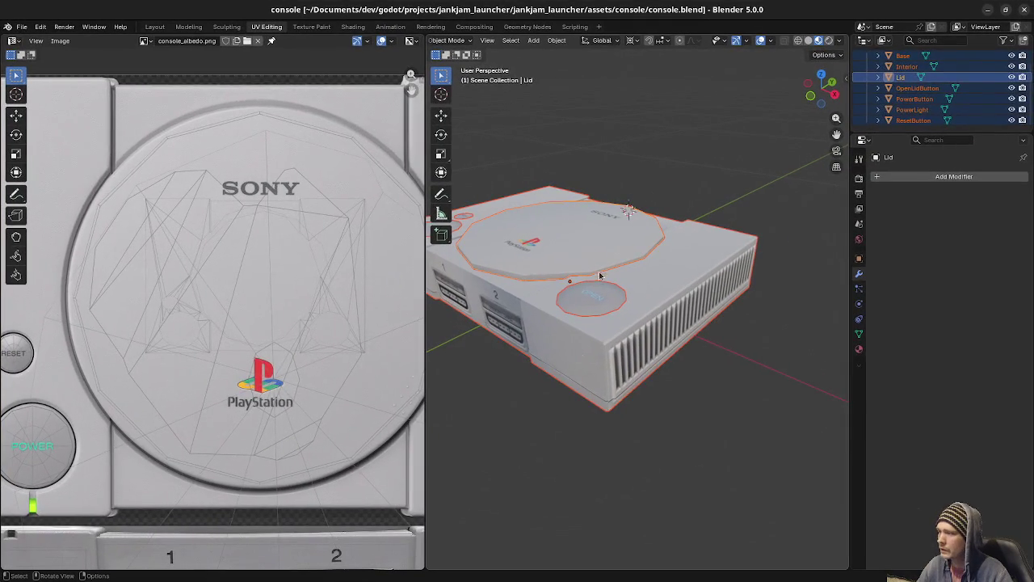
Set the lid's origin to the 3D cursor and test-rotate it around the new origin.
{"action": "middle_click_drag", "start_coordinate": [586, 245], "coordinate": [626, 228]}
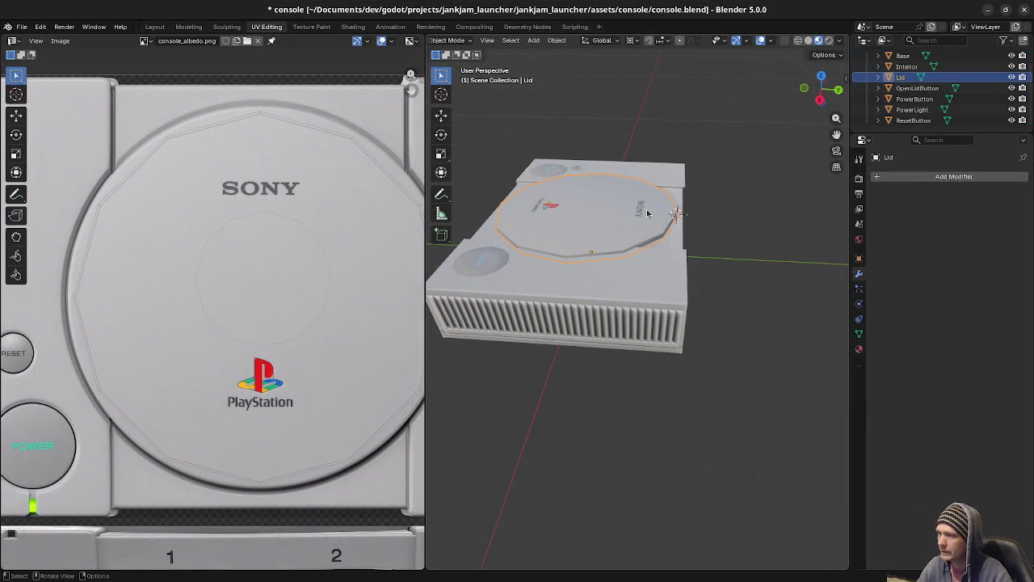
{"action": "key", "text": "F3"}
{"action": "type", "text": "origin tocu"}
{"action": "key", "text": "Return"}
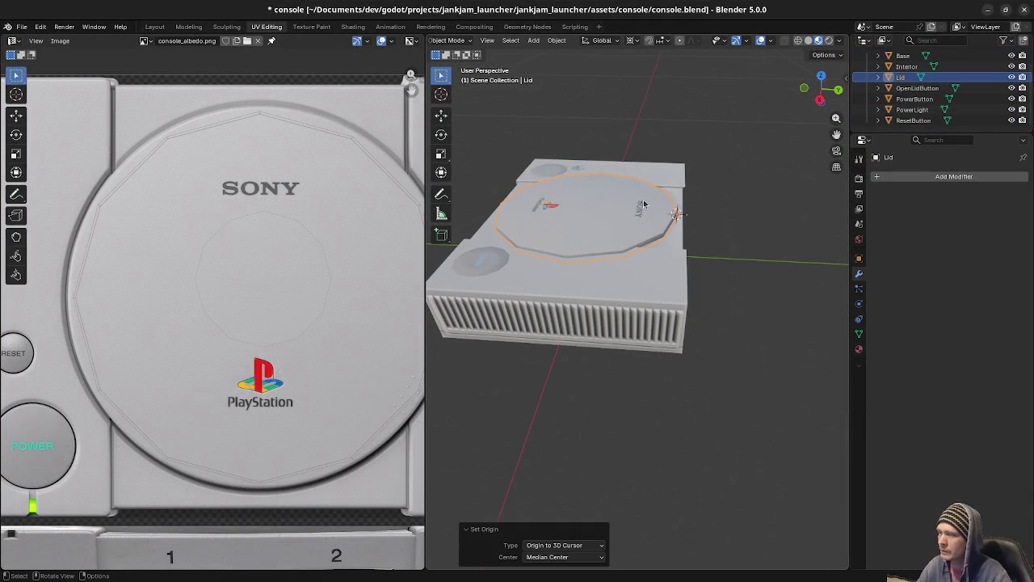
{"action": "key", "text": "r"}
{"action": "key", "text": "Escape"}
Move the OpenLidButton vertically along Z to a new height.
{"action": "mouse_move", "coordinate": [673, 252]}
{"action": "middle_mouse_down"}
{"action": "mouse_move", "coordinate": [700, 257]}
{"action": "mouse_move", "coordinate": [707, 299]}
{"action": "middle_mouse_up"}
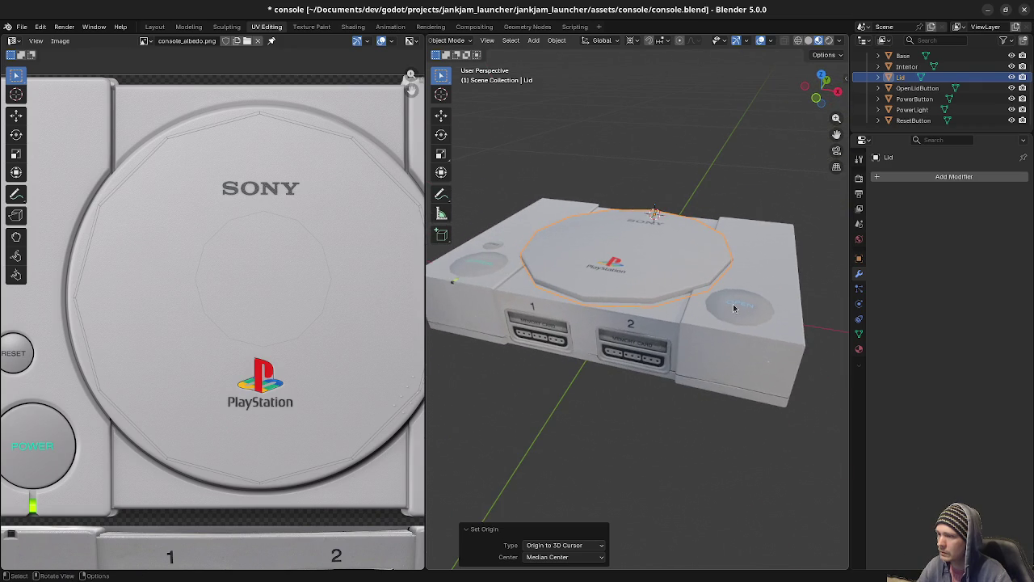
{"action": "left_click", "coordinate": [735, 307]}
{"action": "key", "text": "g"}
{"action": "key", "text": "z"}
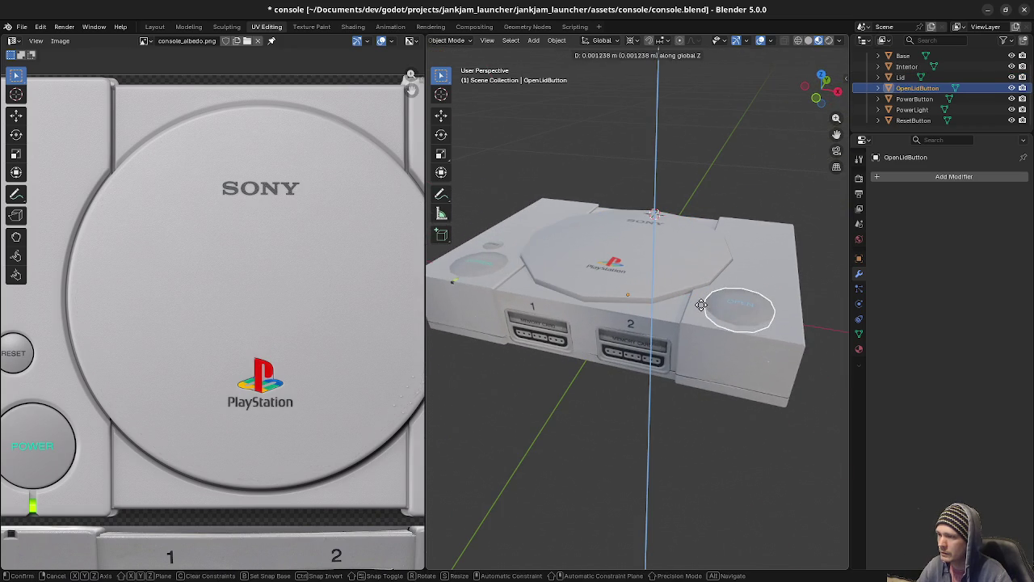
{"action": "left_click", "coordinate": [701, 311]}
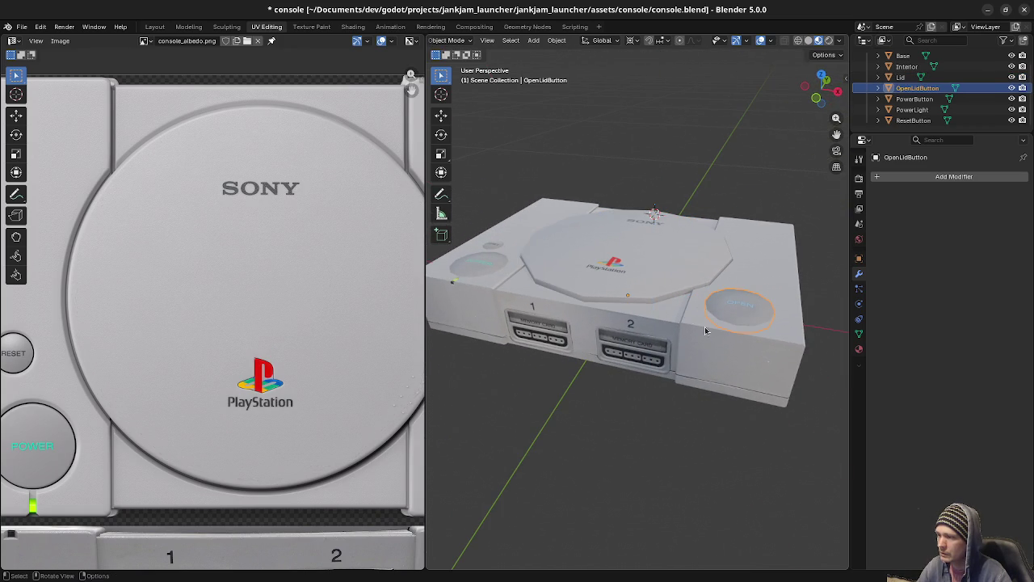
Inspect the Base mesh in Edit Mode with see-through shading, then return to solid shading.
{"action": "left_click", "coordinate": [706, 329]}
{"action": "key", "text": "Tab"}
{"action": "key", "text": "alt+z"}
{"action": "mouse_move", "coordinate": [649, 326]}
{"action": "middle_mouse_down"}
{"action": "mouse_move", "coordinate": [736, 302]}
{"action": "mouse_move", "coordinate": [739, 241]}
{"action": "middle_mouse_up"}
{"action": "key", "text": "Tab"}
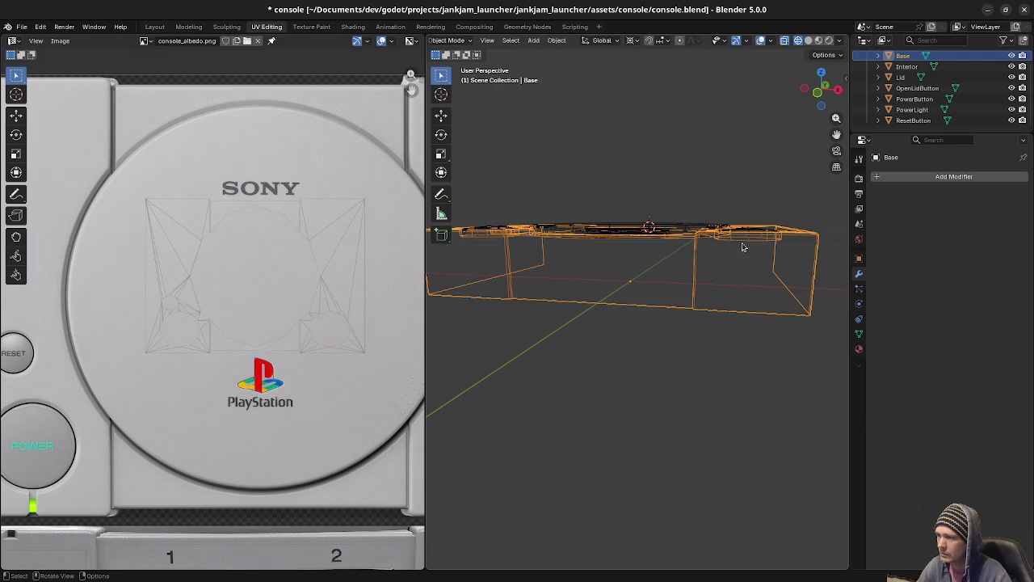
{"action": "key", "text": "Tab"}
{"action": "mouse_move", "coordinate": [639, 282]}
{"action": "middle_mouse_down"}
{"action": "mouse_move", "coordinate": [667, 296]}
{"action": "mouse_move", "coordinate": [697, 261]}
{"action": "mouse_move", "coordinate": [695, 280]}
{"action": "mouse_move", "coordinate": [714, 286]}
{"action": "mouse_move", "coordinate": [775, 266]}
{"action": "mouse_move", "coordinate": [730, 300]}
{"action": "mouse_move", "coordinate": [700, 284]}
{"action": "middle_mouse_up"}
{"action": "key", "text": "a"}
{"action": "key", "text": "alt+a"}
{"action": "key", "text": "shift+z"}
{"action": "mouse_move", "coordinate": [680, 321]}
{"action": "middle_mouse_down"}
{"action": "mouse_move", "coordinate": [655, 281]}
{"action": "mouse_move", "coordinate": [728, 292]}
{"action": "mouse_move", "coordinate": [695, 300]}
{"action": "mouse_move", "coordinate": [698, 322]}
{"action": "mouse_move", "coordinate": [684, 314]}
{"action": "middle_mouse_up"}
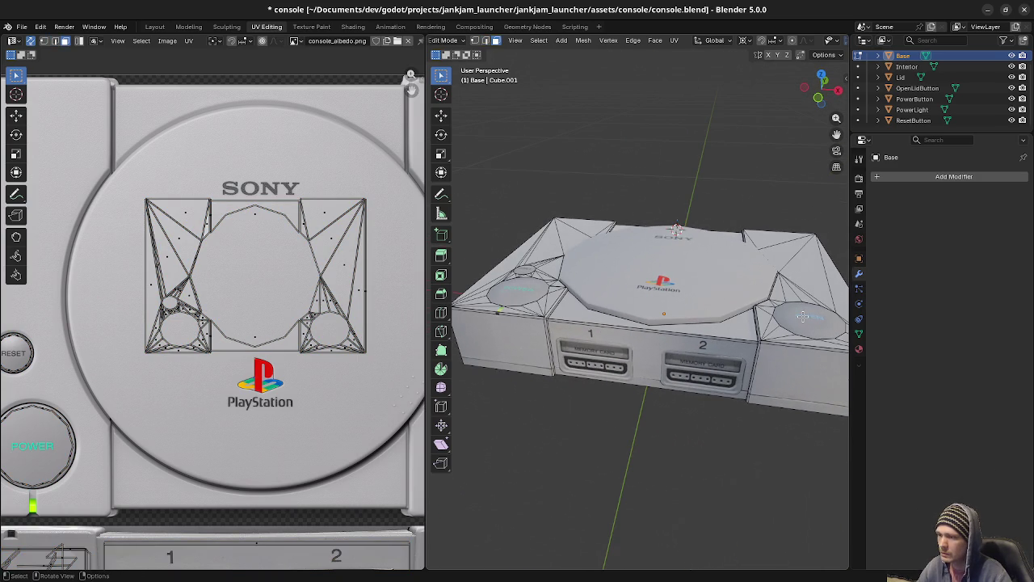
Select all of the OpenLidButton mesh, return to object mode, and save console.blend.
{"action": "key", "text": "alt+q"}
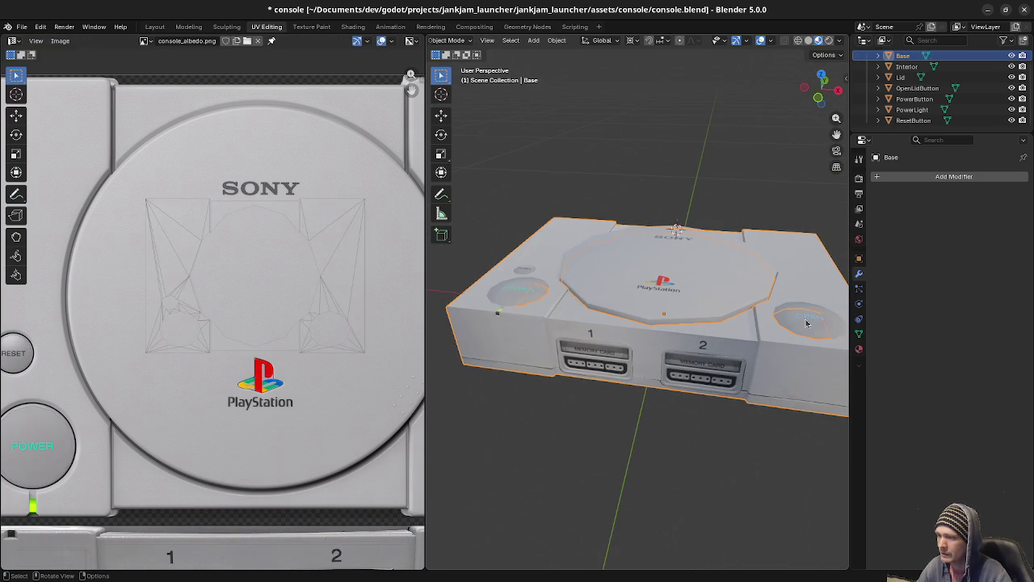
{"action": "key", "text": "a"}
{"action": "middle_click_drag", "start_coordinate": [790, 363], "coordinate": [738, 332]}
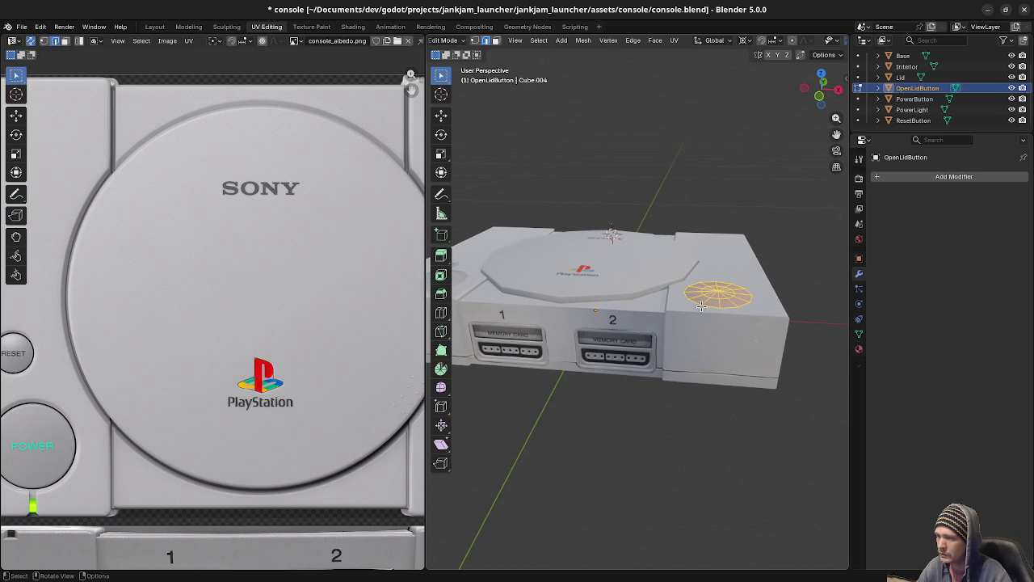
{"action": "mouse_move", "coordinate": [642, 321]}
{"action": "middle_mouse_down"}
{"action": "mouse_move", "coordinate": [741, 334]}
{"action": "mouse_move", "coordinate": [662, 319]}
{"action": "mouse_move", "coordinate": [596, 323]}
{"action": "mouse_move", "coordinate": [685, 330]}
{"action": "middle_mouse_up"}
{"action": "key", "text": "Tab"}
{"action": "key", "text": "alt+a"}
{"action": "key", "text": "ctrl+s"}
Compare the Base and Lid selections and briefly inspect the Base mesh in Edit Mode.
{"action": "left_click", "coordinate": [641, 320]}
{"action": "left_click", "coordinate": [619, 306]}
{"action": "middle_click_drag", "start_coordinate": [723, 375], "coordinate": [663, 361], "text": "shift"}
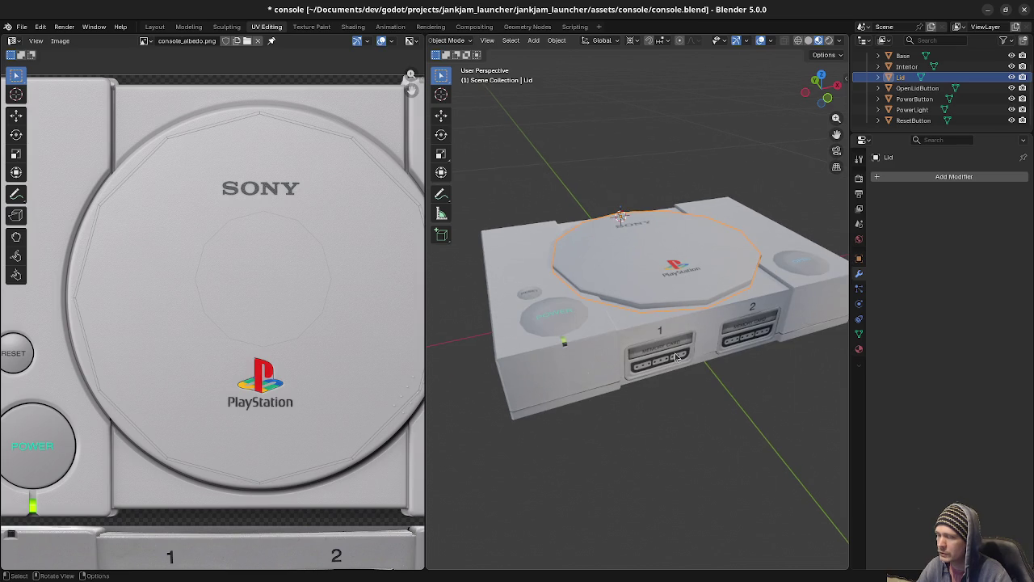
{"action": "left_click", "coordinate": [678, 356]}
{"action": "key", "text": "Tab"}
{"action": "key", "text": "a"}
{"action": "key", "text": "alt+a"}
{"action": "key", "text": "Tab"}
Select only the Base object and enter Edit Mode on it.
{"action": "key", "text": "a"}
{"action": "key", "text": "alt+a"}
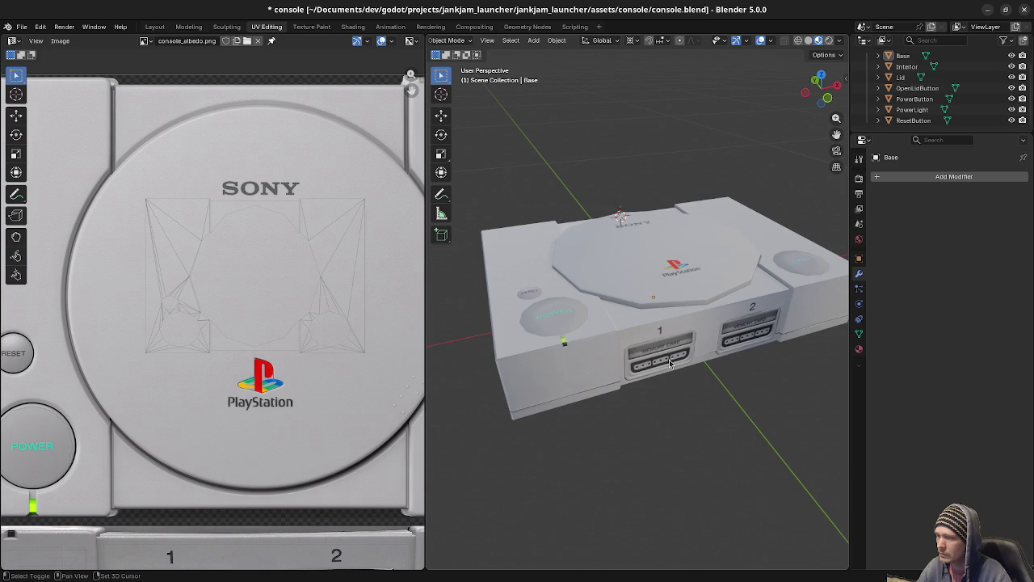
{"action": "left_click", "coordinate": [670, 364]}
{"action": "key", "text": "Tab"}
{"action": "key", "text": "shift+a"}
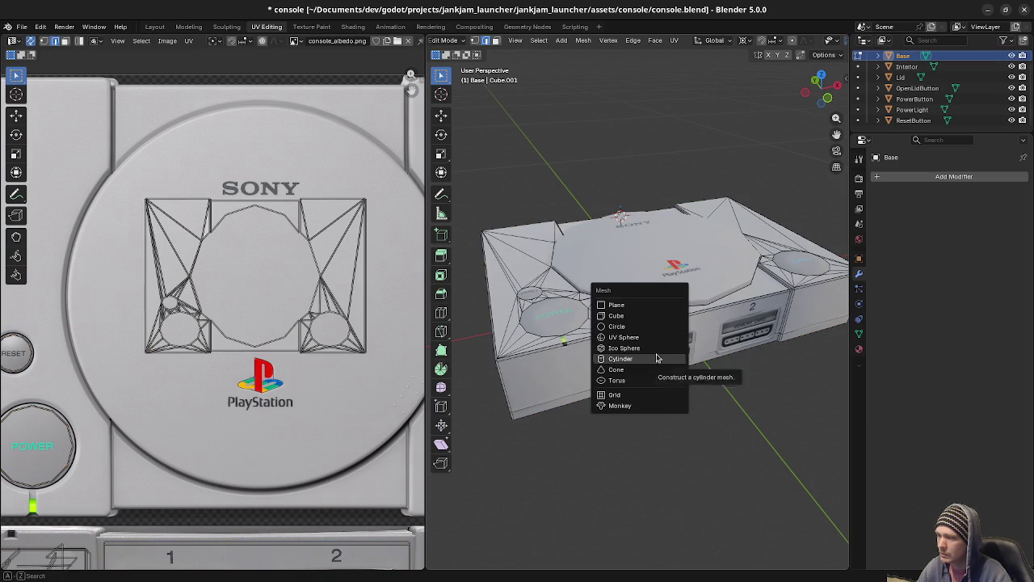
Add a cube to the Base mesh and scale it to 0.1 in see-through front view.
{"action": "left_click", "coordinate": [658, 322]}
{"action": "scroll", "coordinate": [720, 335], "scroll_direction": "down", "scroll_amount": 4}
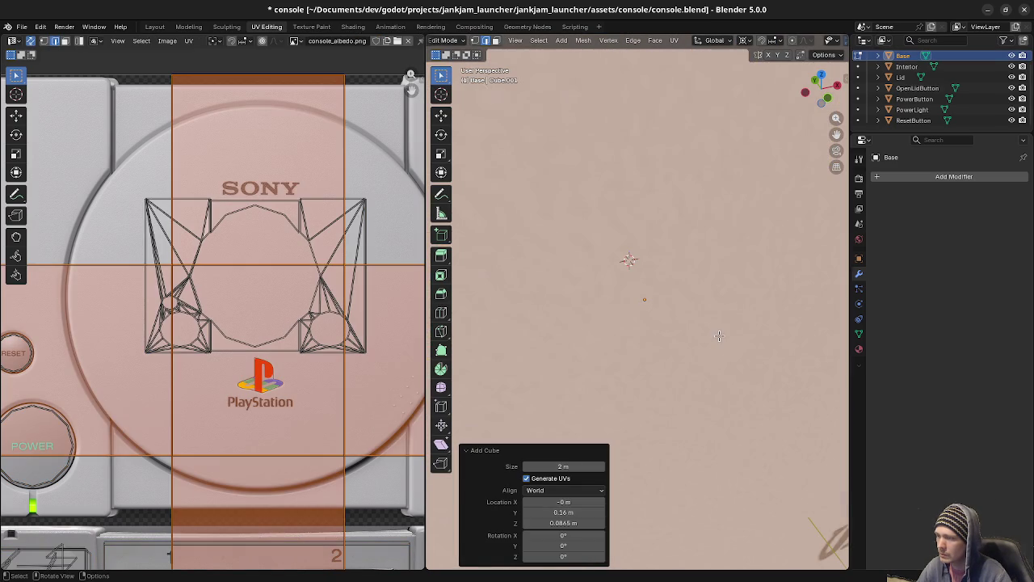
{"action": "key", "text": "KP_1"}
{"action": "key", "text": "alt+z"}
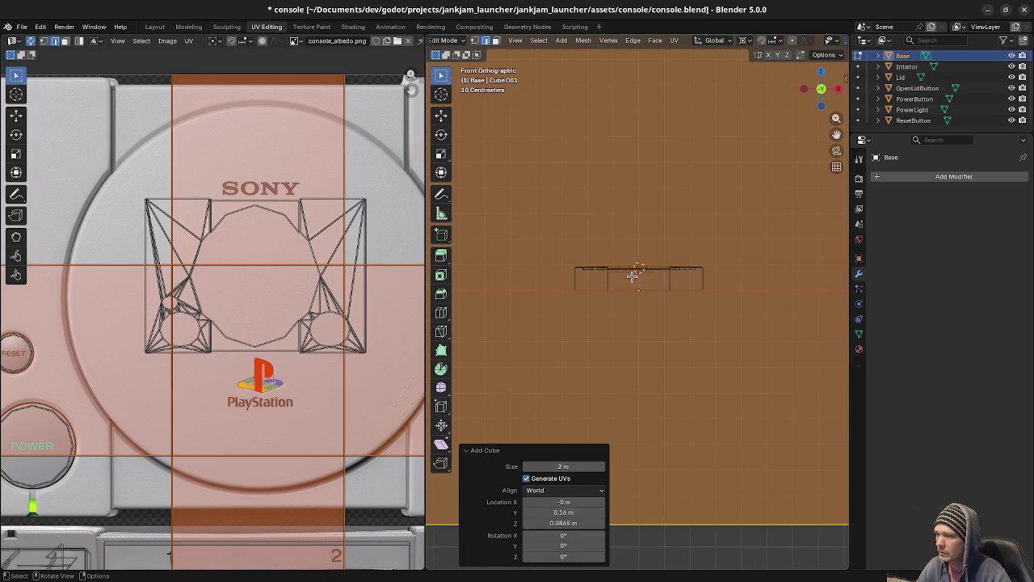
{"action": "type", "text": "s.1"}
{"action": "key", "text": "Return"}
From top view, move the cube -0.46 m along Y in front of the console.
{"action": "scroll", "coordinate": [645, 298], "scroll_direction": "up", "scroll_amount": 2}
{"action": "middle_click_drag", "start_coordinate": [635, 254], "coordinate": [682, 324], "text": "shift"}
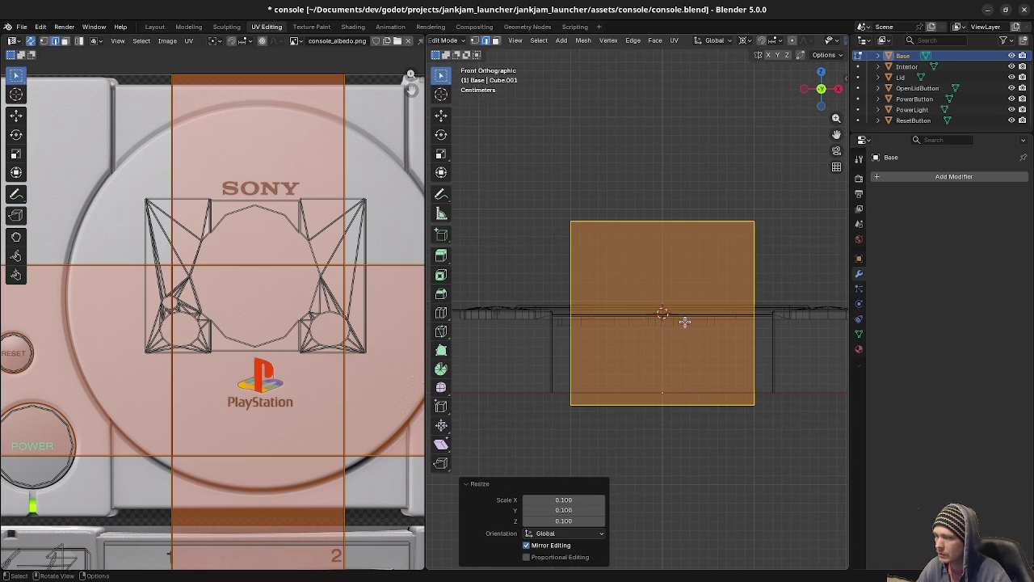
{"action": "key", "text": "KP_7"}
{"action": "scroll", "coordinate": [685, 322], "scroll_direction": "down", "scroll_amount": 3}
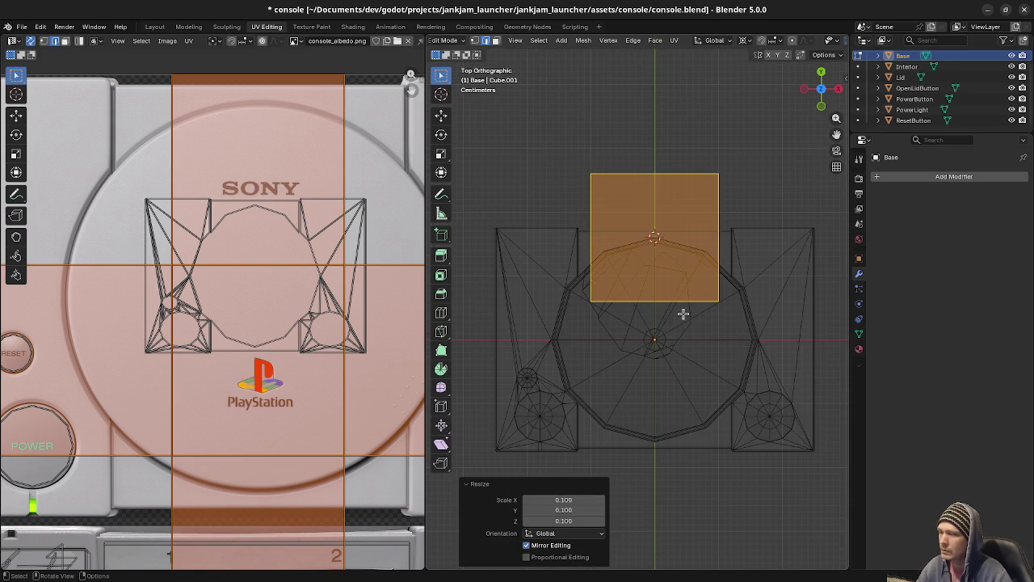
{"action": "scroll", "coordinate": [684, 317], "scroll_direction": "down", "scroll_amount": 2}
{"action": "key", "text": "g"}
{"action": "key", "text": "y"}
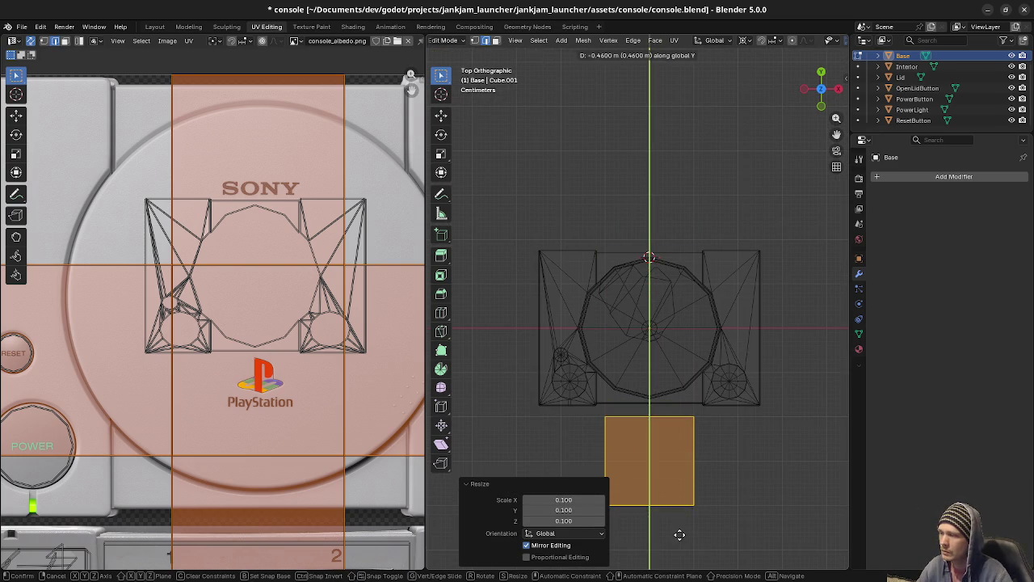
{"action": "left_click", "coordinate": [679, 536]}
{"action": "middle_click_drag", "start_coordinate": [660, 445], "coordinate": [665, 351], "text": "shift"}
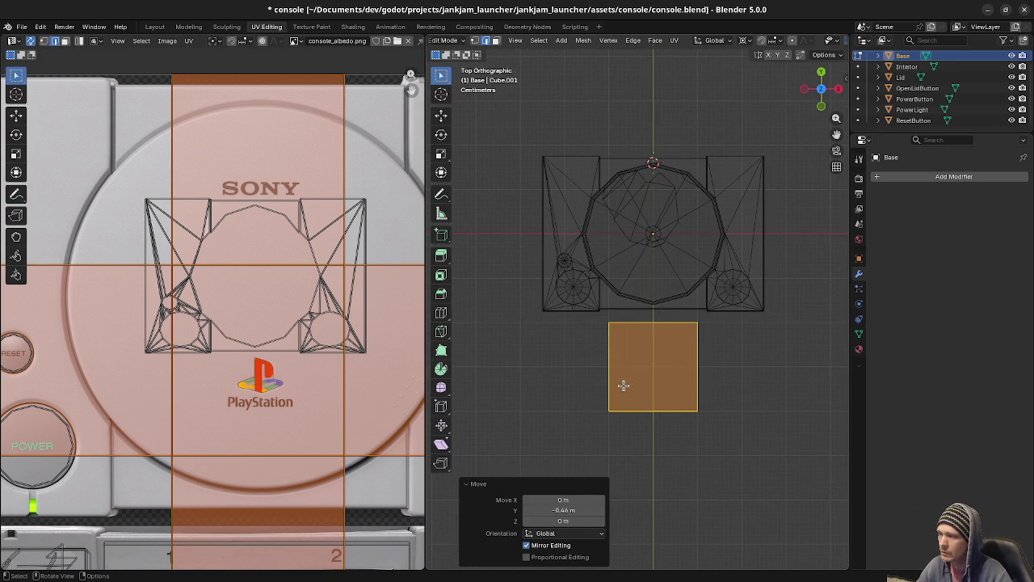
Switch to front orthographic view with textured material preview shading.
{"action": "middle_click_drag", "start_coordinate": [624, 386], "coordinate": [642, 316]}
{"action": "key", "text": "KP_1"}
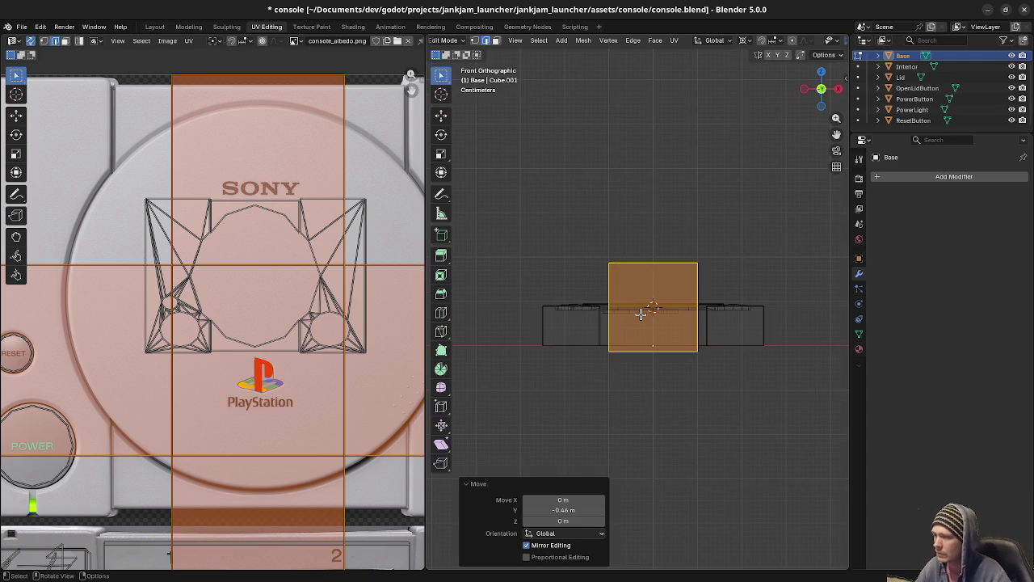
{"action": "key", "text": "z"}
{"action": "left_click", "coordinate": [621, 362]}
{"action": "scroll", "coordinate": [654, 361], "scroll_direction": "up", "scroll_amount": 3}
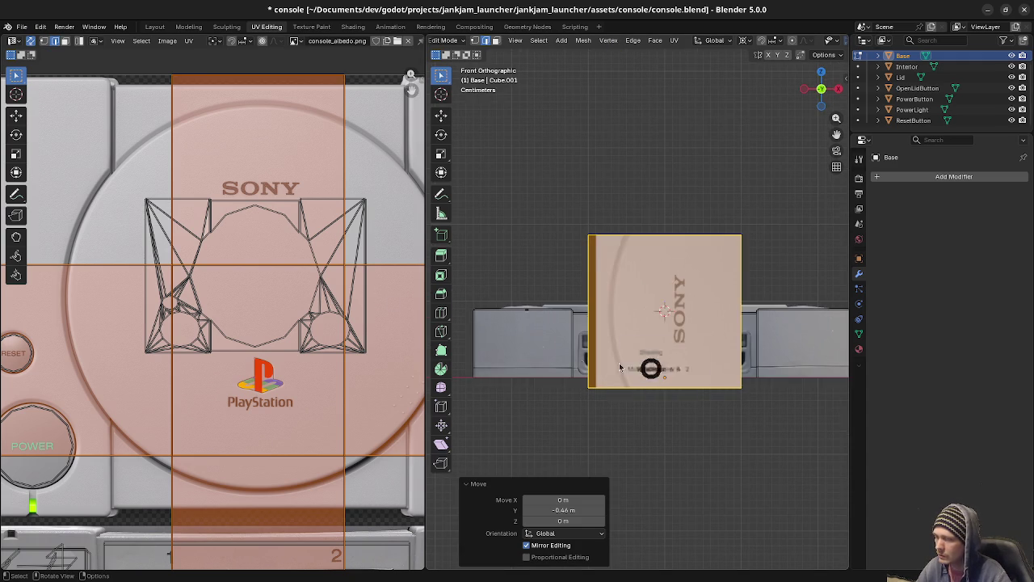
{"action": "key", "text": "z"}
{"action": "left_click", "coordinate": [604, 346]}
{"action": "key", "text": "z"}
{"action": "left_click", "coordinate": [634, 379]}
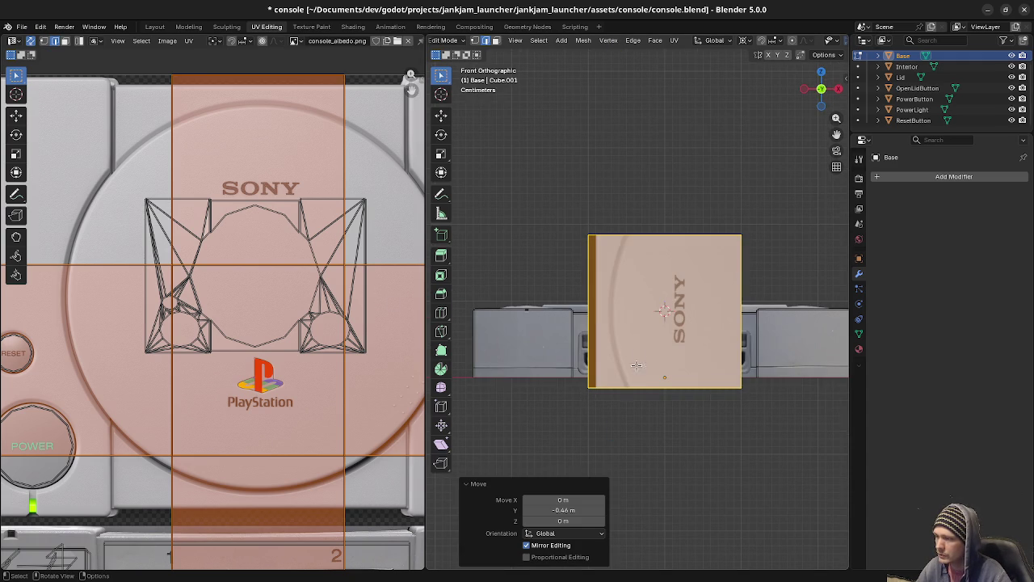
Drop the cube's front face below the memory card slots and nudge it into place.
{"action": "key", "text": "g"}
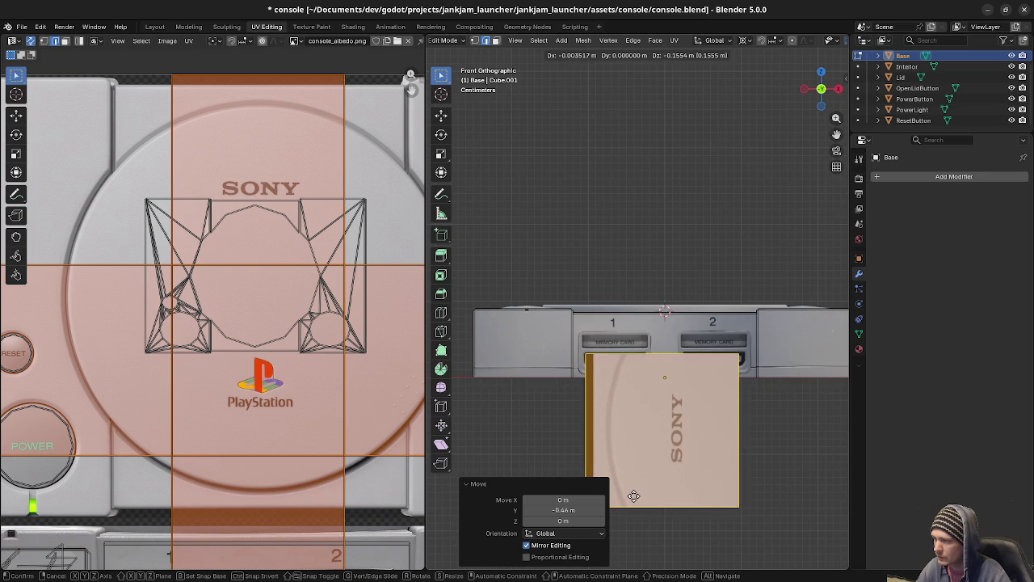
{"action": "left_click", "coordinate": [633, 496]}
{"action": "scroll", "coordinate": [611, 404], "scroll_direction": "up", "scroll_amount": 6}
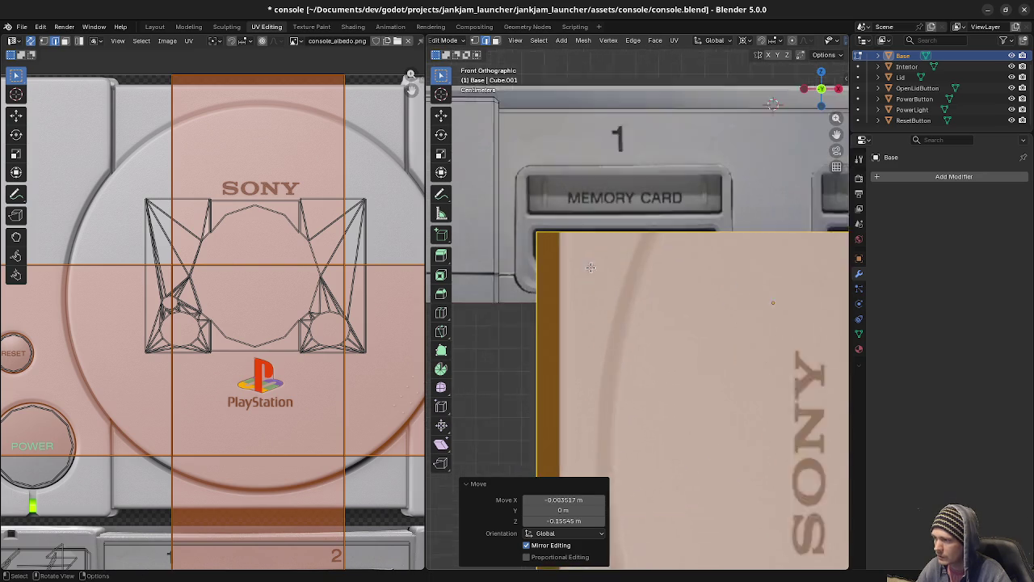
{"action": "scroll", "coordinate": [566, 307], "scroll_direction": "up", "scroll_amount": 2}
{"action": "scroll", "coordinate": [614, 372], "scroll_direction": "up", "scroll_amount": 2}
{"action": "key", "text": "g"}
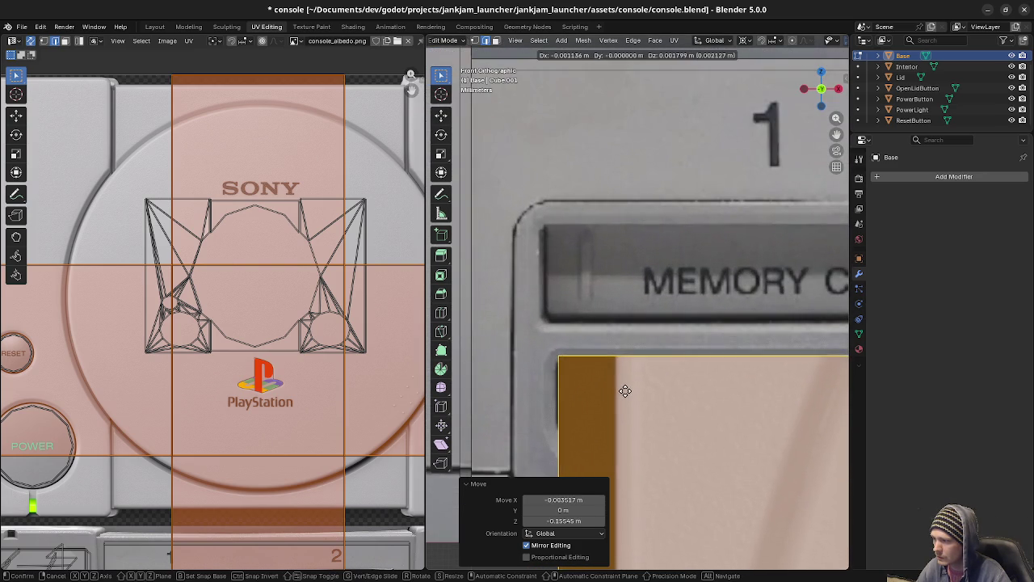
{"action": "left_click", "coordinate": [625, 394]}
{"action": "scroll", "coordinate": [662, 392], "scroll_direction": "down", "scroll_amount": 3}
{"action": "scroll", "coordinate": [745, 401], "scroll_direction": "down", "scroll_amount": 2}
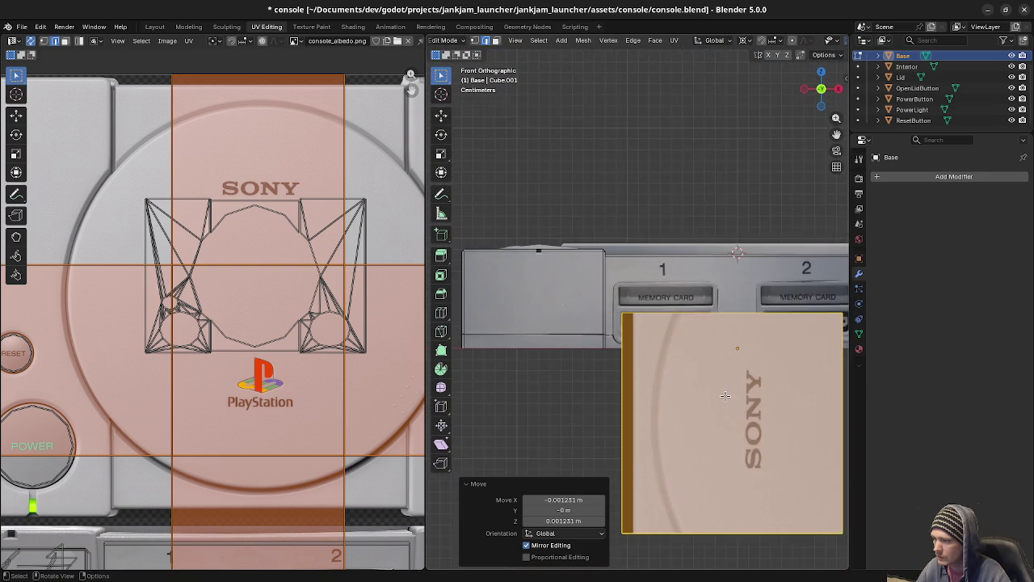
{"action": "scroll", "coordinate": [745, 402], "scroll_direction": "down", "scroll_amount": 1}
Slide the face's right edge along X to line up with memory card slot 1.
{"action": "key", "text": "shift+z"}
{"action": "scroll", "coordinate": [727, 380], "scroll_direction": "down", "scroll_amount": 3, "text": "ctrl"}
{"action": "mouse_move", "coordinate": [738, 294]}
{"action": "left_mouse_down"}
{"action": "mouse_move", "coordinate": [762, 418]}
{"action": "mouse_move", "coordinate": [761, 508]}
{"action": "left_mouse_up"}
{"action": "key", "text": "z"}
{"action": "left_click", "coordinate": [670, 513]}
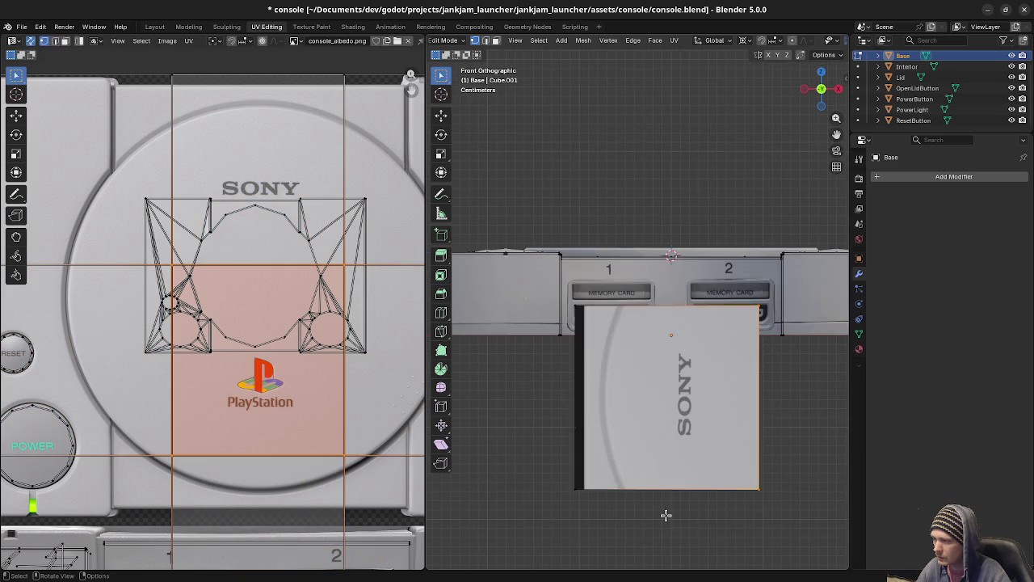
{"action": "scroll", "coordinate": [630, 306], "scroll_direction": "up", "scroll_amount": 3}
{"action": "key", "text": "g"}
{"action": "key", "text": "x"}
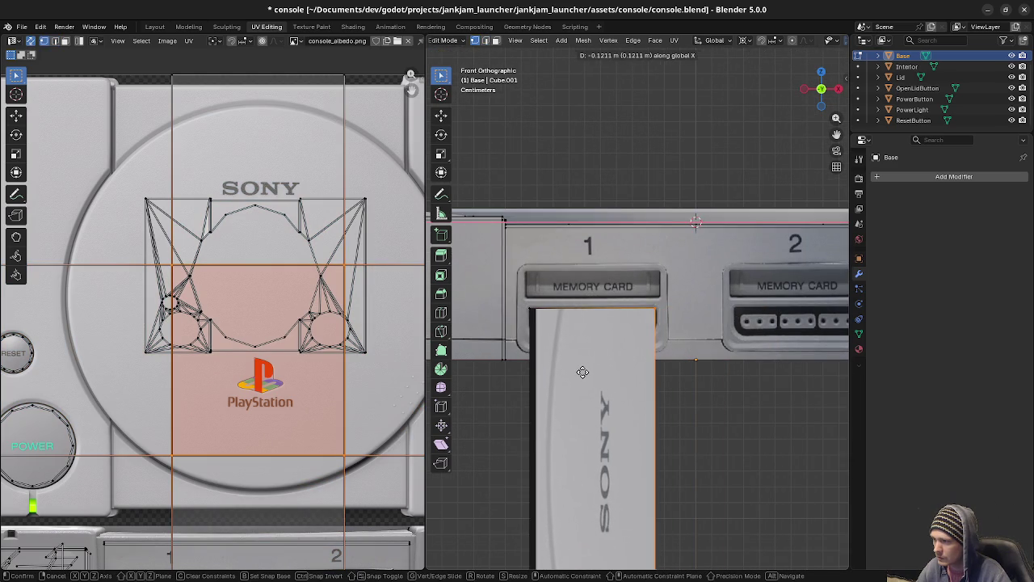
{"action": "left_click", "coordinate": [615, 359]}
Fine-tune the right edge along X against slot 1's side.
{"action": "scroll", "coordinate": [615, 358], "scroll_direction": "up", "scroll_amount": 2}
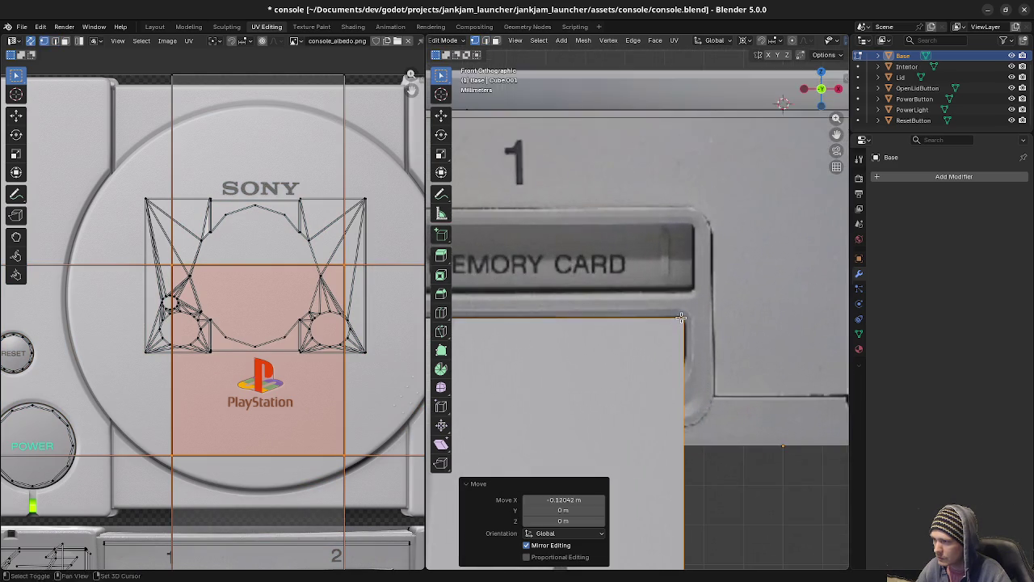
{"action": "scroll", "coordinate": [646, 365], "scroll_direction": "up", "scroll_amount": 2}
{"action": "scroll", "coordinate": [660, 370], "scroll_direction": "up", "scroll_amount": 2}
{"action": "key", "text": "g"}
{"action": "key", "text": "x"}
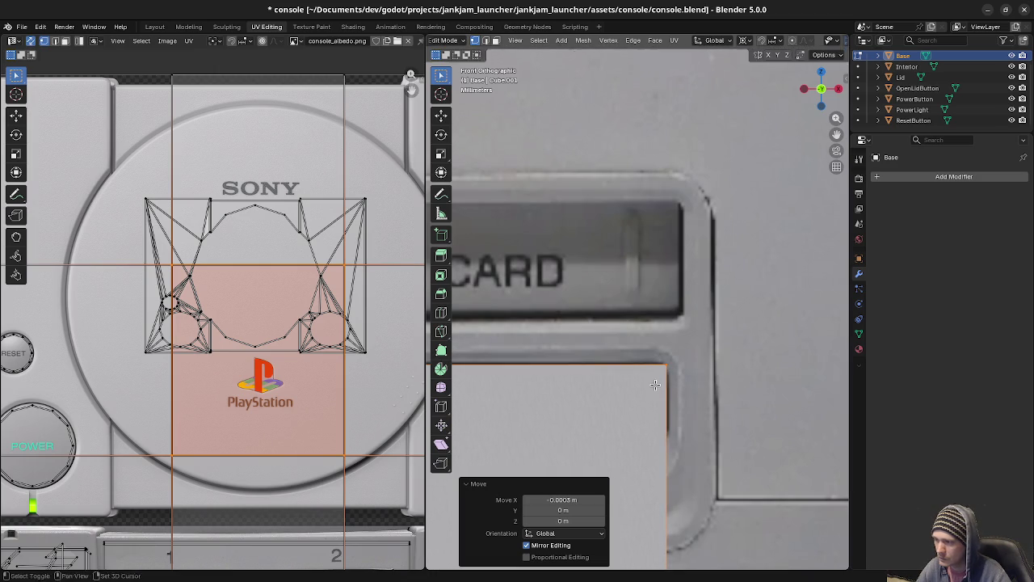
{"action": "left_click", "coordinate": [656, 385]}
{"action": "scroll", "coordinate": [656, 385], "scroll_direction": "down", "scroll_amount": 2}
{"action": "scroll", "coordinate": [656, 384], "scroll_direction": "down", "scroll_amount": 2}
{"action": "scroll", "coordinate": [656, 384], "scroll_direction": "down", "scroll_amount": 2}
{"action": "scroll", "coordinate": [657, 285], "scroll_direction": "down", "scroll_amount": 1}
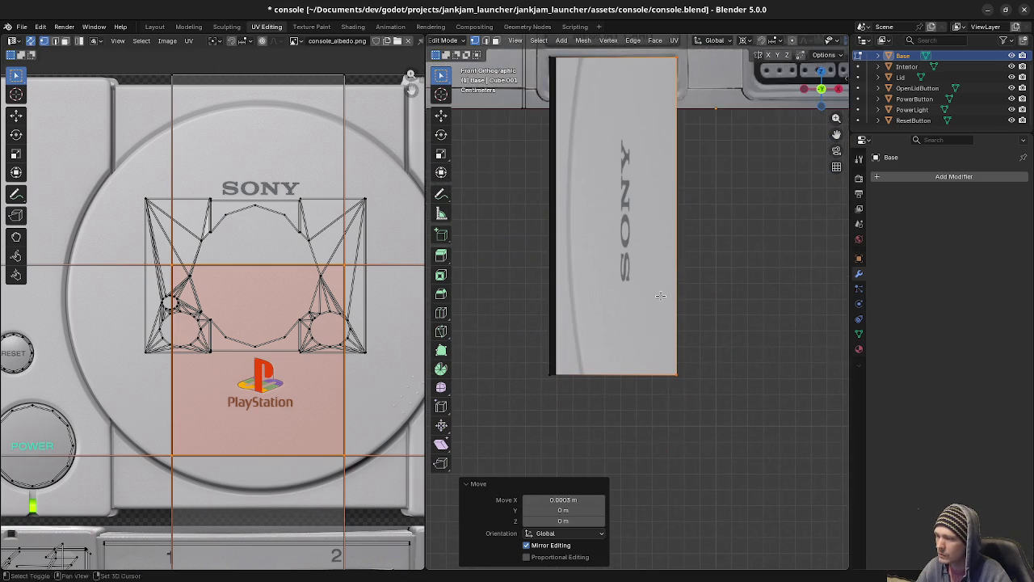
Raise the face's bottom edge 0.19 m along Z into a thin strip.
{"action": "key", "text": "alt+z"}
{"action": "left_click_drag", "start_coordinate": [517, 360], "coordinate": [716, 416]}
{"action": "key", "text": "g"}
{"action": "key", "text": "z"}
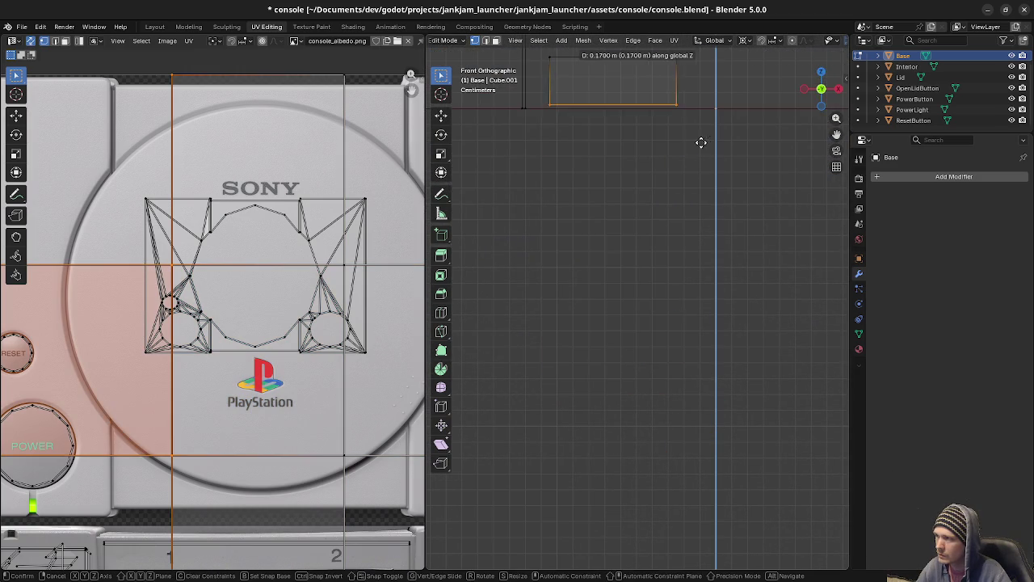
{"action": "left_click", "coordinate": [702, 150]}
{"action": "scroll", "coordinate": [639, 372], "scroll_direction": "up", "scroll_amount": 5, "text": "shift"}
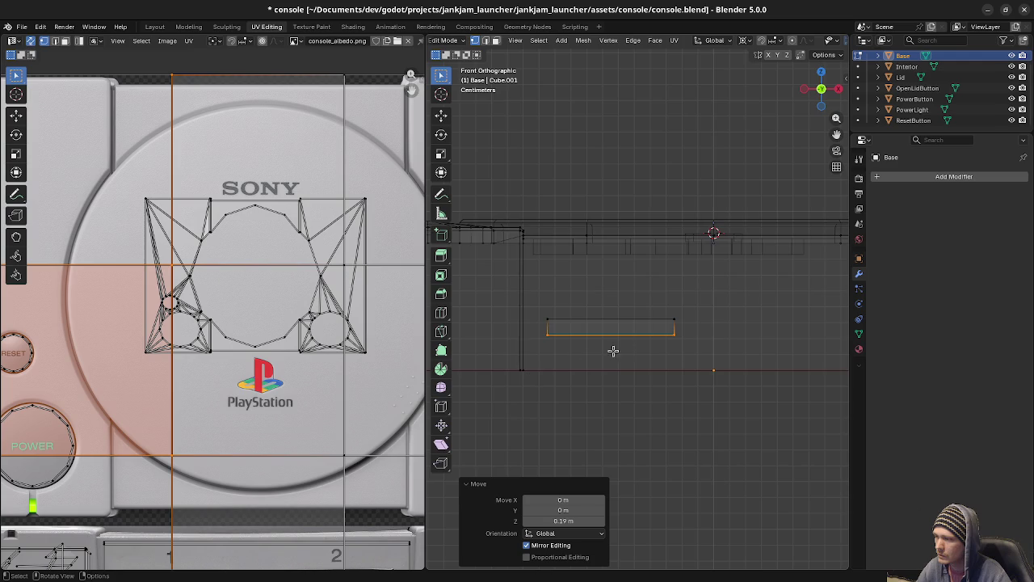
{"action": "key", "text": "alt+z"}
{"action": "scroll", "coordinate": [590, 358], "scroll_direction": "up", "scroll_amount": 3}
{"action": "scroll", "coordinate": [617, 390], "scroll_direction": "up", "scroll_amount": 2}
Settle the strip's edge along Z inside memory card slot 1.
{"action": "middle_click_drag", "start_coordinate": [608, 383], "coordinate": [629, 385], "text": "shift"}
{"action": "key", "text": "g"}
{"action": "key", "text": "z"}
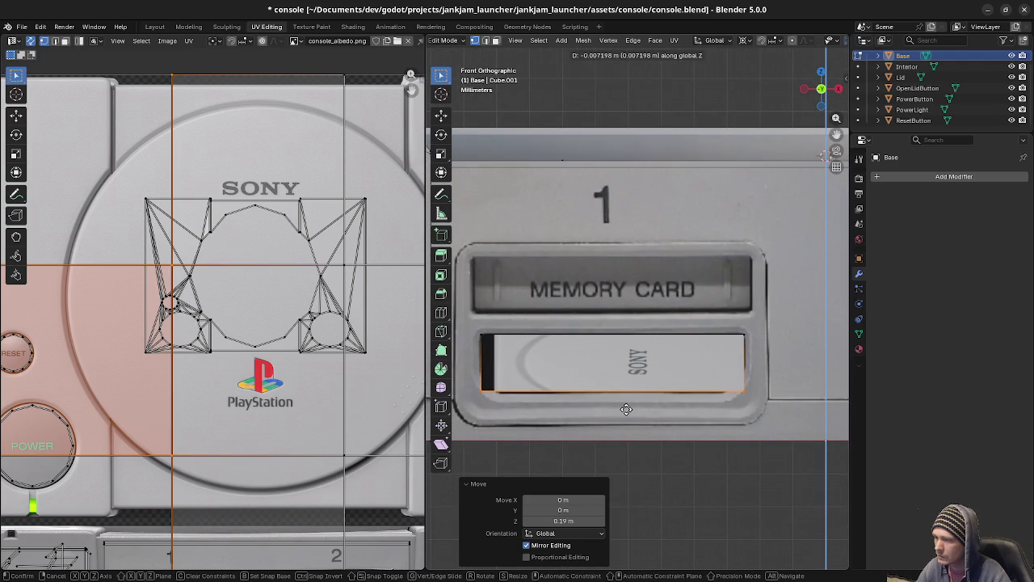
{"action": "left_click", "coordinate": [627, 411]}
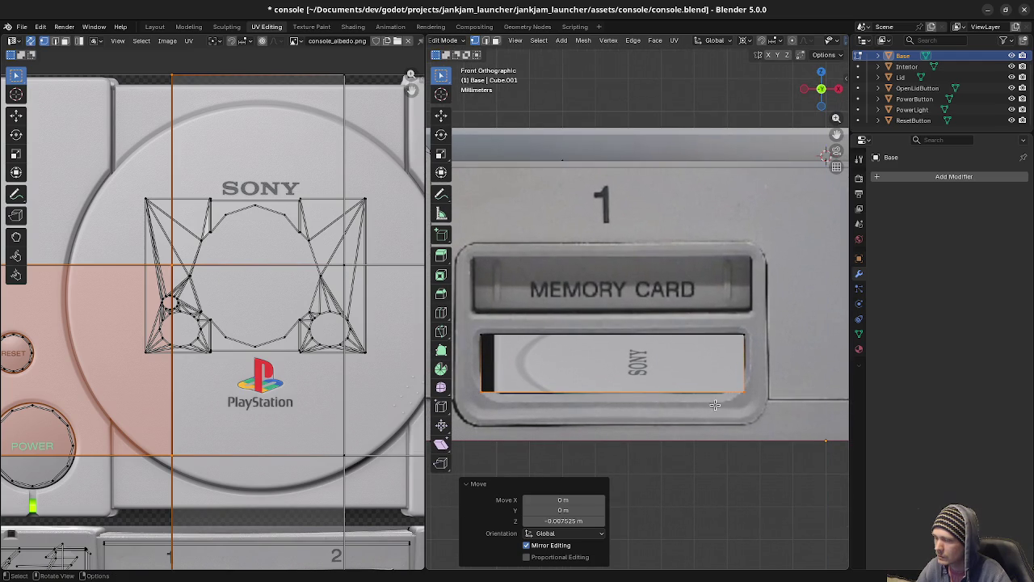
{"action": "key", "text": "shift+z"}
{"action": "scroll", "coordinate": [561, 395], "scroll_direction": "down", "scroll_amount": 1}
{"action": "middle_click_drag", "start_coordinate": [713, 383], "coordinate": [630, 376]}
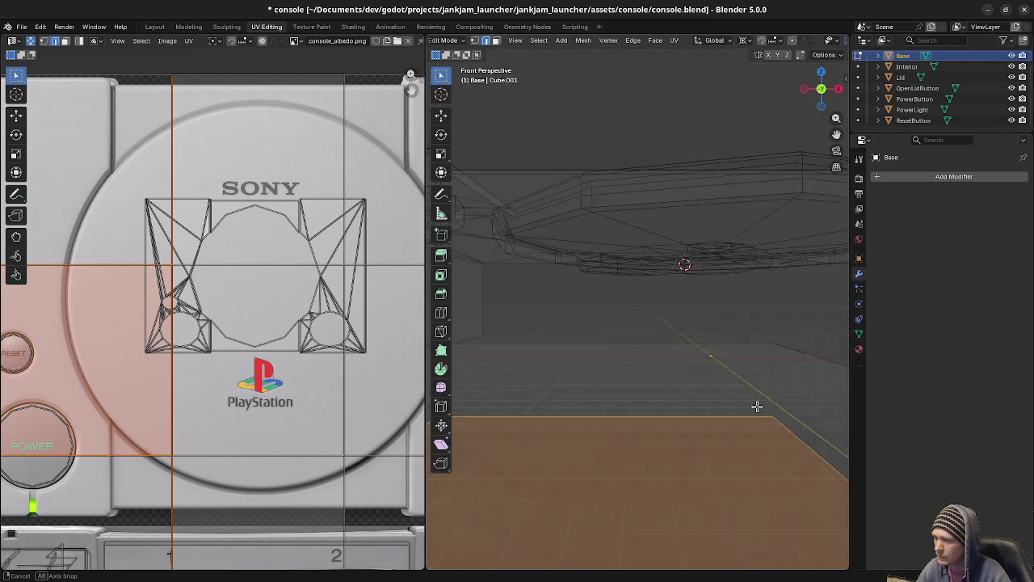
In top view, move the slab's bottom edge along Y to shorten its depth.
{"action": "left_click", "coordinate": [582, 406], "text": "shift"}
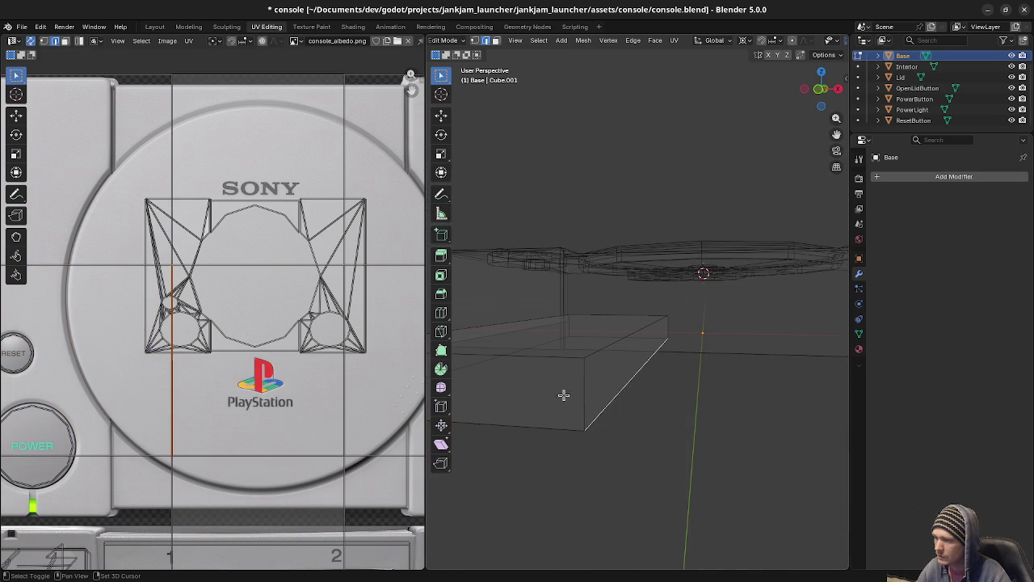
{"action": "left_click", "coordinate": [475, 362], "text": "shift"}
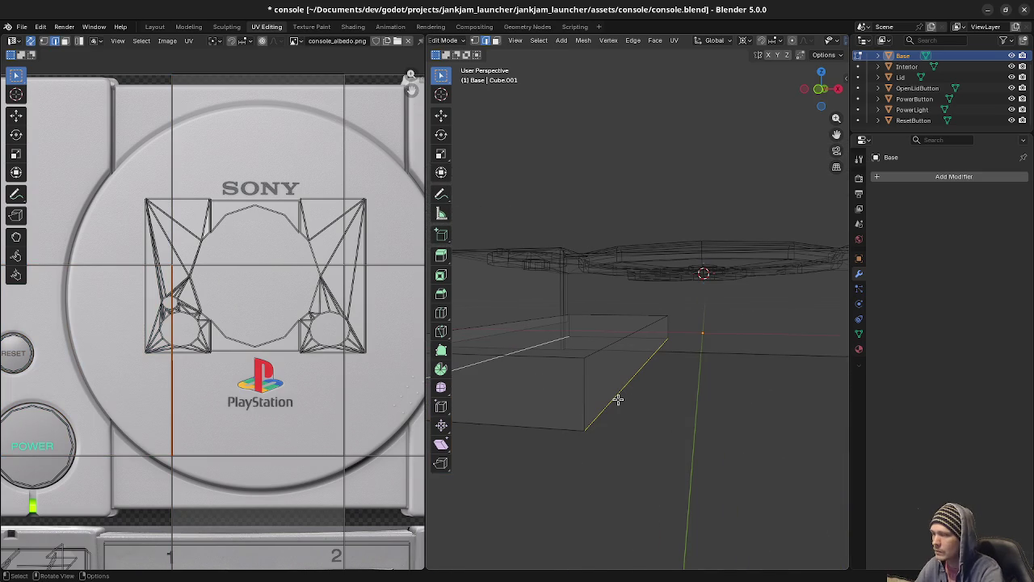
{"action": "middle_click_drag", "start_coordinate": [625, 391], "coordinate": [654, 353]}
{"action": "scroll", "coordinate": [622, 364], "scroll_direction": "down", "scroll_amount": 3}
{"action": "scroll", "coordinate": [609, 353], "scroll_direction": "down", "scroll_amount": 3}
{"action": "key", "text": "KP_7"}
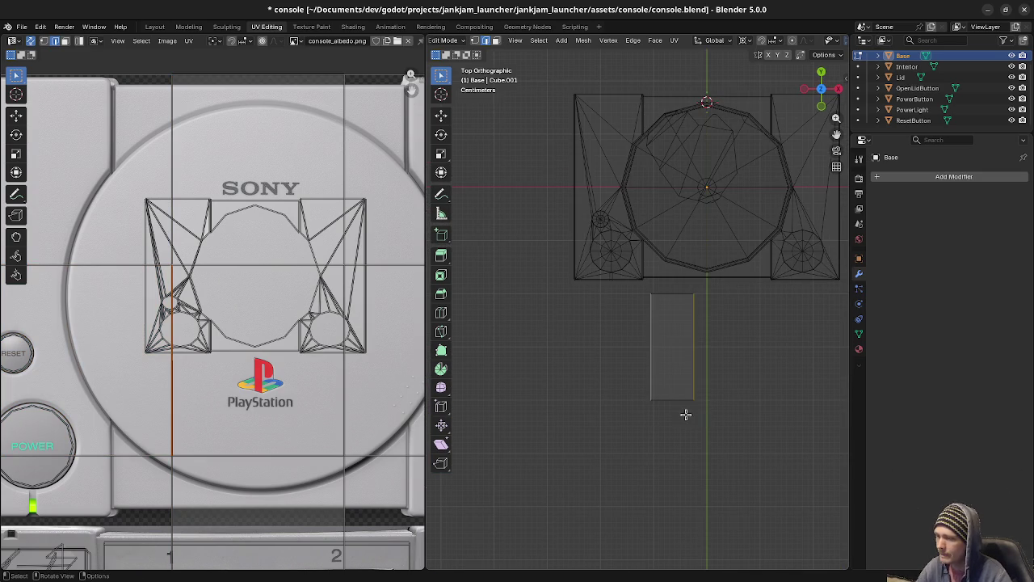
{"action": "left_click", "coordinate": [672, 400]}
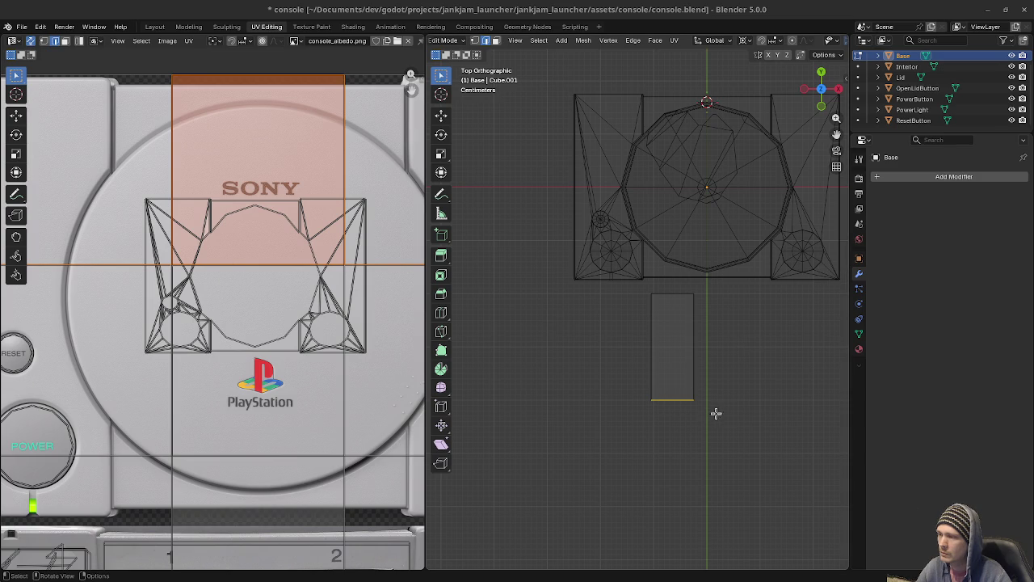
{"action": "right_click", "coordinate": [731, 349], "text": "ctrl"}
{"action": "key", "text": "ctrl+z"}
{"action": "key", "text": "g"}
{"action": "key", "text": "y"}
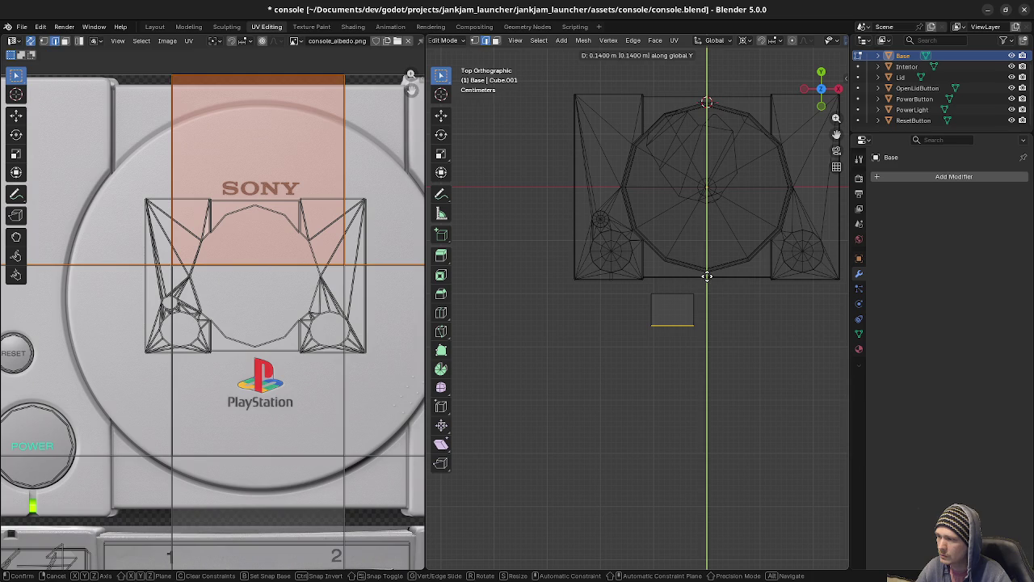
{"action": "left_click", "coordinate": [708, 276]}
Nudge the whole block -0.01 m along Y so it pokes out of slot 1.
{"action": "left_click_drag", "start_coordinate": [647, 288], "coordinate": [726, 352]}
{"action": "key", "text": "g"}
{"action": "key", "text": "y"}
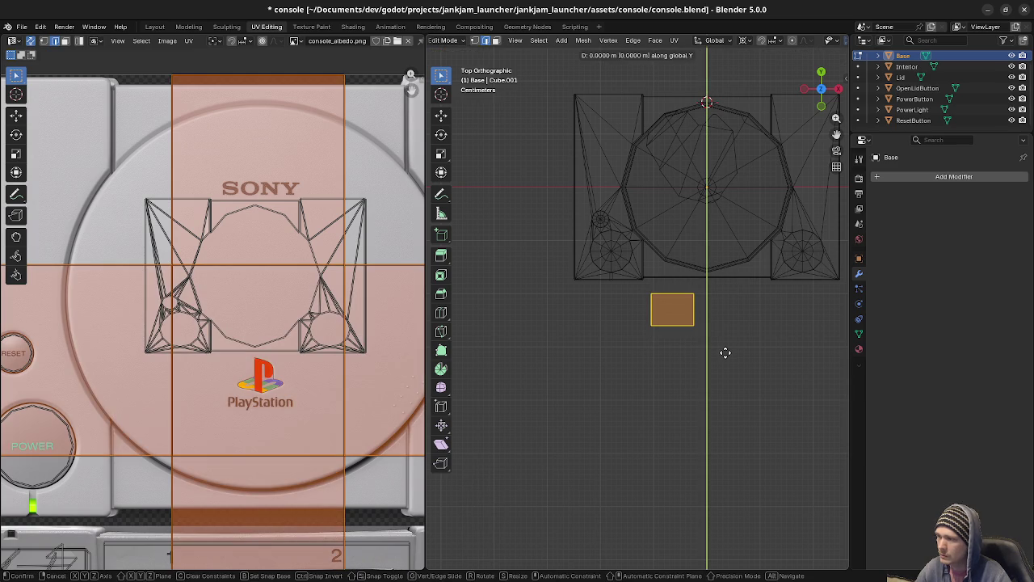
{"action": "left_click", "coordinate": [724, 333]}
{"action": "scroll", "coordinate": [687, 335], "scroll_direction": "up", "scroll_amount": 4}
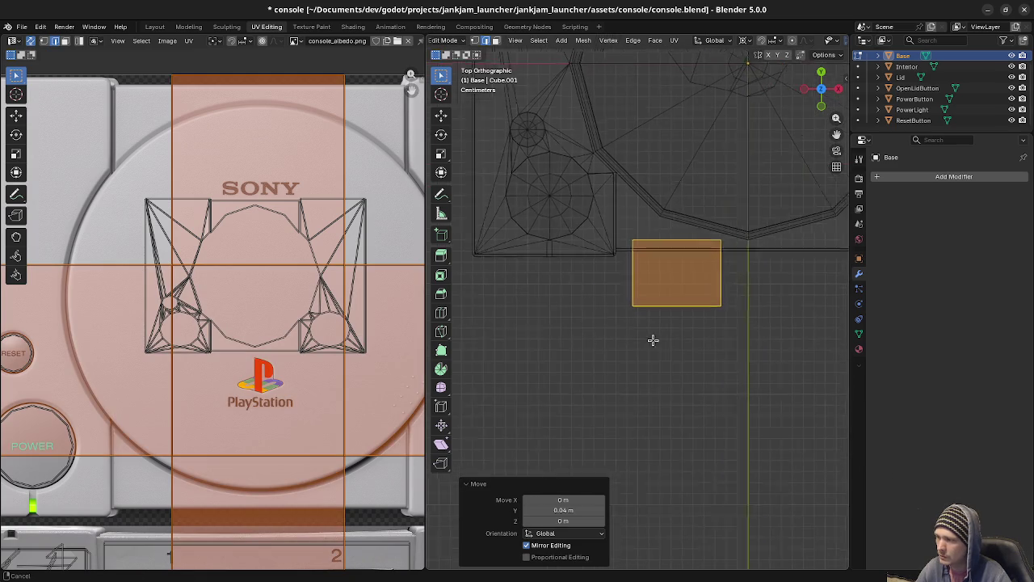
{"action": "scroll", "coordinate": [665, 337], "scroll_direction": "up", "scroll_amount": 4}
{"action": "scroll", "coordinate": [671, 307], "scroll_direction": "up", "scroll_amount": 1}
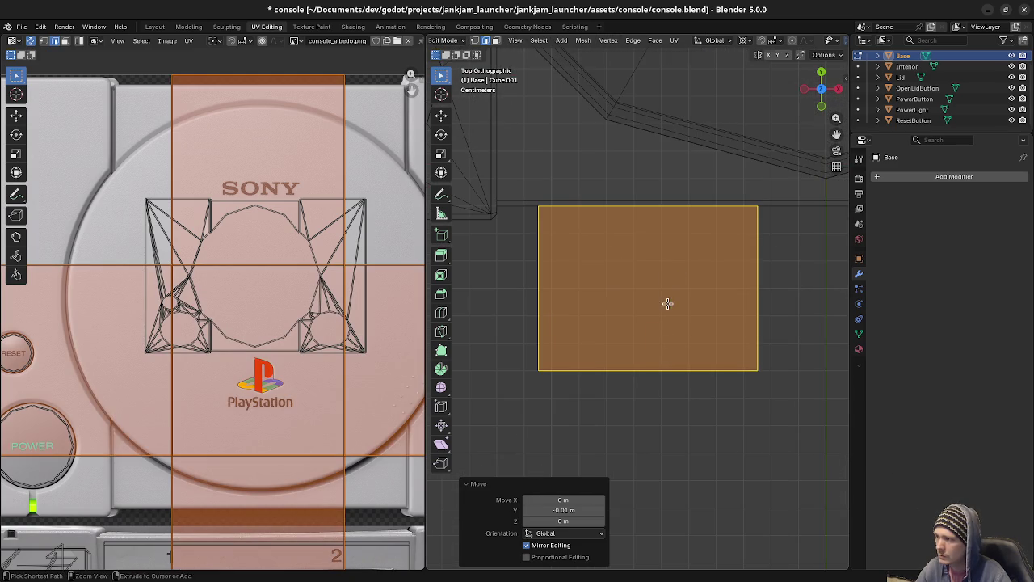
{"action": "left_click", "coordinate": [670, 302]}
{"action": "scroll", "coordinate": [686, 316], "scroll_direction": "down", "scroll_amount": 4}
{"action": "key", "text": "alt+z"}
{"action": "middle_click_drag", "start_coordinate": [700, 381], "coordinate": [632, 353]}
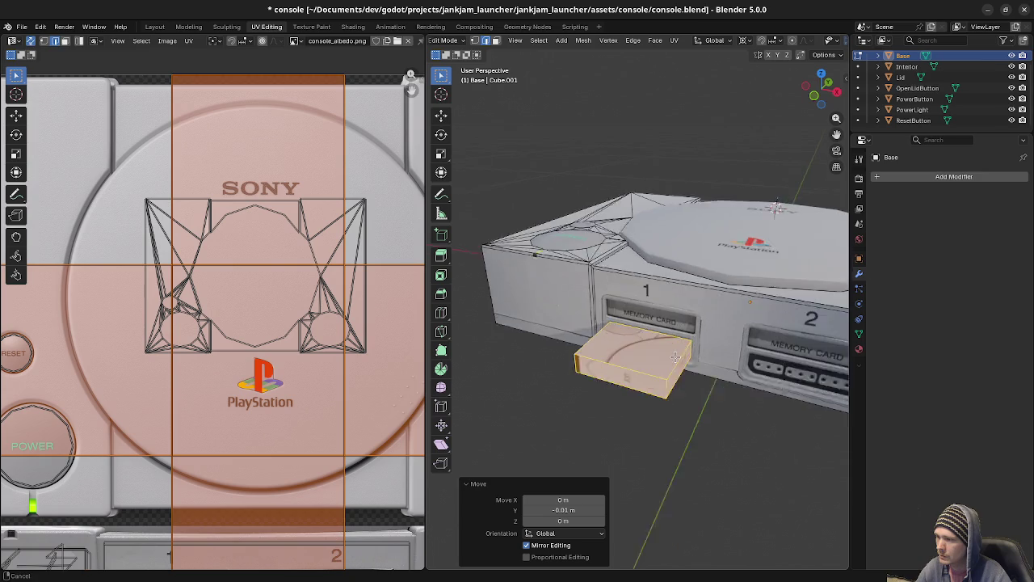
Bevel the block's edges with a 0.0025 m offset.
{"action": "left_click", "coordinate": [639, 353]}
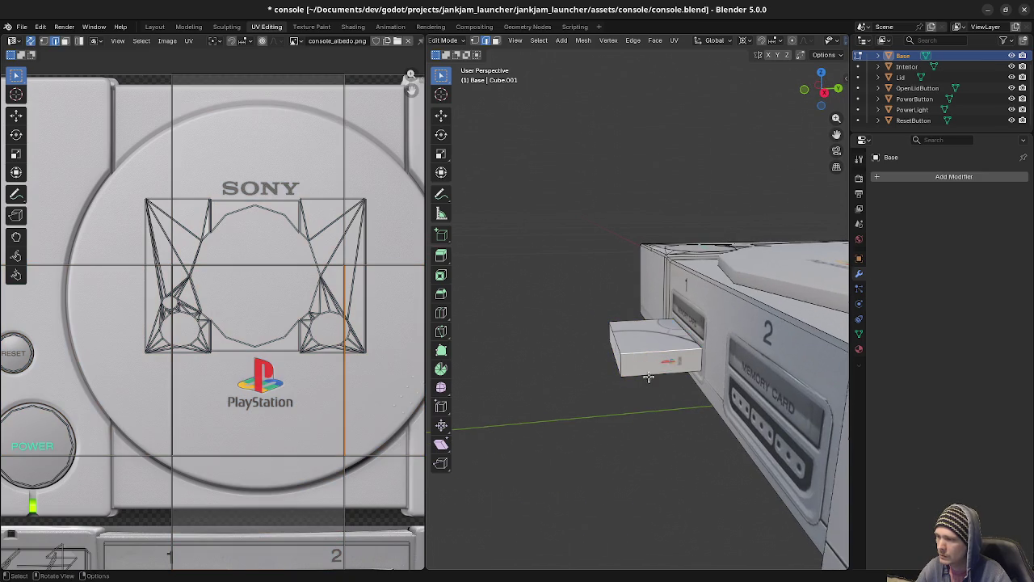
{"action": "mouse_move", "coordinate": [661, 380]}
{"action": "middle_mouse_down"}
{"action": "mouse_move", "coordinate": [702, 387]}
{"action": "mouse_move", "coordinate": [660, 361]}
{"action": "mouse_move", "coordinate": [693, 364]}
{"action": "mouse_move", "coordinate": [587, 358]}
{"action": "middle_mouse_up"}
{"action": "left_click", "coordinate": [628, 347], "text": "alt"}
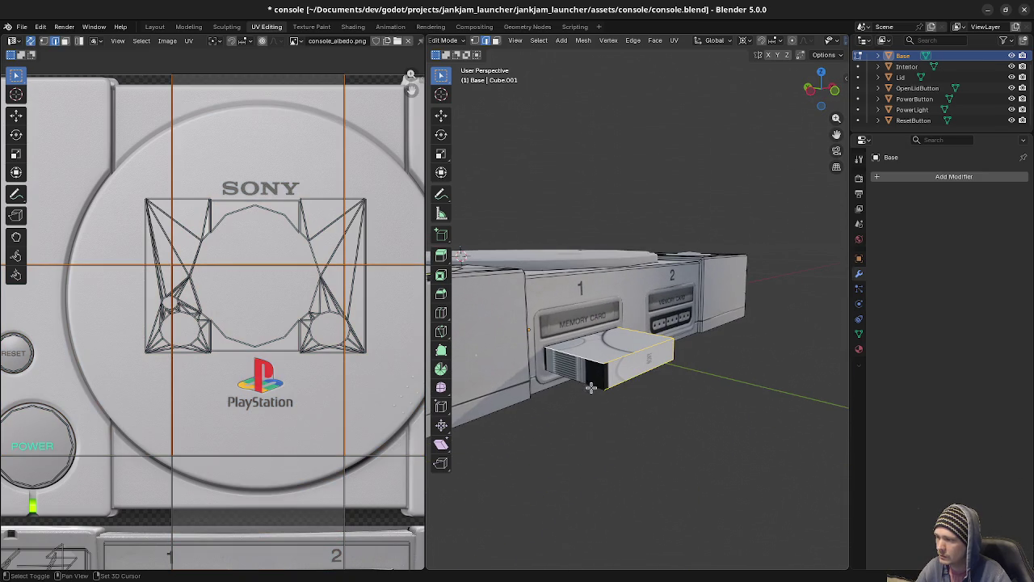
{"action": "key", "text": "ctrl+l"}
{"action": "key", "text": "F3"}
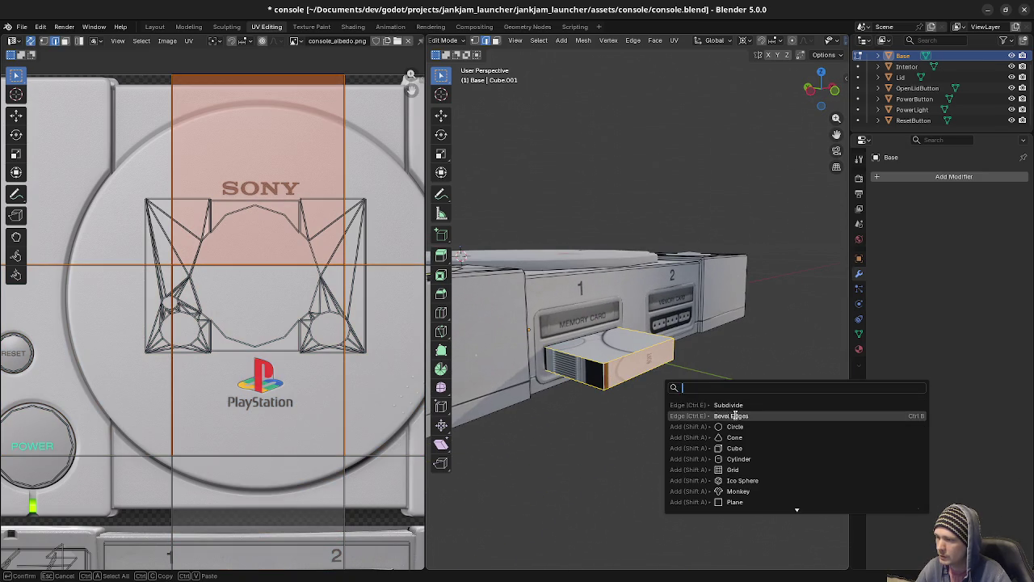
{"action": "left_click", "coordinate": [733, 416]}
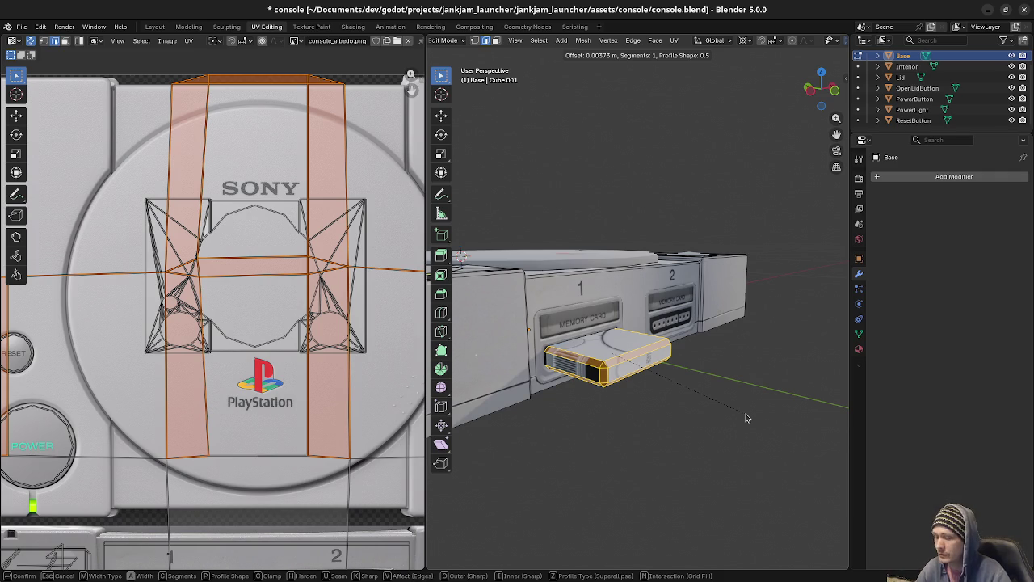
{"action": "type", "text": "0"}
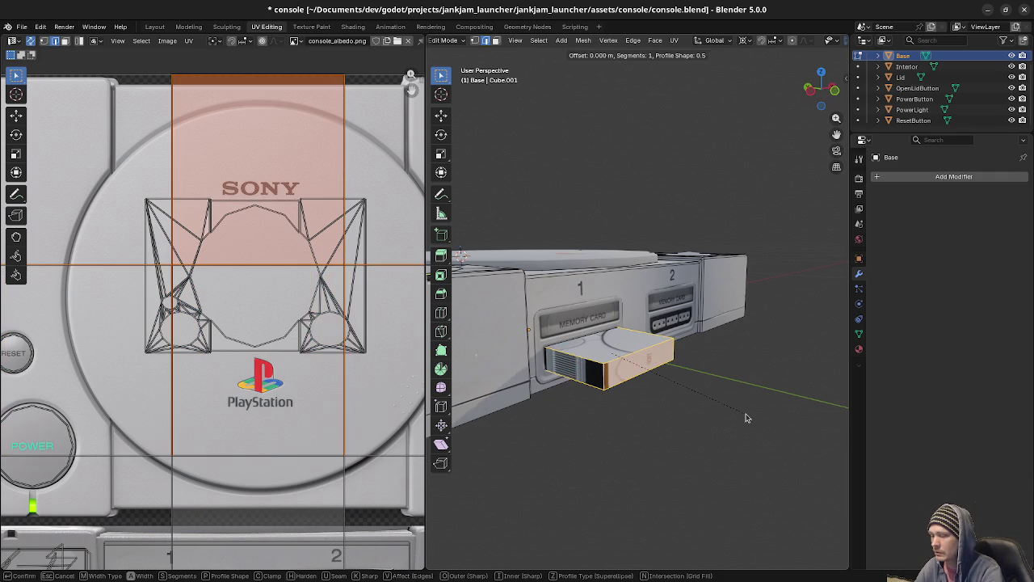
{"action": "type", "text": ".002"}
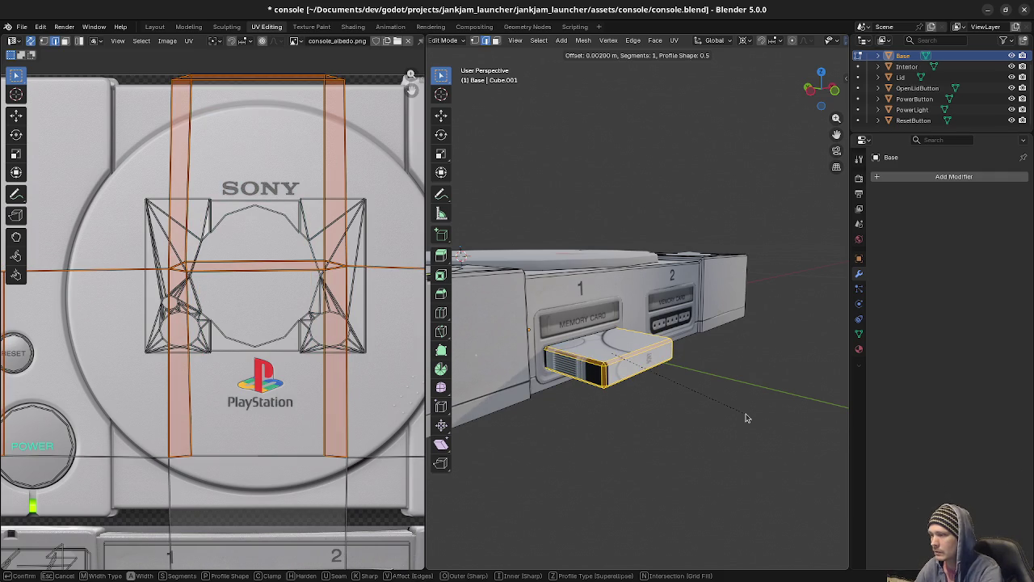
{"action": "type", "text": "5"}
{"action": "key", "text": "Return"}
Select the memory card object and re-enter edit mode on it.
{"action": "mouse_move", "coordinate": [750, 376]}
{"action": "middle_mouse_down"}
{"action": "mouse_move", "coordinate": [737, 367]}
{"action": "mouse_move", "coordinate": [677, 386]}
{"action": "mouse_move", "coordinate": [631, 356]}
{"action": "middle_mouse_up"}
{"action": "key", "text": "Tab"}
{"action": "scroll", "coordinate": [620, 379], "scroll_direction": "up", "scroll_amount": 3}
{"action": "left_click", "coordinate": [631, 355]}
{"action": "key", "text": "Tab"}
{"action": "middle_click_drag", "start_coordinate": [649, 390], "coordinate": [683, 395]}
{"action": "key", "text": "F3"}
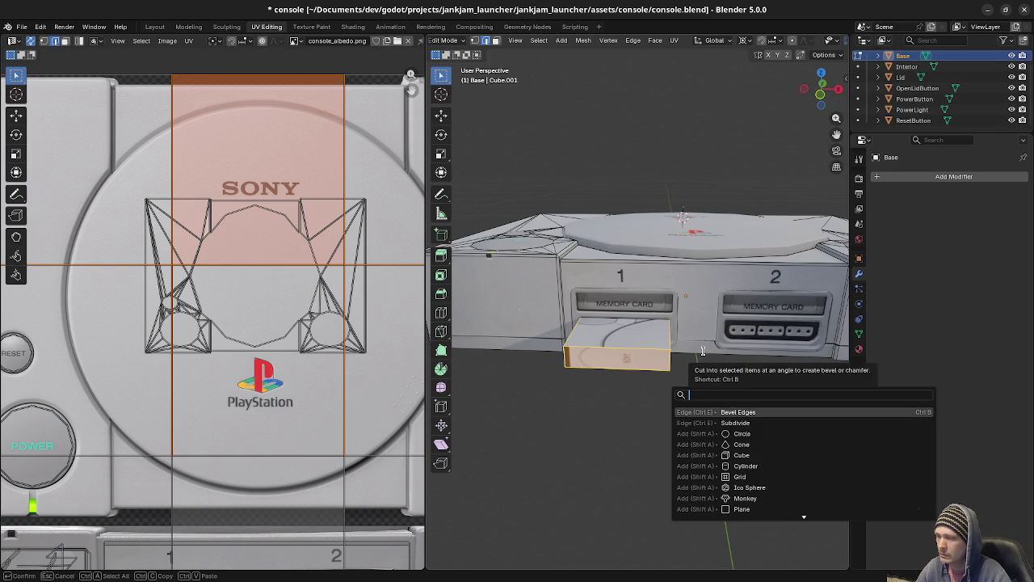
Try subdividing and bevelling the card's edges, undoing and cancelling both.
{"action": "left_click", "coordinate": [750, 423]}
{"action": "key", "text": "ctrl+z"}
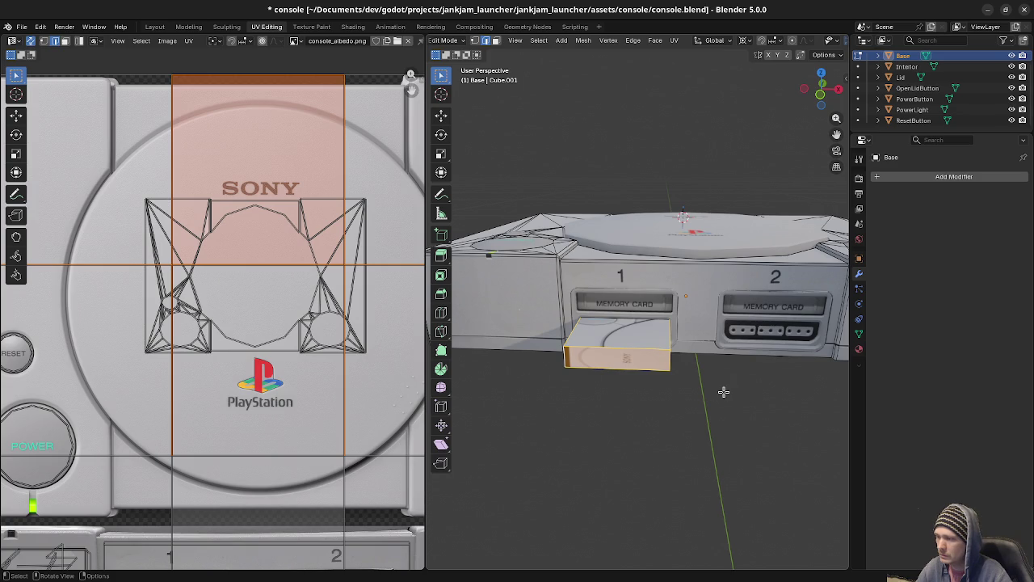
{"action": "key", "text": "F3"}
{"action": "left_click", "coordinate": [777, 425]}
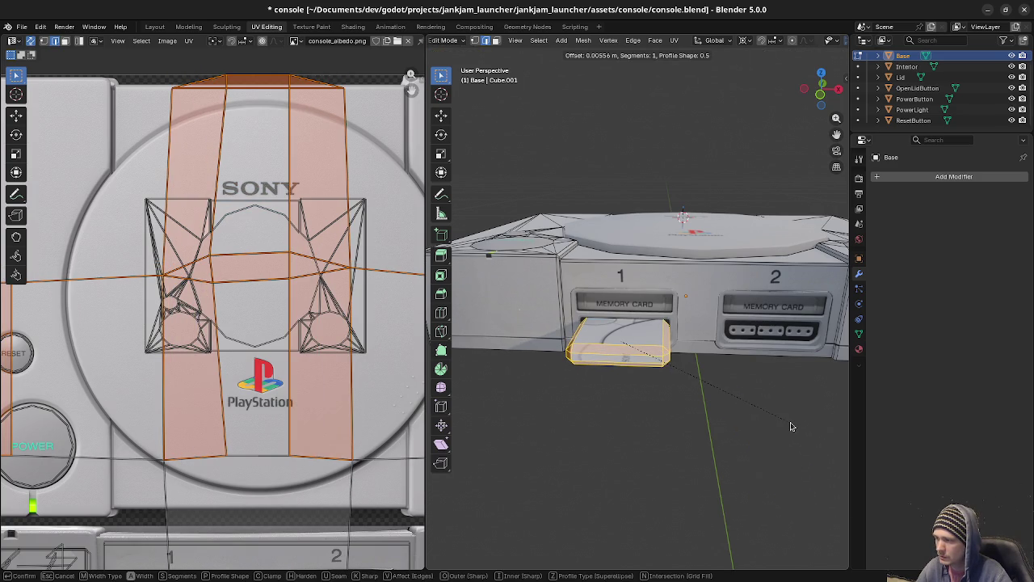
{"action": "key", "text": "Escape"}
{"action": "mouse_move", "coordinate": [752, 420]}
{"action": "middle_mouse_down"}
{"action": "mouse_move", "coordinate": [653, 399]}
{"action": "mouse_move", "coordinate": [762, 427]}
{"action": "mouse_move", "coordinate": [687, 452]}
{"action": "middle_mouse_up"}
{"action": "scroll", "coordinate": [663, 402], "scroll_direction": "up", "scroll_amount": 2}
{"action": "left_click", "coordinate": [625, 405], "text": "shift"}
Bevel the card's selected top edge loop.
{"action": "key", "text": "F3"}
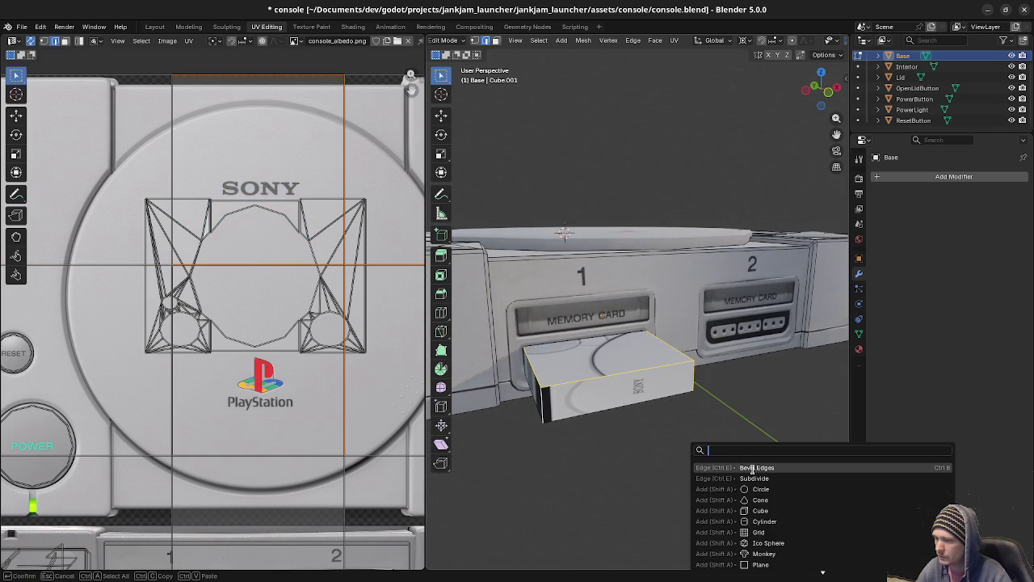
{"action": "left_click", "coordinate": [752, 468]}
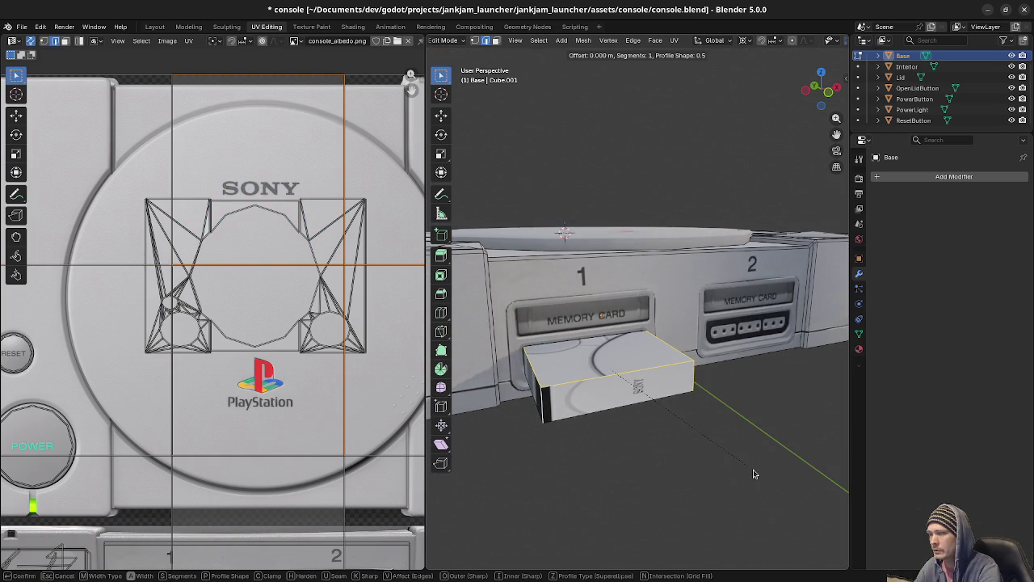
{"action": "left_click", "coordinate": [752, 474]}
{"action": "mouse_move", "coordinate": [753, 473]}
{"action": "middle_mouse_down"}
{"action": "mouse_move", "coordinate": [670, 453]}
{"action": "mouse_move", "coordinate": [691, 438]}
{"action": "middle_mouse_up"}
{"action": "key", "text": "a"}
{"action": "left_click", "coordinate": [682, 443]}
Bevel the card's bottom edge loop 0.004 m wide and exit edit mode.
{"action": "mouse_move", "coordinate": [576, 442]}
{"action": "middle_mouse_down"}
{"action": "mouse_move", "coordinate": [566, 421]}
{"action": "mouse_move", "coordinate": [616, 421]}
{"action": "middle_mouse_up"}
{"action": "left_click", "coordinate": [595, 429], "text": "alt"}
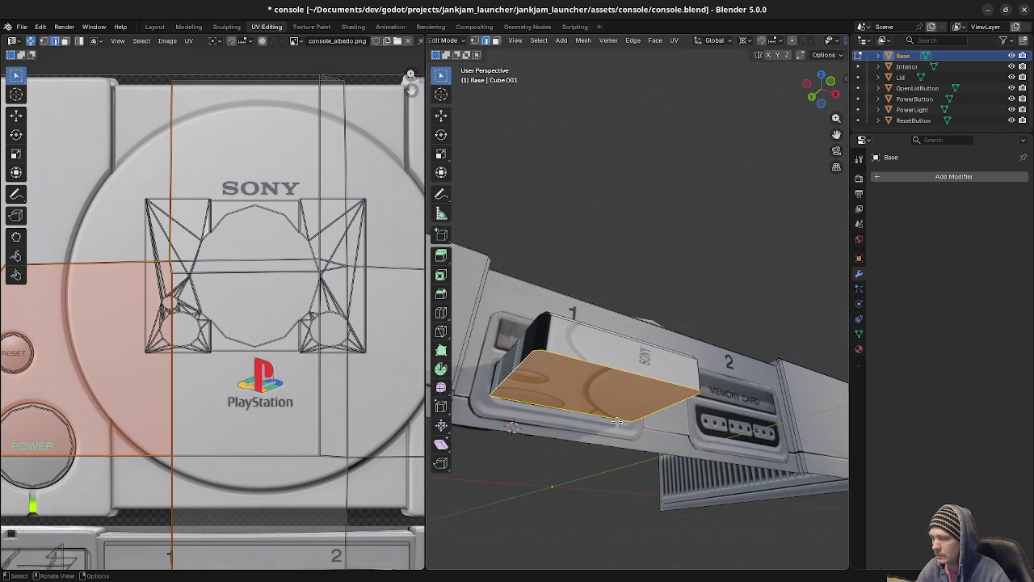
{"action": "left_click", "coordinate": [569, 410], "text": "shift"}
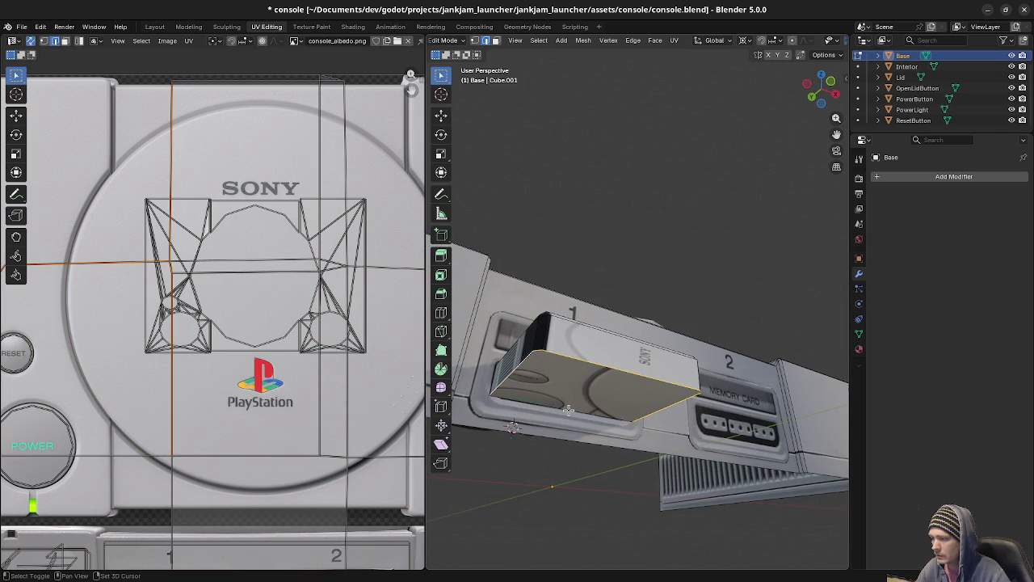
{"action": "middle_click_drag", "start_coordinate": [569, 410], "coordinate": [733, 485]}
{"action": "key", "text": "F3"}
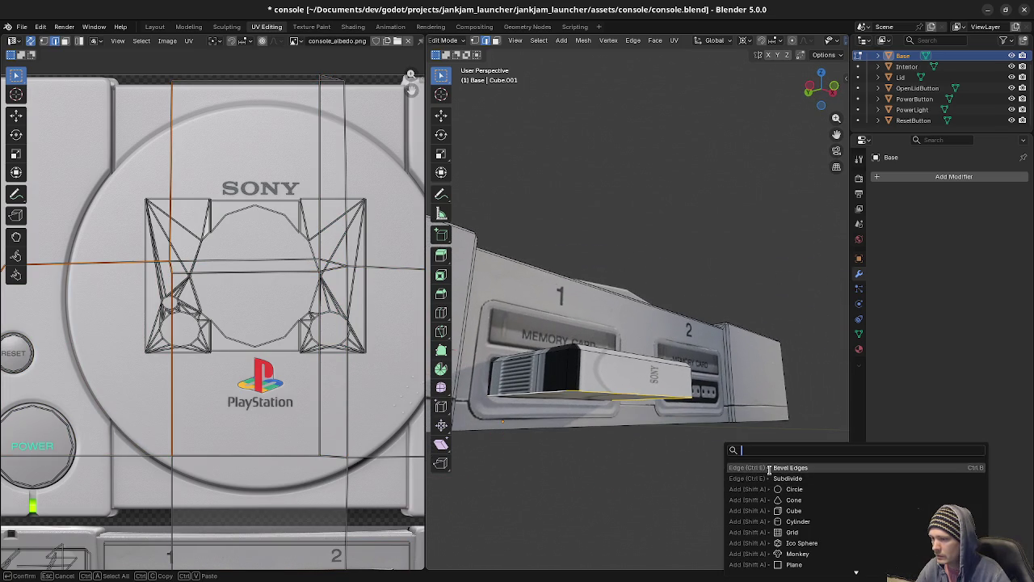
{"action": "left_click", "coordinate": [769, 469]}
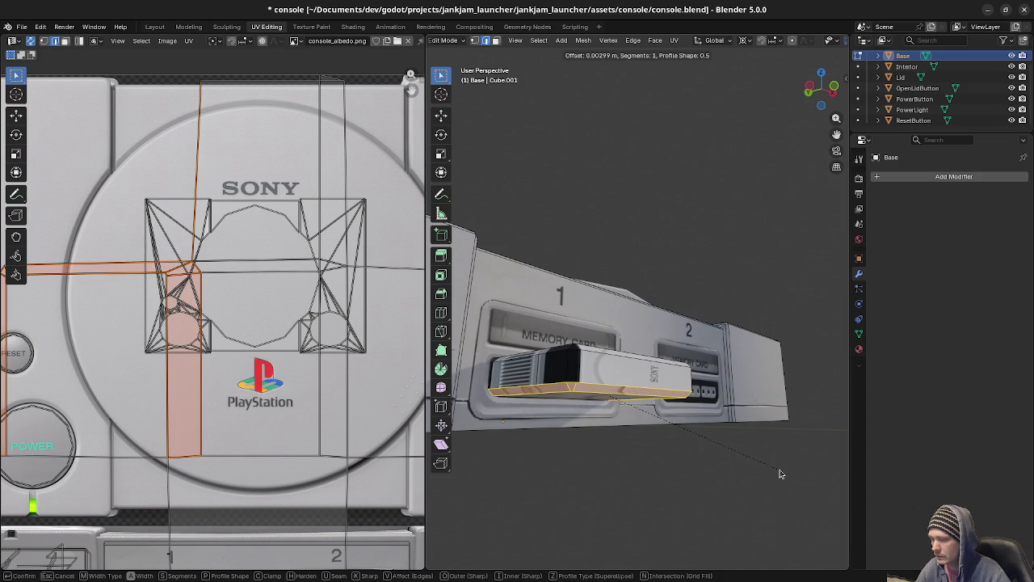
{"action": "type", "text": "0"}
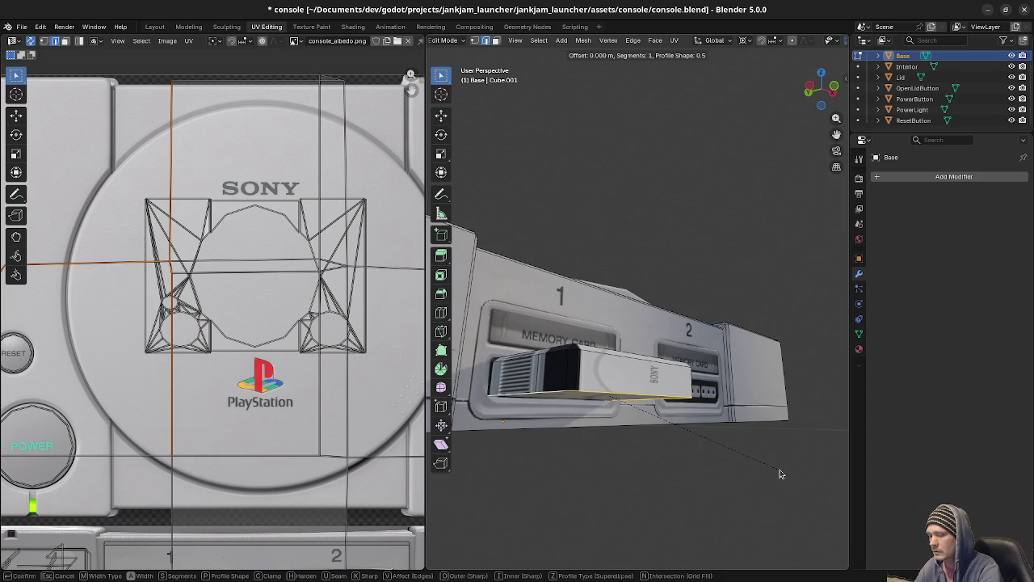
{"action": "type", "text": ".003"}
{"action": "key", "text": "BackSpace"}
{"action": "type", "text": "4"}
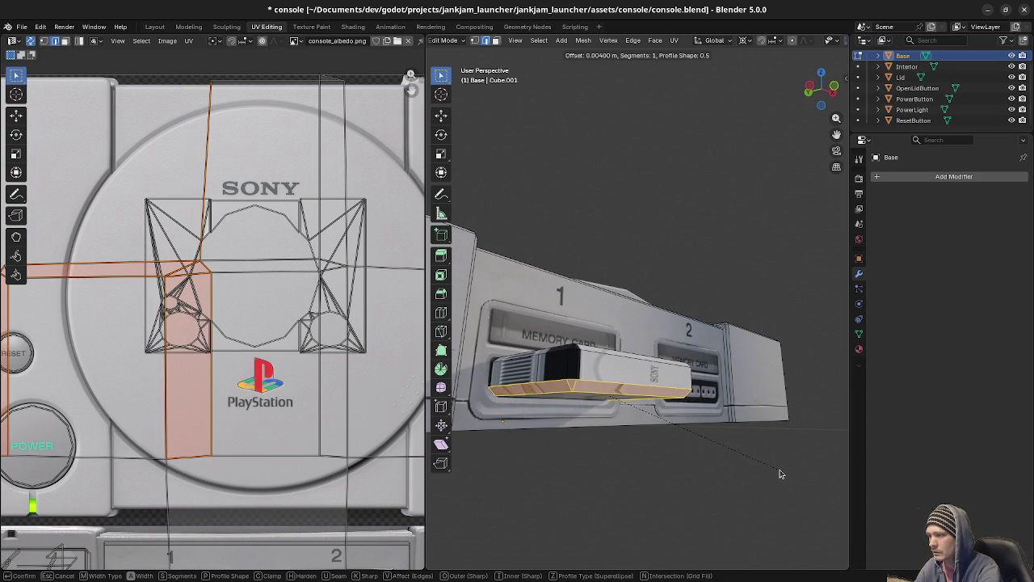
{"action": "key", "text": "Return"}
{"action": "mouse_move", "coordinate": [780, 470]}
{"action": "middle_mouse_down"}
{"action": "mouse_move", "coordinate": [711, 423]}
{"action": "mouse_move", "coordinate": [572, 416]}
{"action": "mouse_move", "coordinate": [645, 380]}
{"action": "middle_mouse_up"}
{"action": "left_click", "coordinate": [717, 422]}
{"action": "key", "text": "Tab"}
{"action": "key", "text": "Tab"}
Select the whole mesh and change its shading from the mesh menu.
{"action": "key", "text": "a"}
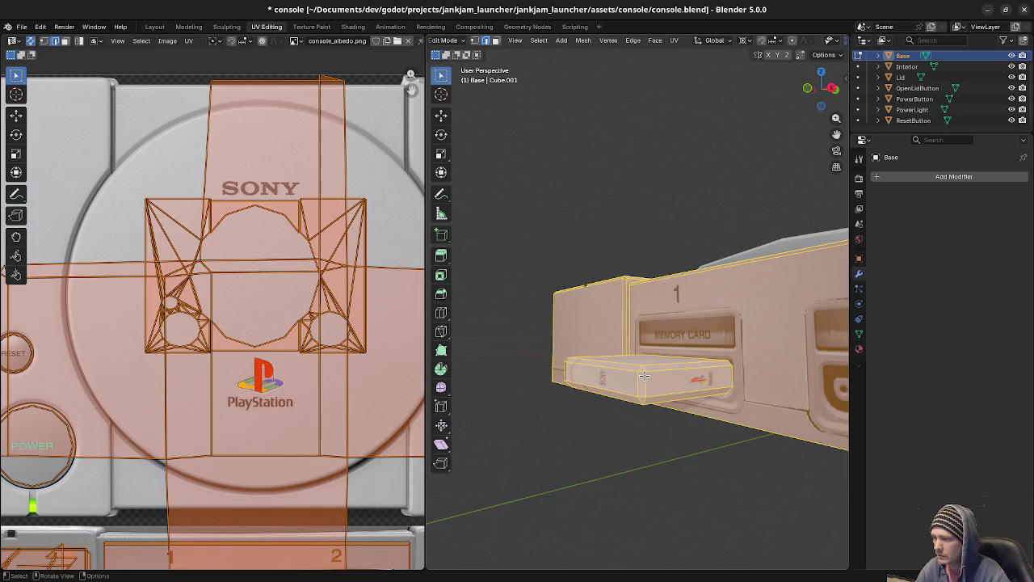
{"action": "left_click", "coordinate": [583, 40]}
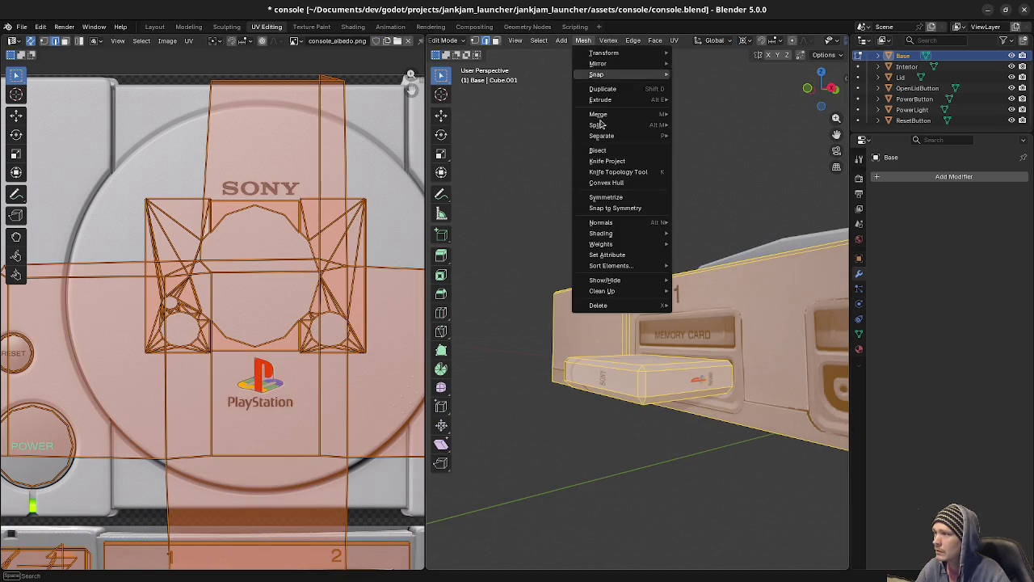
{"action": "left_click", "coordinate": [693, 231]}
{"action": "mouse_move", "coordinate": [695, 242]}
{"action": "middle_mouse_down"}
{"action": "mouse_move", "coordinate": [715, 346]}
{"action": "mouse_move", "coordinate": [568, 377]}
{"action": "middle_mouse_up"}
{"action": "key", "text": "alt+a"}
Delete the memory card's end face and inspect the card from the front.
{"action": "key", "text": "alt+z"}
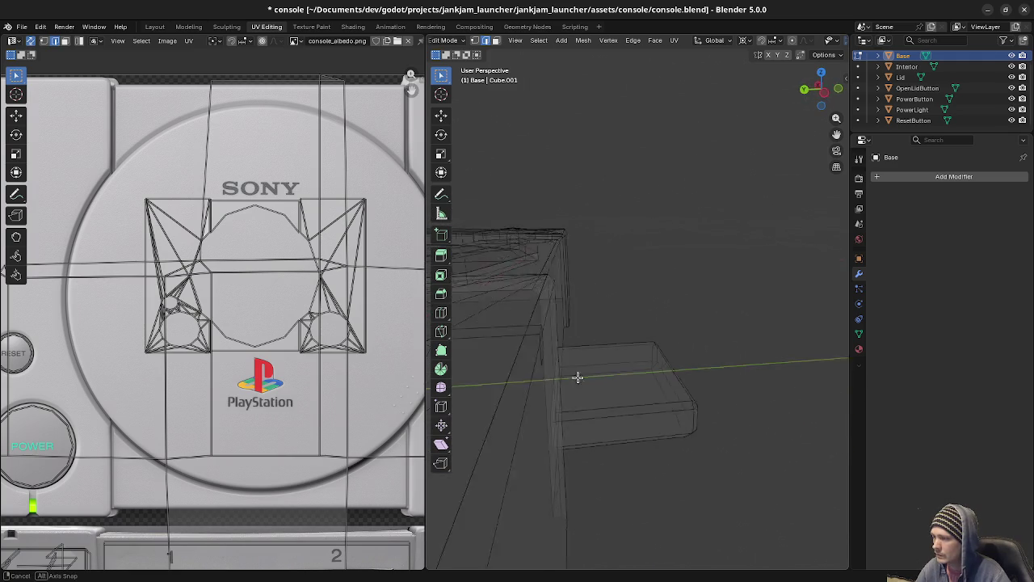
{"action": "key", "text": "3"}
{"action": "left_click", "coordinate": [593, 407]}
{"action": "key", "text": "x"}
{"action": "left_click", "coordinate": [595, 409]}
{"action": "mouse_move", "coordinate": [595, 409]}
{"action": "middle_mouse_down"}
{"action": "mouse_move", "coordinate": [619, 409]}
{"action": "mouse_move", "coordinate": [662, 383]}
{"action": "middle_mouse_up"}
{"action": "key", "text": "alt+z"}
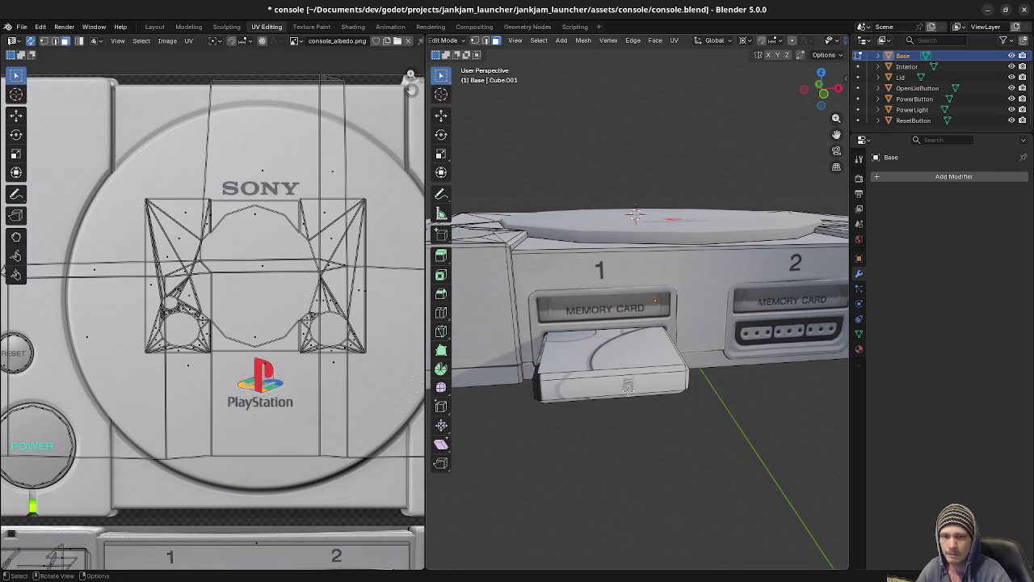
{"action": "middle_click_drag", "start_coordinate": [626, 393], "coordinate": [627, 393]}
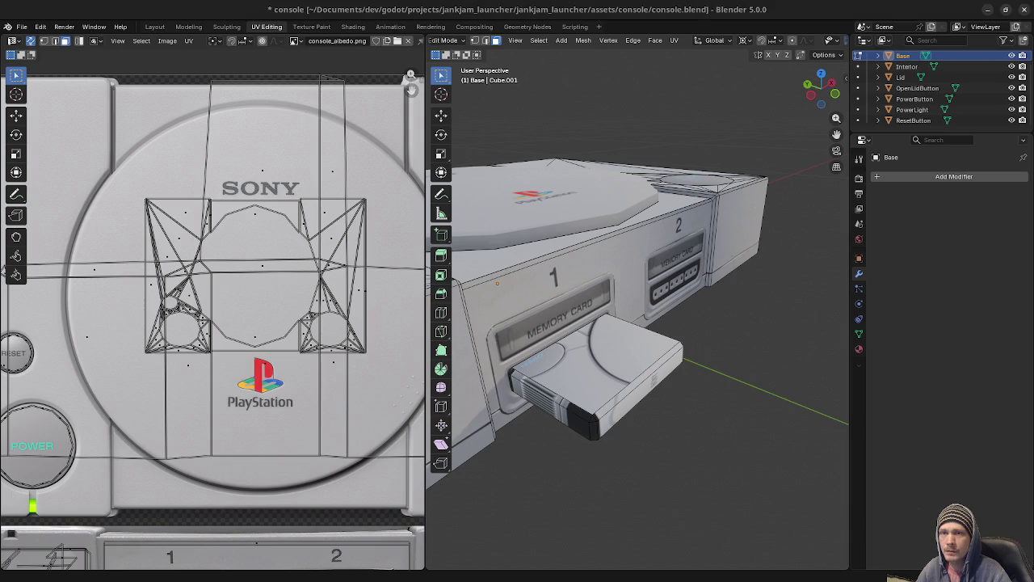
{"action": "middle_click_drag", "start_coordinate": [746, 364], "coordinate": [624, 388]}
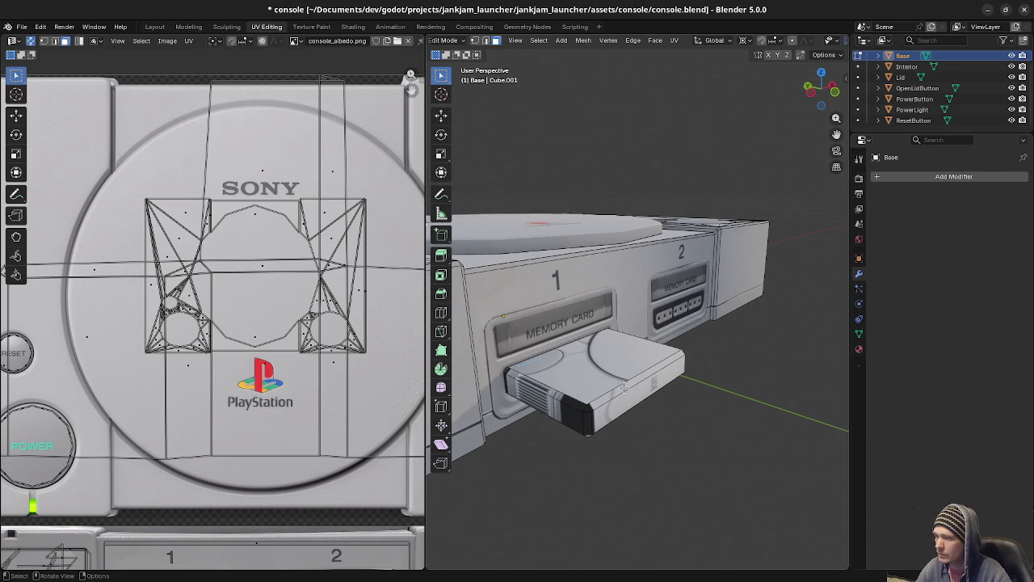
Shrink the memory card's UV island and place it on the plain grey top-right area.
{"action": "key", "text": "l"}
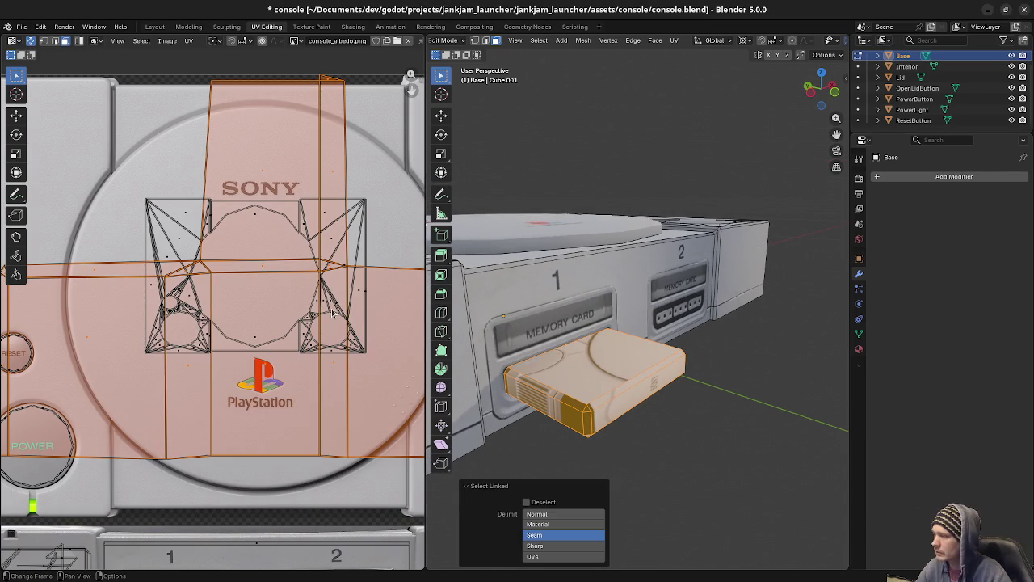
{"action": "scroll", "coordinate": [307, 340], "scroll_direction": "down", "scroll_amount": 6}
{"action": "key", "text": "s"}
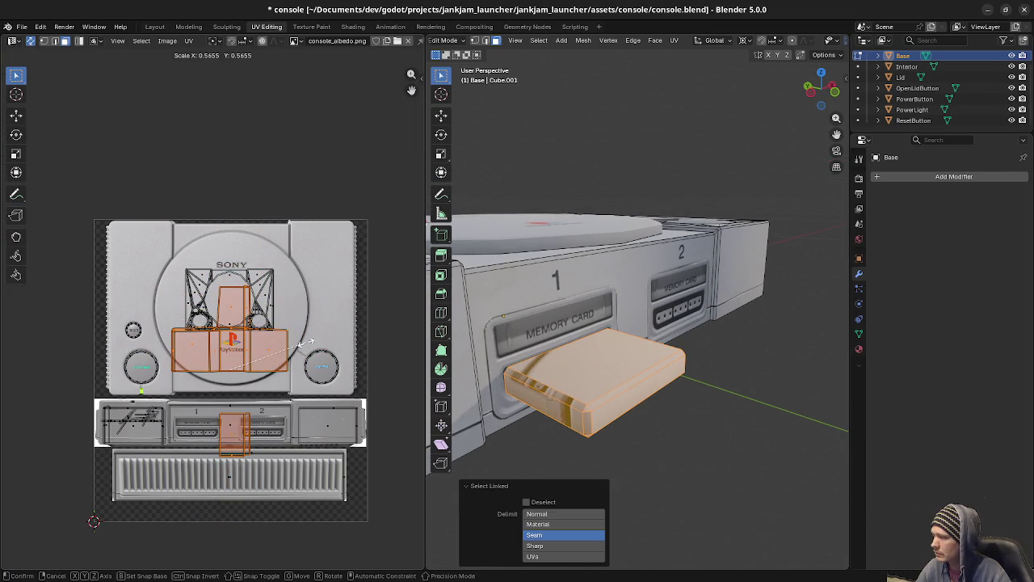
{"action": "left_click", "coordinate": [260, 354]}
{"action": "key", "text": "g"}
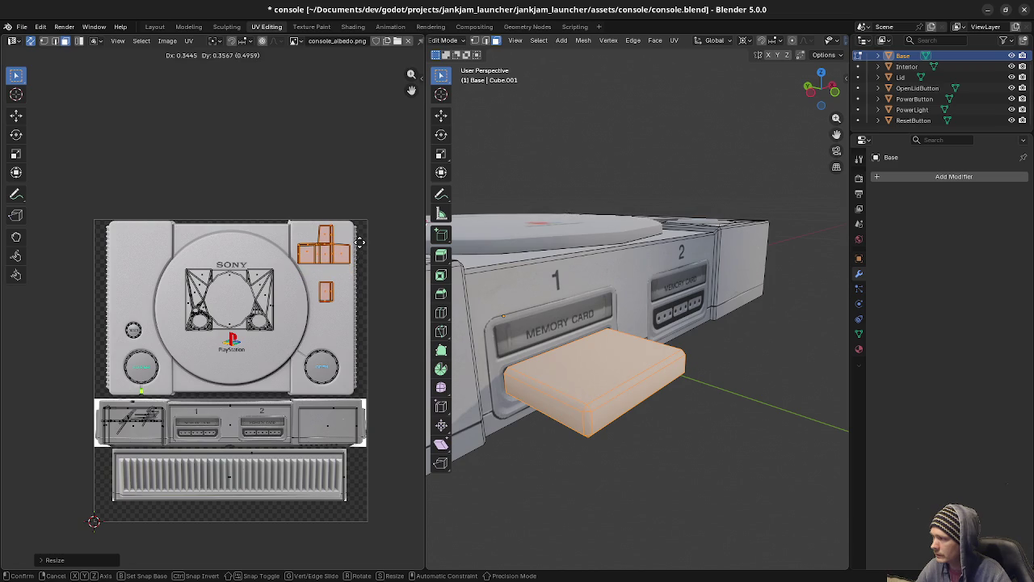
{"action": "left_click", "coordinate": [360, 242]}
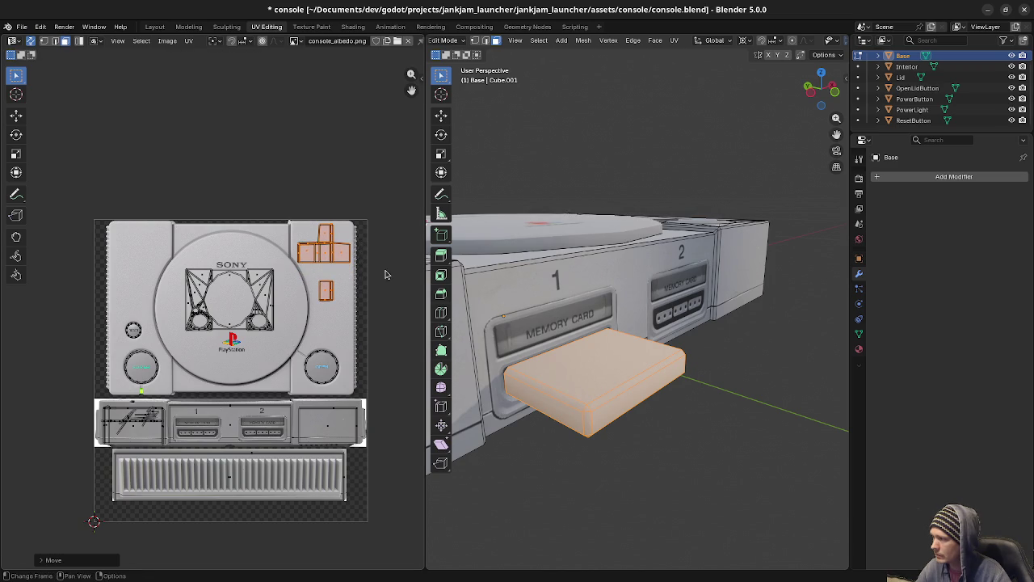
Inspect the now-grey memory card from an angled view, selecting then clearing its top face.
{"action": "left_click", "coordinate": [697, 377]}
{"action": "mouse_move", "coordinate": [697, 376]}
{"action": "middle_mouse_down"}
{"action": "mouse_move", "coordinate": [652, 400]}
{"action": "mouse_move", "coordinate": [604, 393]}
{"action": "mouse_move", "coordinate": [597, 368]}
{"action": "middle_mouse_up"}
{"action": "left_click", "coordinate": [618, 353]}
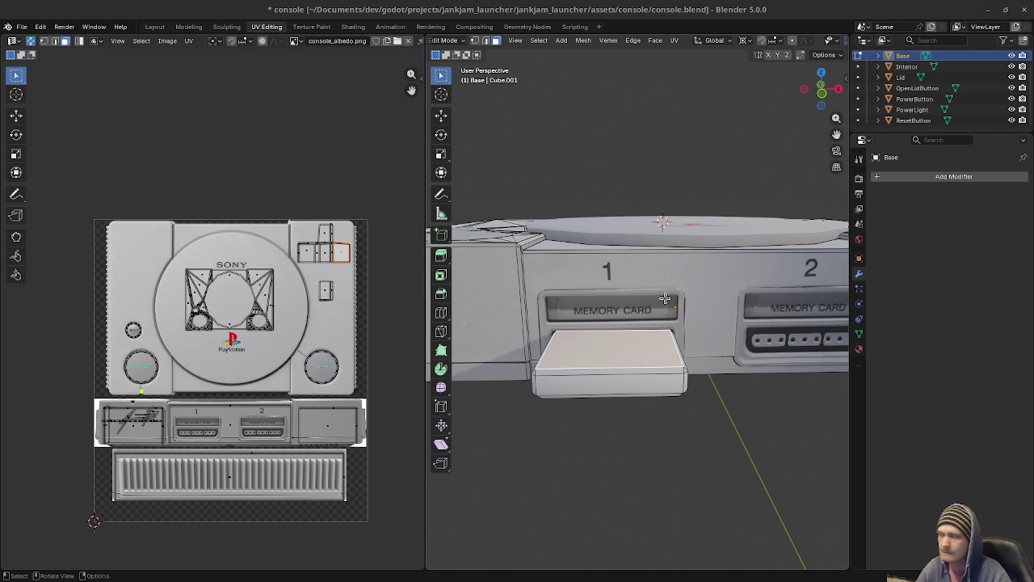
{"action": "middle_click_drag", "start_coordinate": [674, 295], "coordinate": [649, 396]}
{"action": "key", "text": "alt+a"}
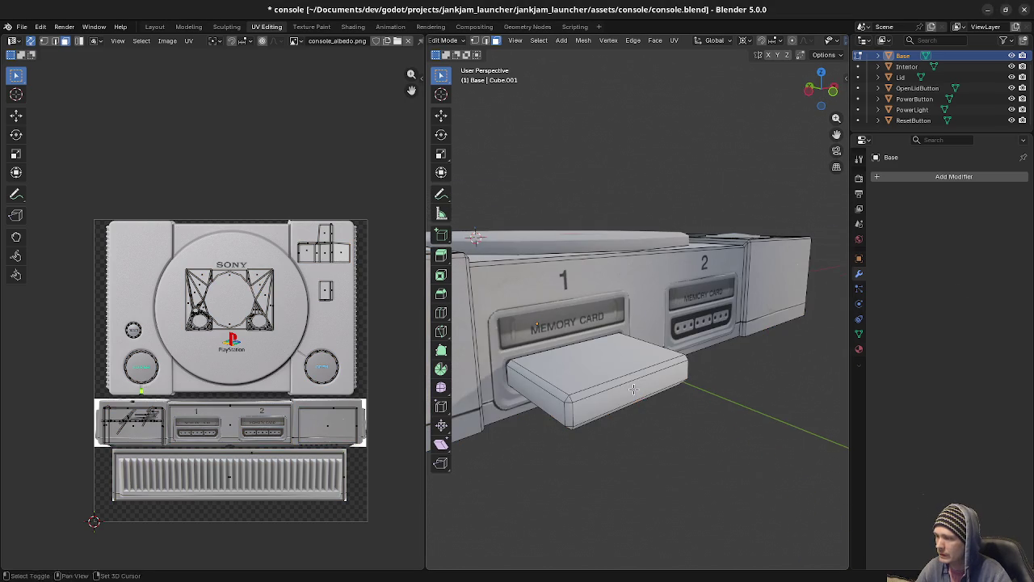
Add a cylinder mesh and frame it in side view.
{"action": "key", "text": "shift+a"}
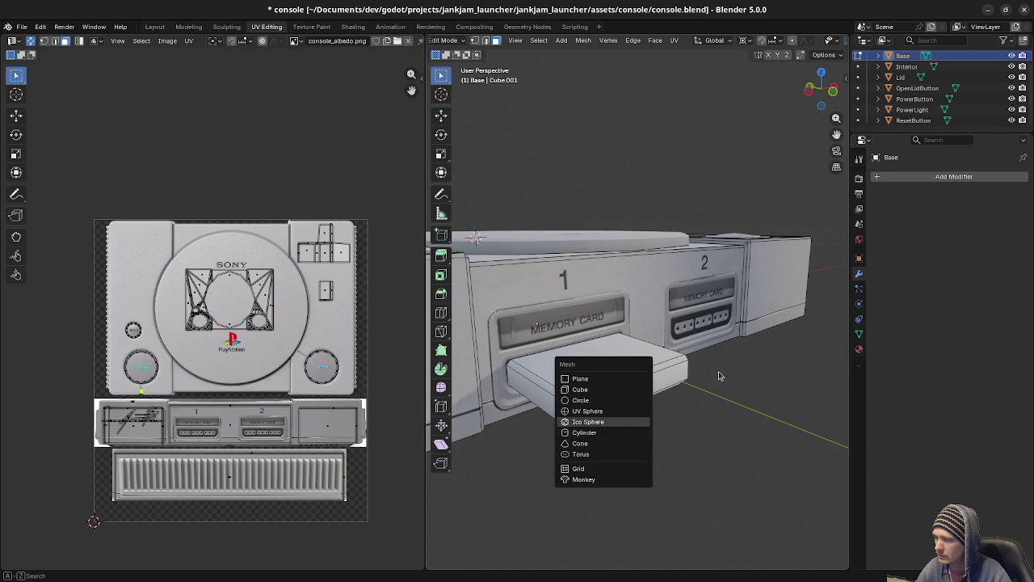
{"action": "left_click", "coordinate": [583, 434]}
{"action": "key", "text": "ctrl+z"}
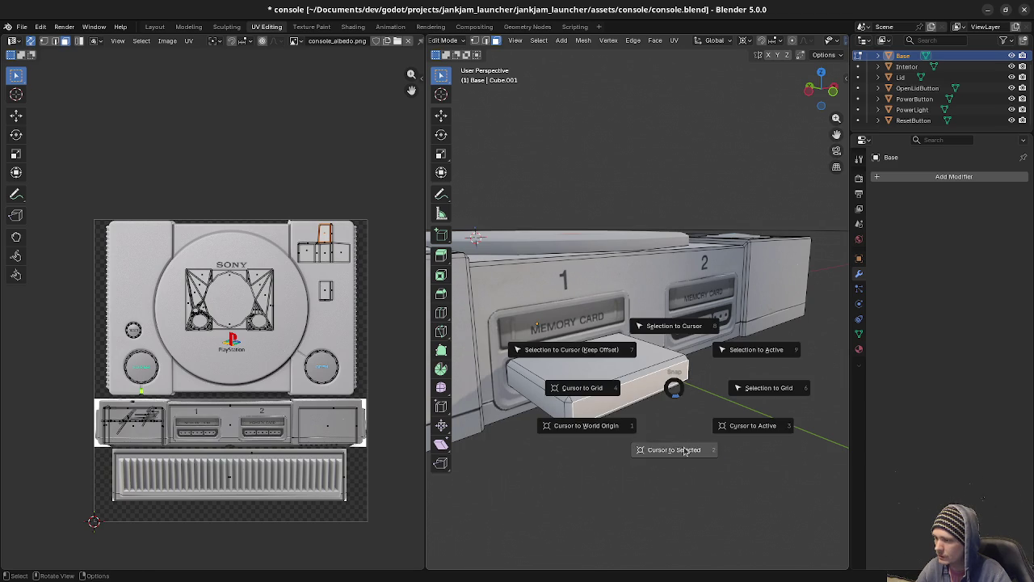
{"action": "key", "text": "shift+a"}
{"action": "left_click", "coordinate": [643, 444]}
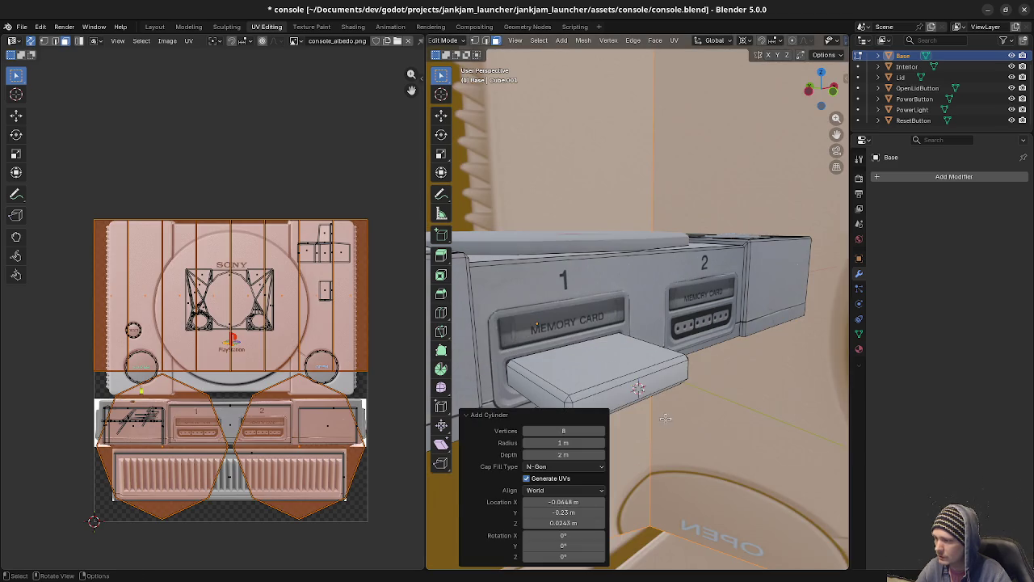
{"action": "key", "text": "KP_Decimal"}
{"action": "key", "text": "KP_5"}
{"action": "key", "text": "KP_3"}
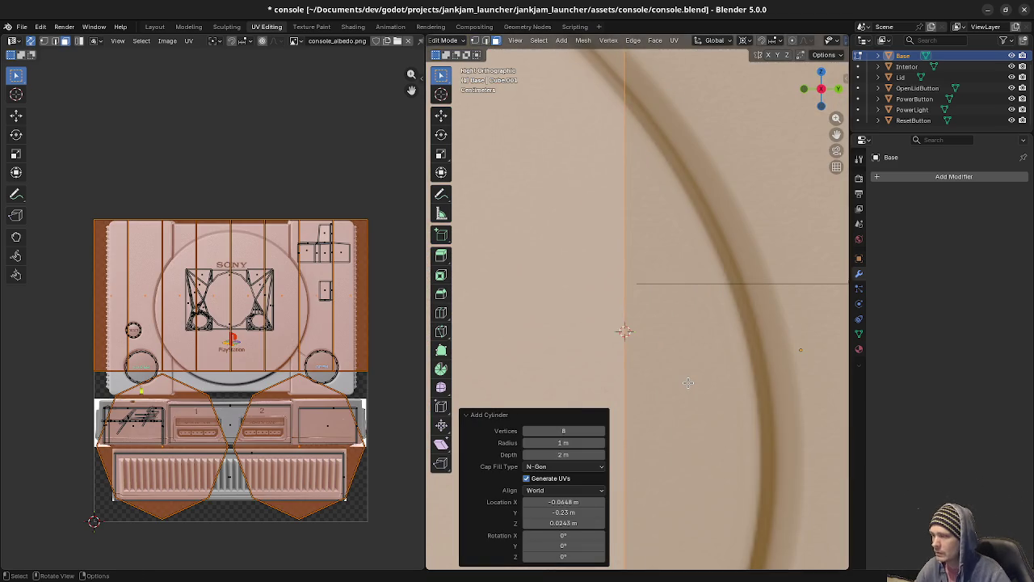
{"action": "scroll", "coordinate": [688, 382], "scroll_direction": "down", "scroll_amount": 2}
{"action": "scroll", "coordinate": [687, 383], "scroll_direction": "down", "scroll_amount": 2}
Rotate the cylinder 90 degrees and check it in wireframe from the front.
{"action": "type", "text": "r"}
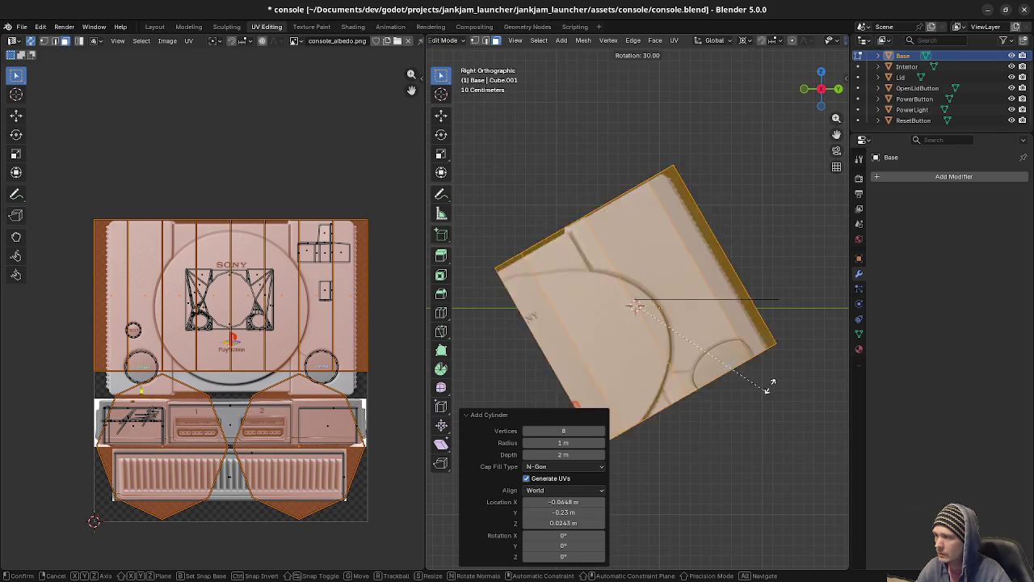
{"action": "type", "text": "90"}
{"action": "key", "text": "Return"}
{"action": "key", "text": "z"}
{"action": "left_click", "coordinate": [581, 344]}
{"action": "mouse_move", "coordinate": [580, 344]}
{"action": "middle_mouse_down"}
{"action": "mouse_move", "coordinate": [774, 373]}
{"action": "mouse_move", "coordinate": [755, 396]}
{"action": "middle_mouse_up"}
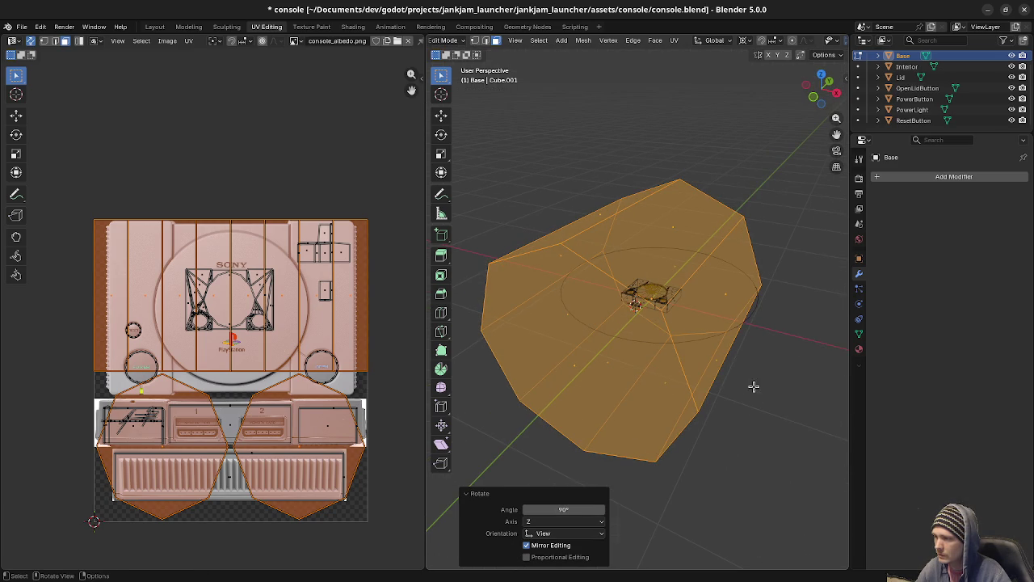
{"action": "middle_click_drag", "start_coordinate": [748, 320], "coordinate": [750, 373]}
{"action": "key", "text": "ctrl+z"}
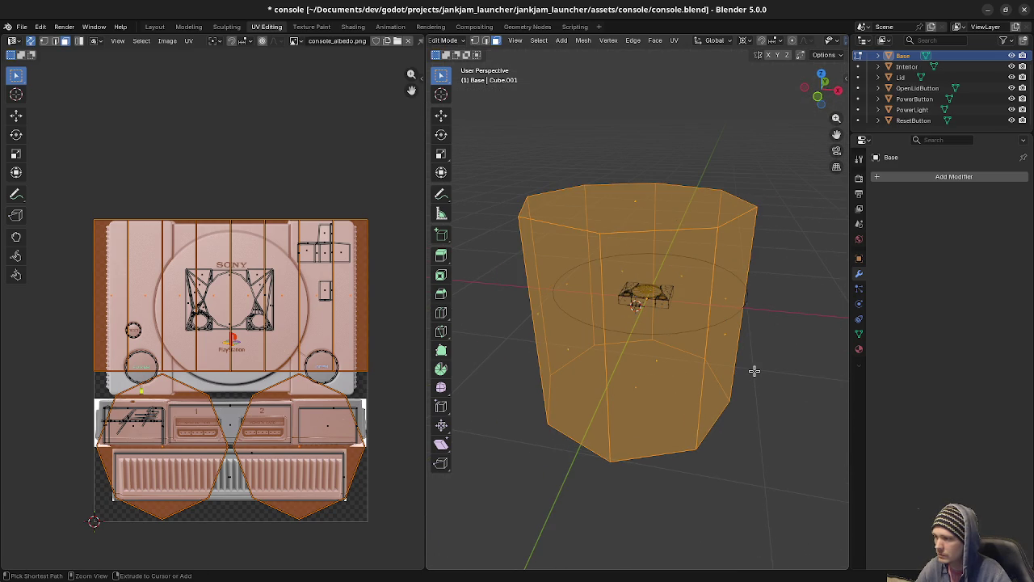
{"action": "key", "text": "ctrl+z"}
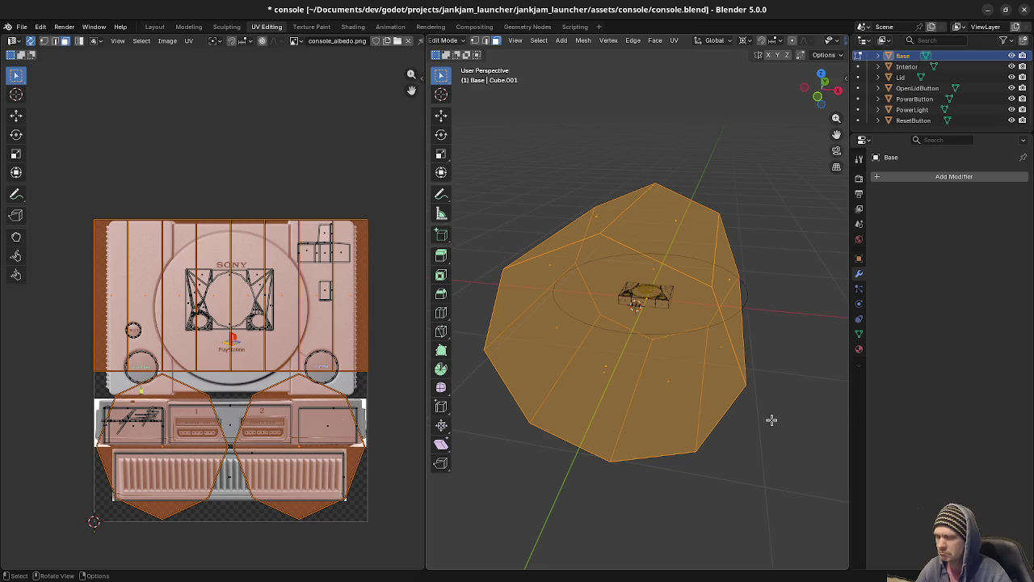
{"action": "key", "text": "KP_1"}
{"action": "scroll", "coordinate": [772, 419], "scroll_direction": "up", "scroll_amount": 5}
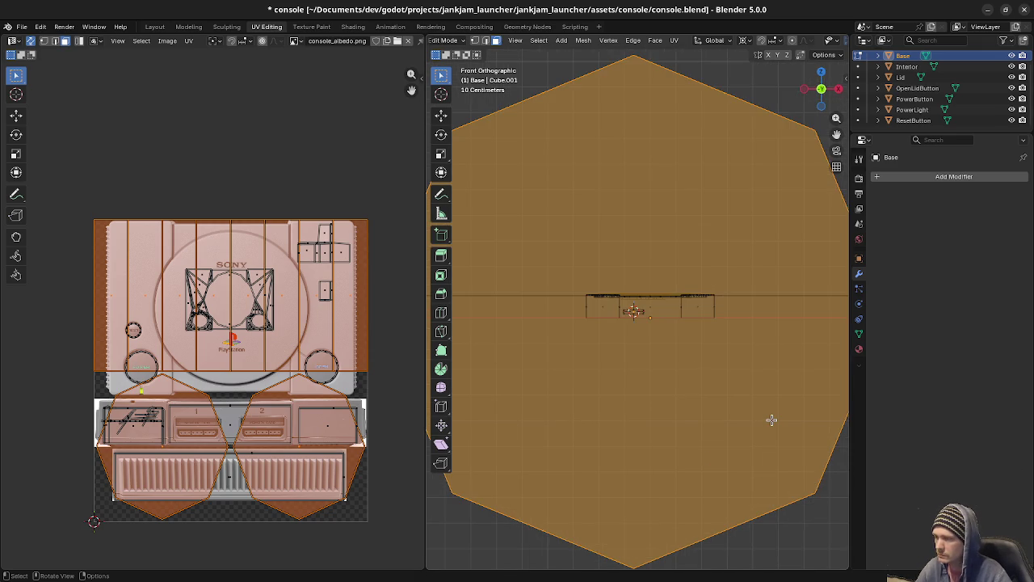
{"action": "scroll", "coordinate": [771, 419], "scroll_direction": "up", "scroll_amount": 1}
Shrink the cylinder by 0.1, again by 0.1, then by 0.5.
{"action": "key", "text": "s"}
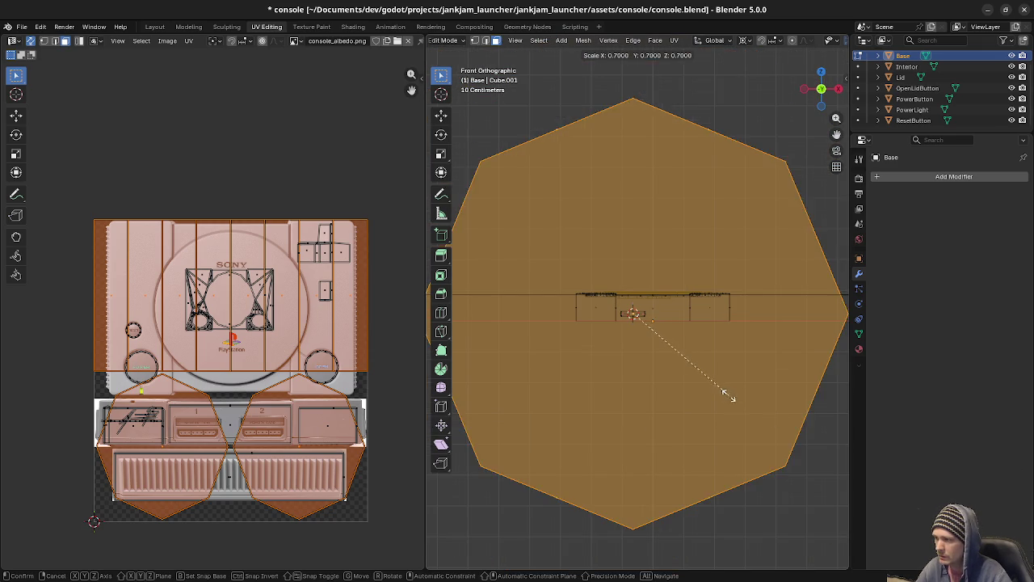
{"action": "type", "text": "0.1"}
{"action": "key", "text": "Return"}
{"action": "scroll", "coordinate": [658, 349], "scroll_direction": "up", "scroll_amount": 5}
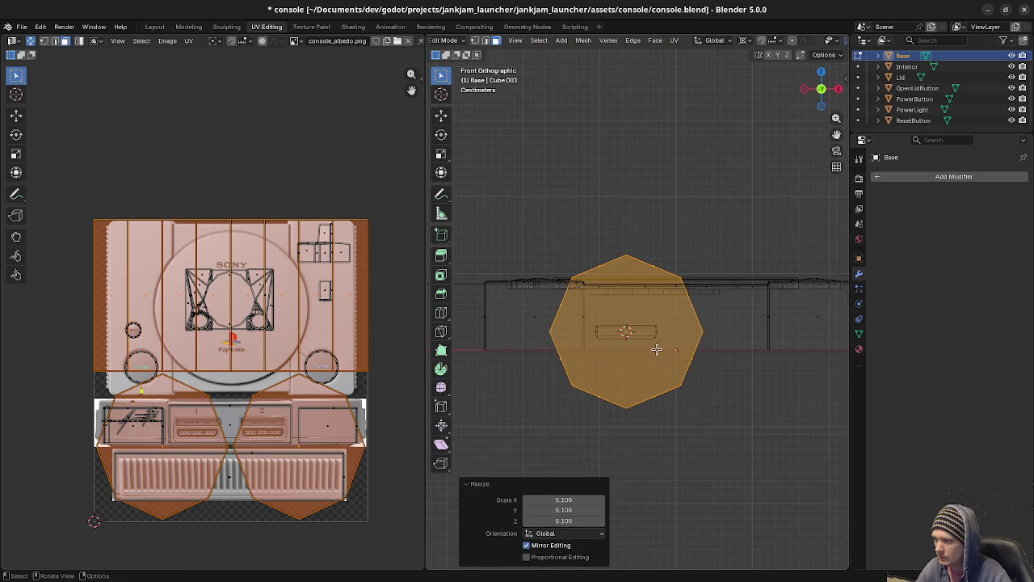
{"action": "scroll", "coordinate": [658, 349], "scroll_direction": "up", "scroll_amount": 4}
{"action": "type", "text": "s.1"}
{"action": "key", "text": "Return"}
{"action": "scroll", "coordinate": [638, 411], "scroll_direction": "up", "scroll_amount": 4}
{"action": "middle_click_drag", "start_coordinate": [638, 412], "coordinate": [670, 326], "text": "shift"}
{"action": "scroll", "coordinate": [711, 364], "scroll_direction": "up", "scroll_amount": 3}
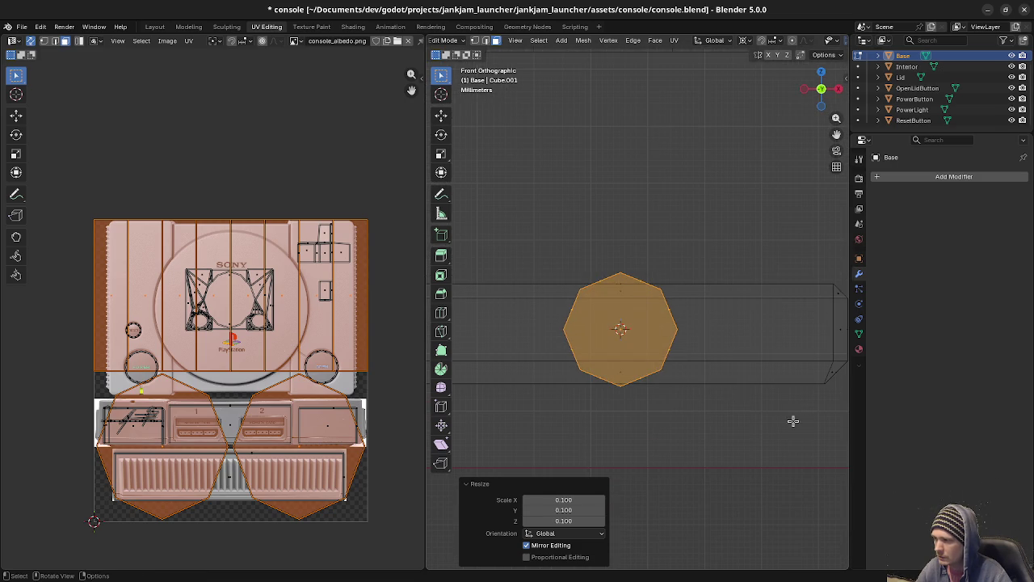
{"action": "type", "text": "s.5"}
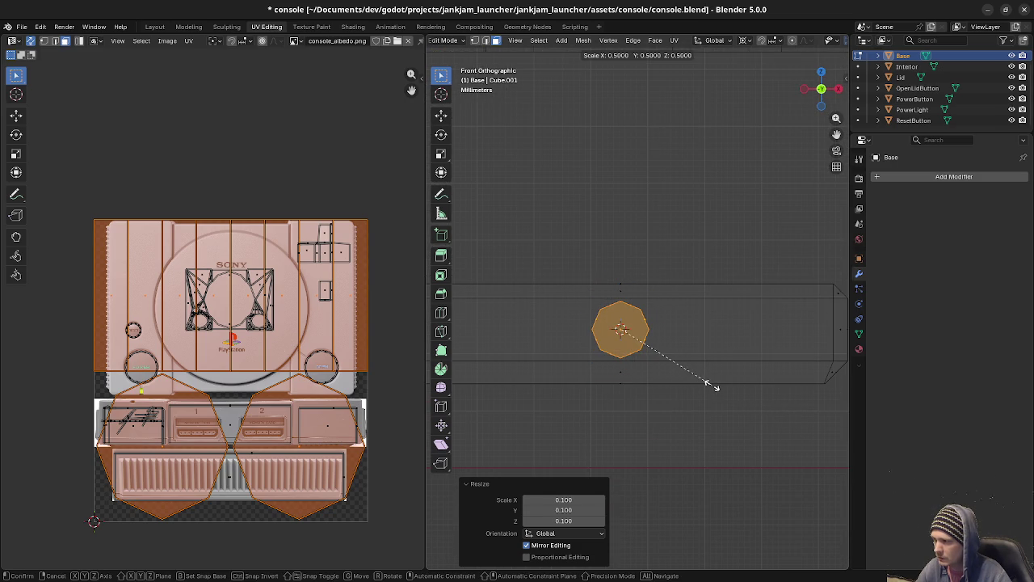
{"action": "key", "text": "Return"}
Check the small cylinder in material preview and side wireframe, then try a Y-axis move.
{"action": "key", "text": "z"}
{"action": "left_click", "coordinate": [706, 483]}
{"action": "mouse_move", "coordinate": [706, 483]}
{"action": "middle_mouse_down"}
{"action": "mouse_move", "coordinate": [667, 415]}
{"action": "mouse_move", "coordinate": [738, 420]}
{"action": "middle_mouse_up"}
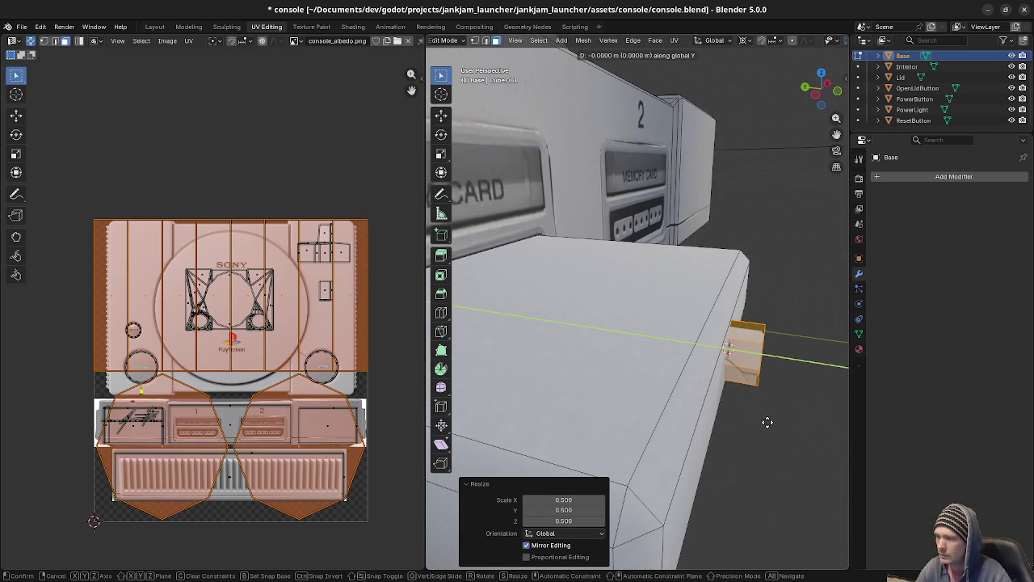
{"action": "key", "text": "KP_3"}
{"action": "key", "text": "z"}
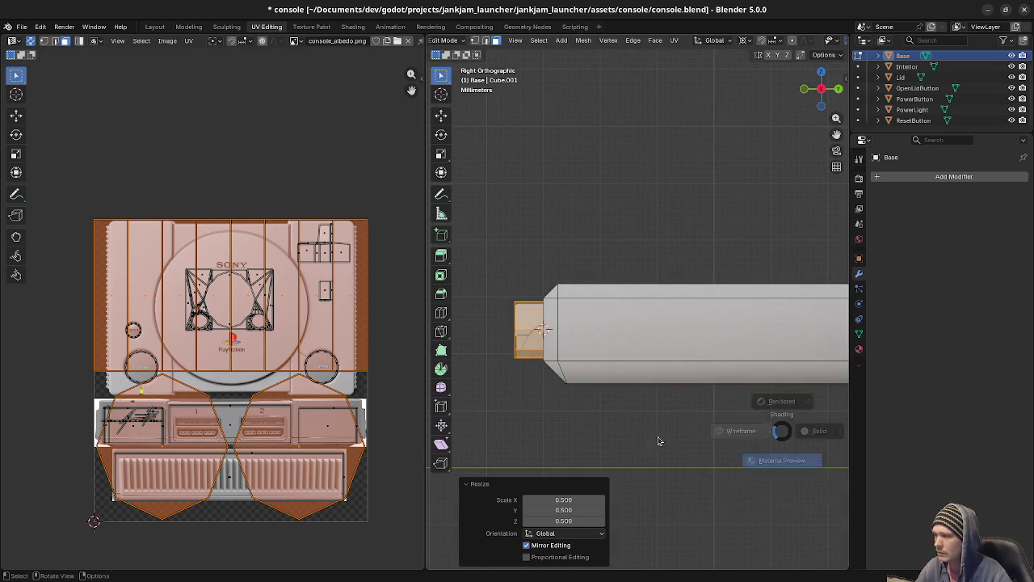
{"action": "key", "text": "g"}
{"action": "key", "text": "y"}
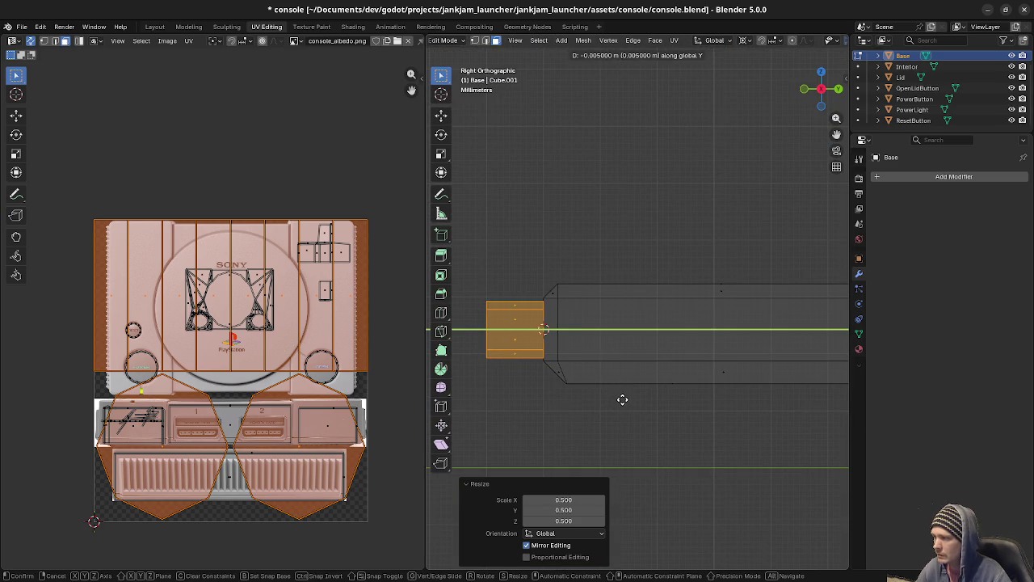
{"action": "right_click", "coordinate": [626, 399]}
Delete one face of the cylinder.
{"action": "mouse_move", "coordinate": [600, 363]}
{"action": "middle_mouse_down"}
{"action": "mouse_move", "coordinate": [581, 330]}
{"action": "mouse_move", "coordinate": [579, 369]}
{"action": "mouse_move", "coordinate": [570, 362]}
{"action": "middle_mouse_up"}
{"action": "left_click", "coordinate": [561, 324]}
{"action": "key", "text": "x"}
{"action": "left_click", "coordinate": [561, 327]}
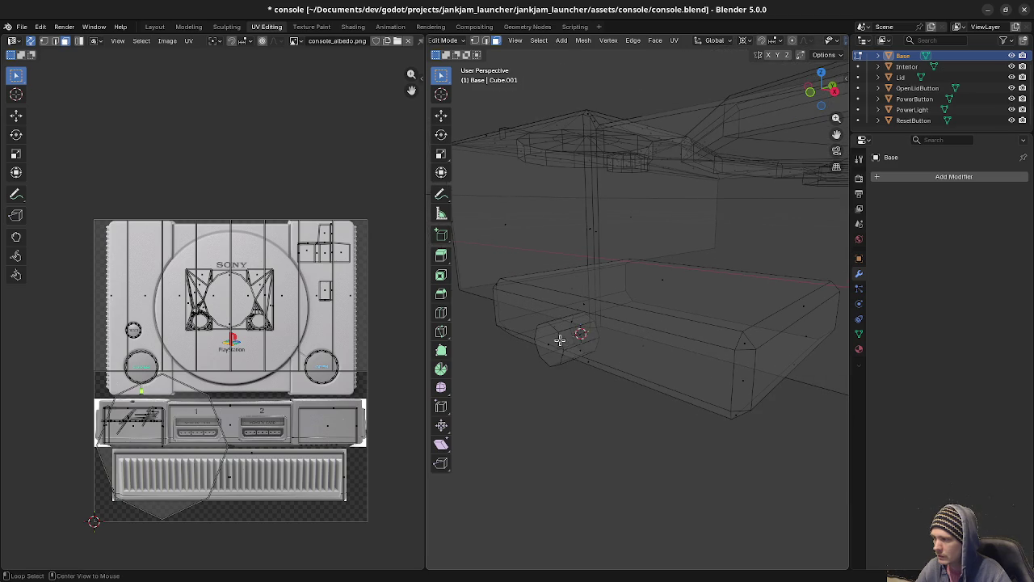
Shrink the cylinder's octagonal cap face, changing the scaling pivot point.
{"action": "left_click", "coordinate": [569, 339]}
{"action": "left_click", "coordinate": [554, 327]}
{"action": "middle_click_drag", "start_coordinate": [553, 327], "coordinate": [688, 395]}
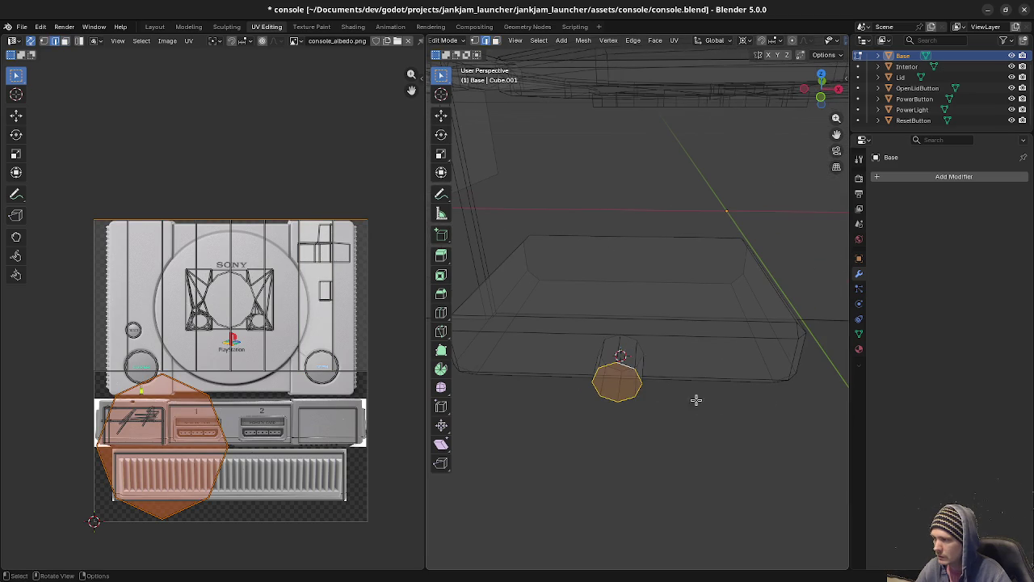
{"action": "key", "text": "s"}
{"action": "left_click", "coordinate": [711, 403]}
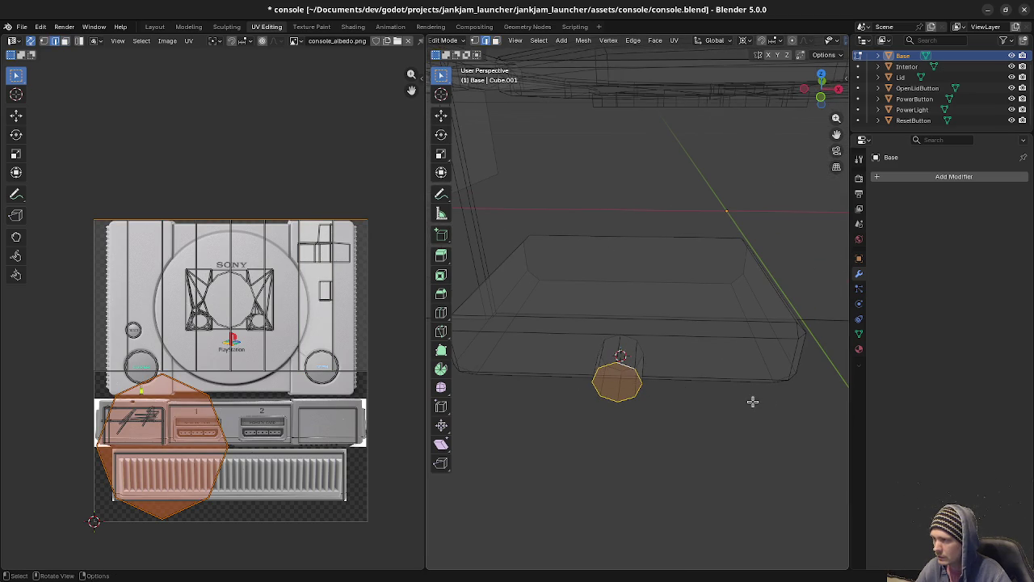
{"action": "left_click", "coordinate": [744, 40]}
{"action": "left_click", "coordinate": [753, 101]}
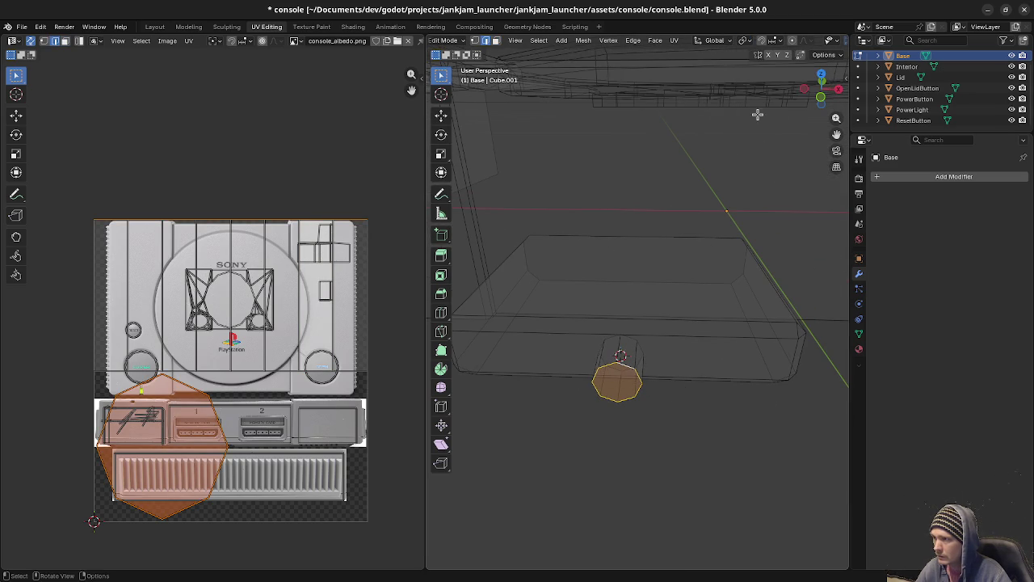
{"action": "key", "text": "s"}
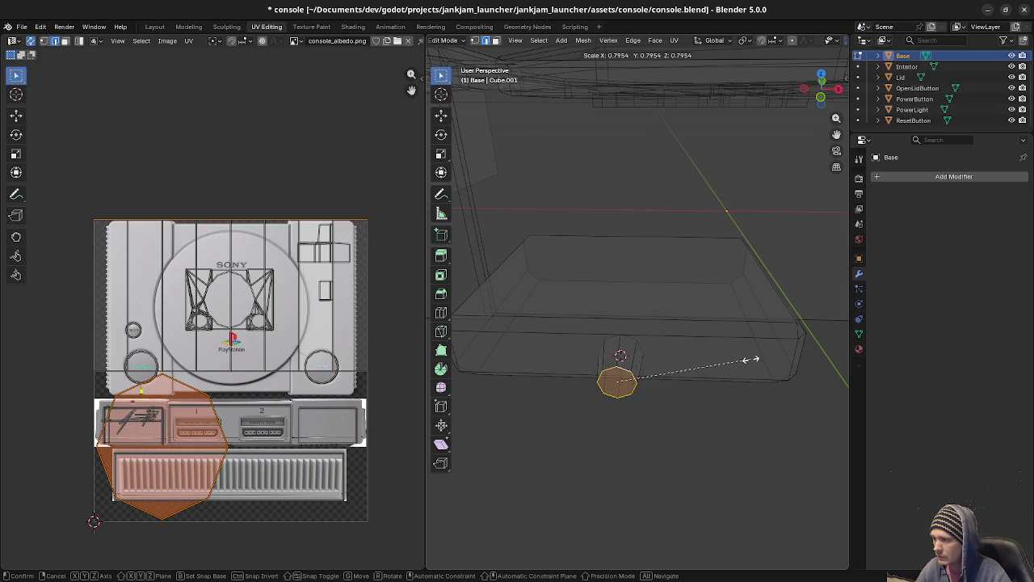
{"action": "left_click", "coordinate": [743, 384]}
Return to solid shading and select the whole small memory card part.
{"action": "key", "text": "shift+z"}
{"action": "mouse_move", "coordinate": [716, 469]}
{"action": "middle_mouse_down"}
{"action": "mouse_move", "coordinate": [681, 409]}
{"action": "mouse_move", "coordinate": [696, 310]}
{"action": "mouse_move", "coordinate": [686, 330]}
{"action": "mouse_move", "coordinate": [719, 345]}
{"action": "mouse_move", "coordinate": [703, 340]}
{"action": "middle_mouse_up"}
{"action": "key", "text": "Tab"}
{"action": "key", "text": "Tab"}
{"action": "key", "text": "l"}
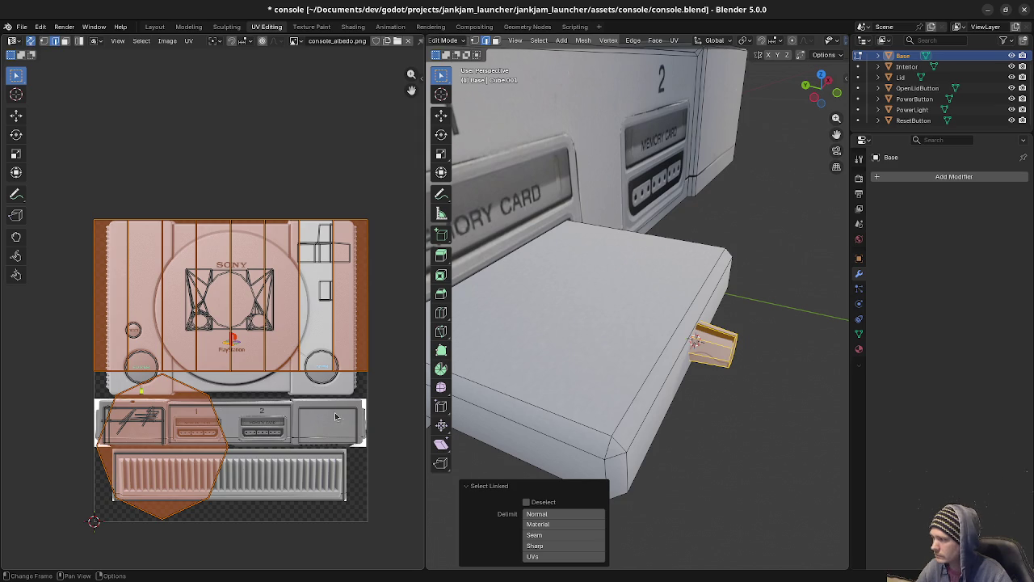
Scale the cylinder's UV island down and move it toward the lid circle.
{"action": "key", "text": "s"}
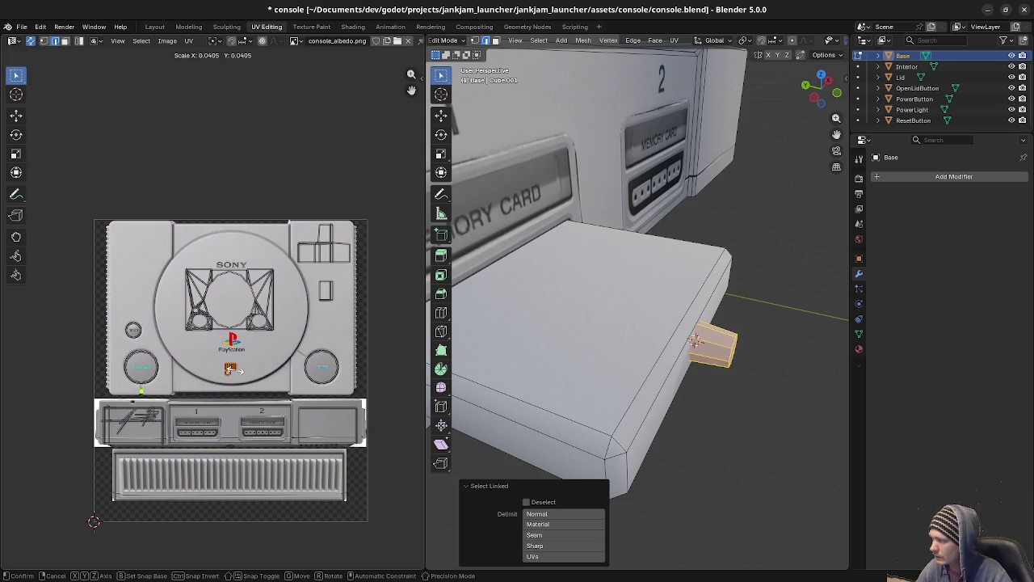
{"action": "left_click", "coordinate": [235, 372]}
{"action": "scroll", "coordinate": [224, 396], "scroll_direction": "up", "scroll_amount": 3}
{"action": "scroll", "coordinate": [224, 397], "scroll_direction": "up", "scroll_amount": 2}
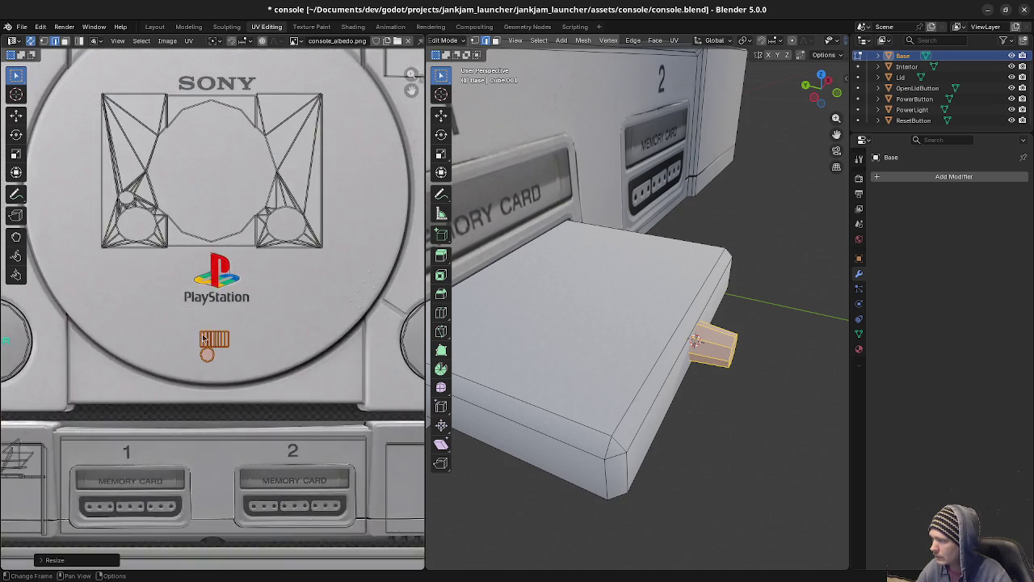
{"action": "scroll", "coordinate": [224, 397], "scroll_direction": "up", "scroll_amount": 3}
{"action": "key", "text": "s"}
{"action": "key", "text": "g"}
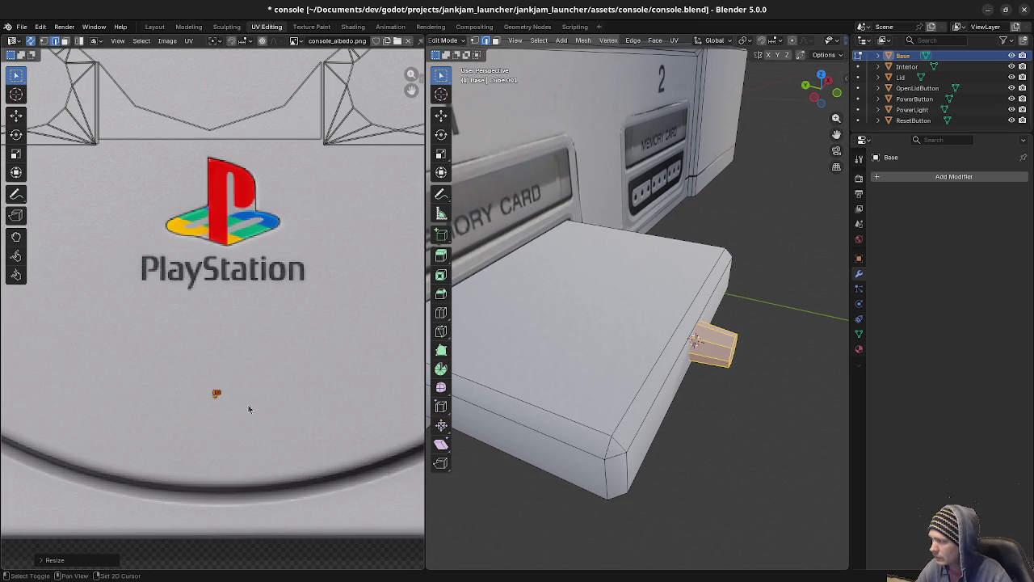
{"action": "scroll", "coordinate": [194, 364], "scroll_direction": "down", "scroll_amount": 1}
{"action": "scroll", "coordinate": [182, 339], "scroll_direction": "up", "scroll_amount": 1}
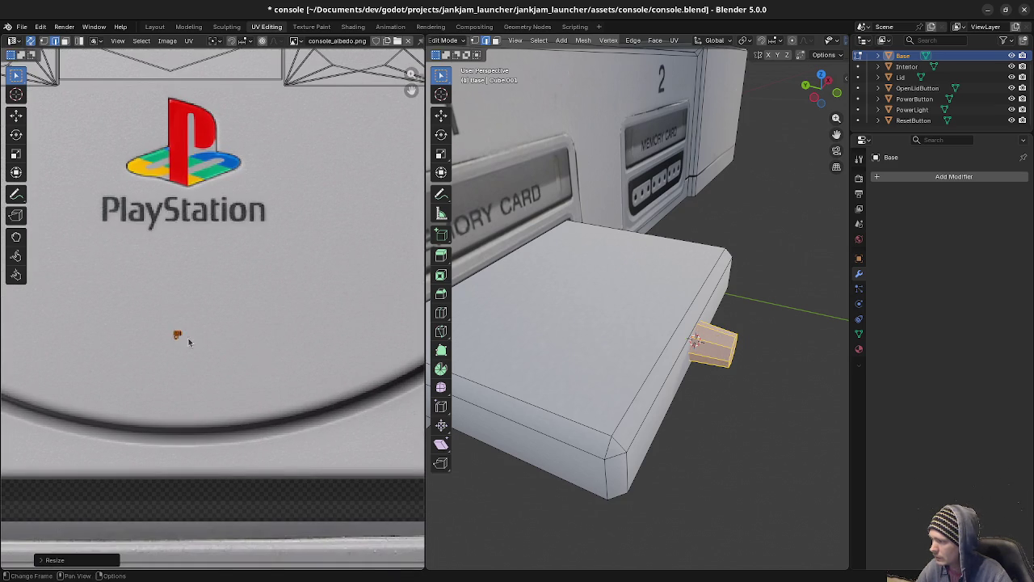
{"action": "left_click", "coordinate": [369, 404]}
Check the cylinder from the memory-card slot in object mode, then resume mesh editing.
{"action": "key", "text": "Tab"}
{"action": "mouse_move", "coordinate": [714, 396]}
{"action": "middle_mouse_down"}
{"action": "mouse_move", "coordinate": [647, 388]}
{"action": "mouse_move", "coordinate": [525, 81]}
{"action": "middle_mouse_up"}
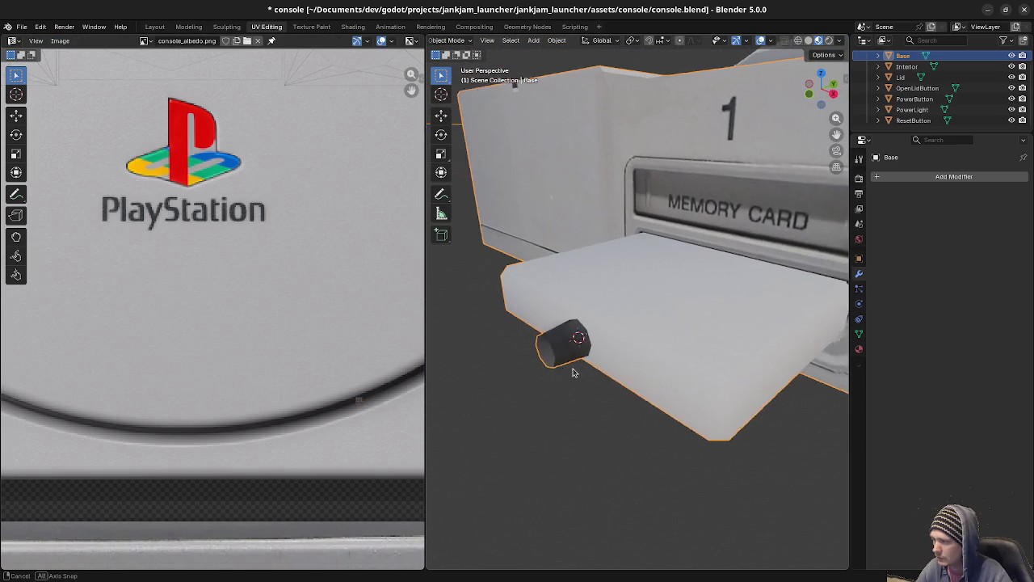
{"action": "key", "text": "Tab"}
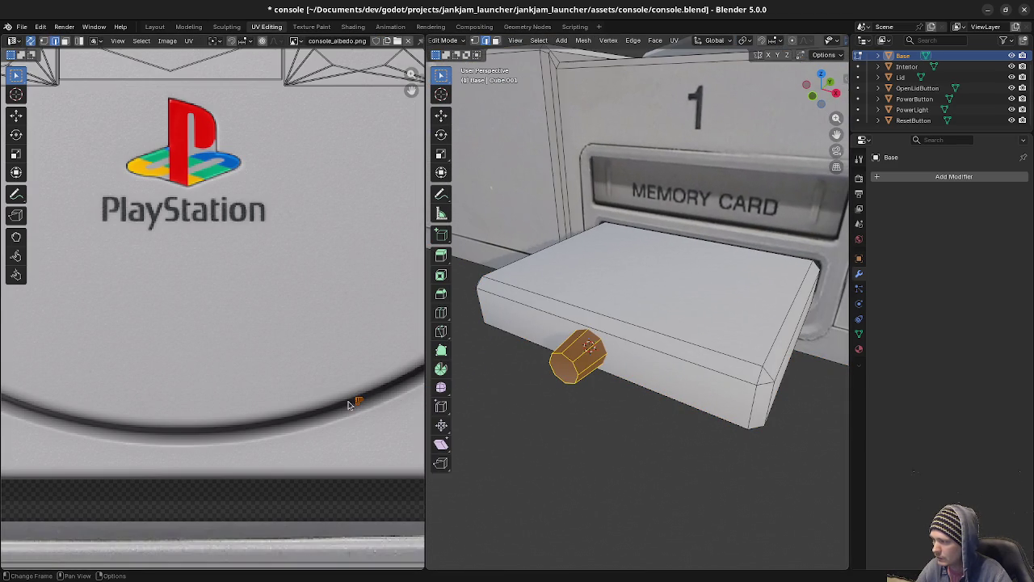
{"action": "scroll", "coordinate": [372, 428], "scroll_direction": "up", "scroll_amount": 3}
{"action": "scroll", "coordinate": [256, 326], "scroll_direction": "up", "scroll_amount": 2}
{"action": "scroll", "coordinate": [254, 342], "scroll_direction": "up", "scroll_amount": 1}
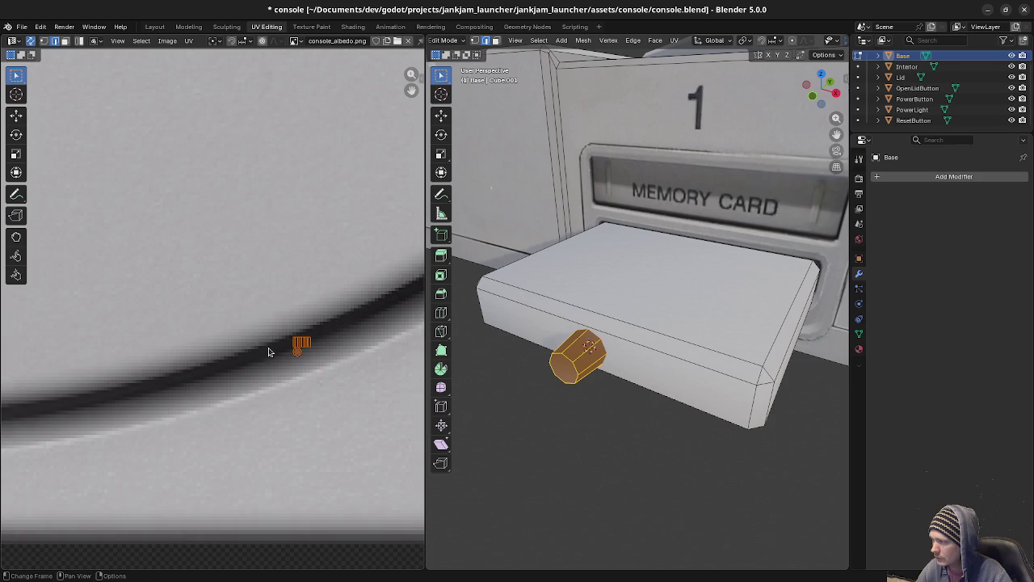
{"action": "scroll", "coordinate": [351, 393], "scroll_direction": "up", "scroll_amount": 2}
Shrink the island further and drop it onto the dark curved line of the lid circle.
{"action": "middle_click_drag", "start_coordinate": [351, 393], "coordinate": [217, 369]}
{"action": "key", "text": "s"}
{"action": "left_click", "coordinate": [302, 381]}
{"action": "key", "text": "g"}
{"action": "left_click", "coordinate": [307, 370]}
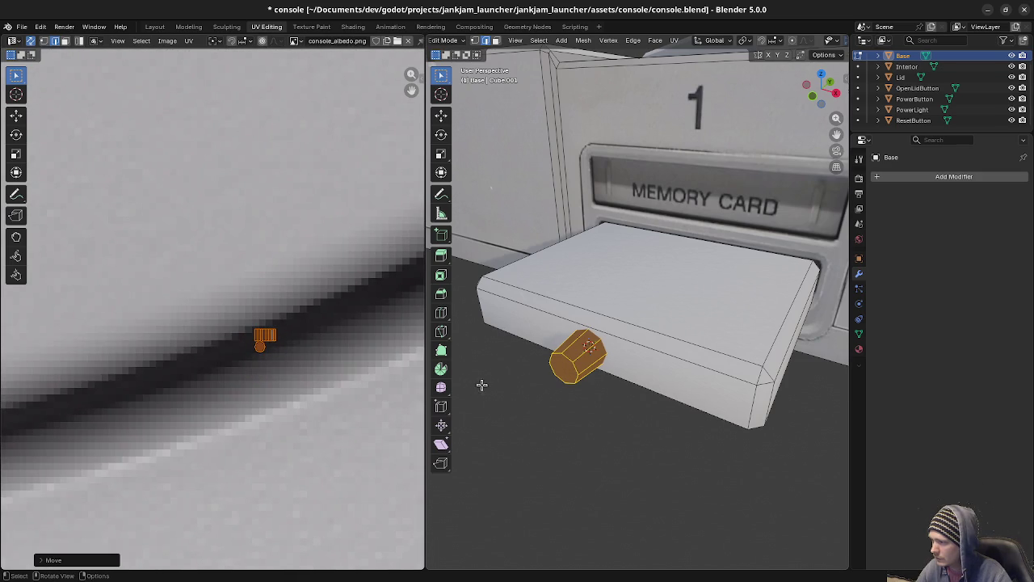
{"action": "key", "text": "a"}
{"action": "key", "text": "alt+a"}
{"action": "middle_click_drag", "start_coordinate": [566, 388], "coordinate": [611, 382]}
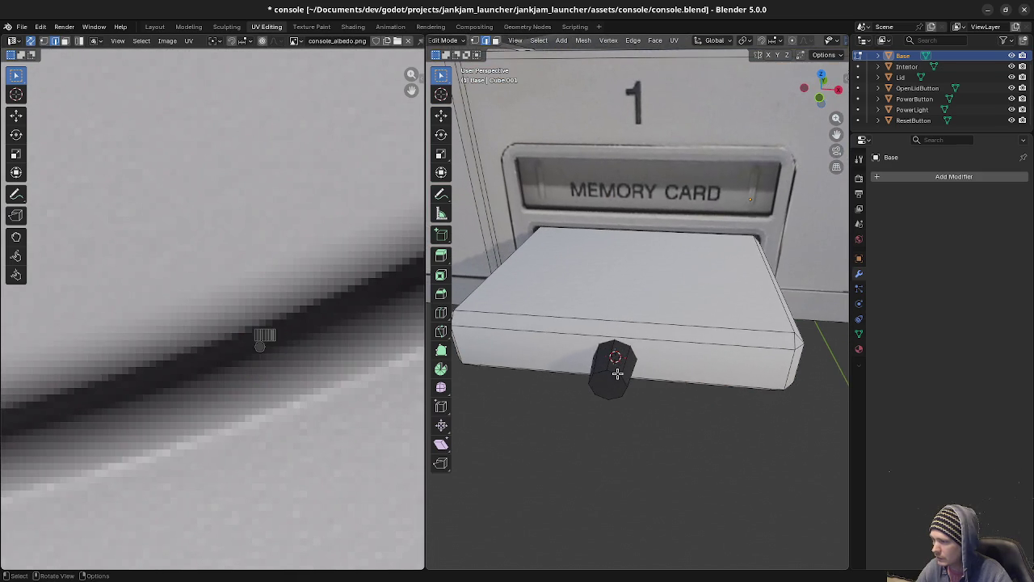
{"action": "key", "text": "Tab"}
{"action": "key", "text": "Tab"}
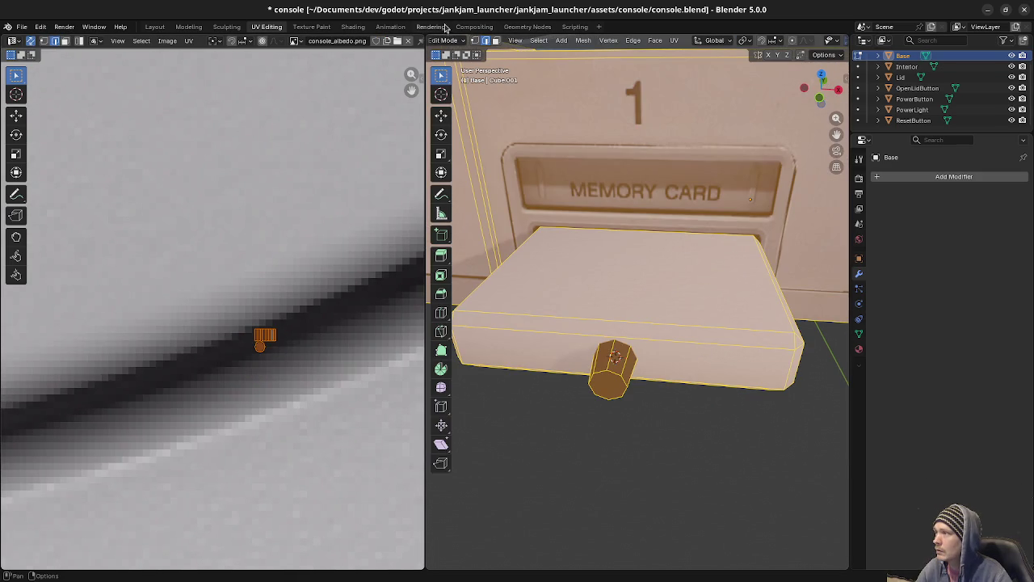
Apply Smooth Faces shading to the console mesh.
{"action": "left_click", "coordinate": [583, 40]}
{"action": "mouse_move", "coordinate": [601, 233]}
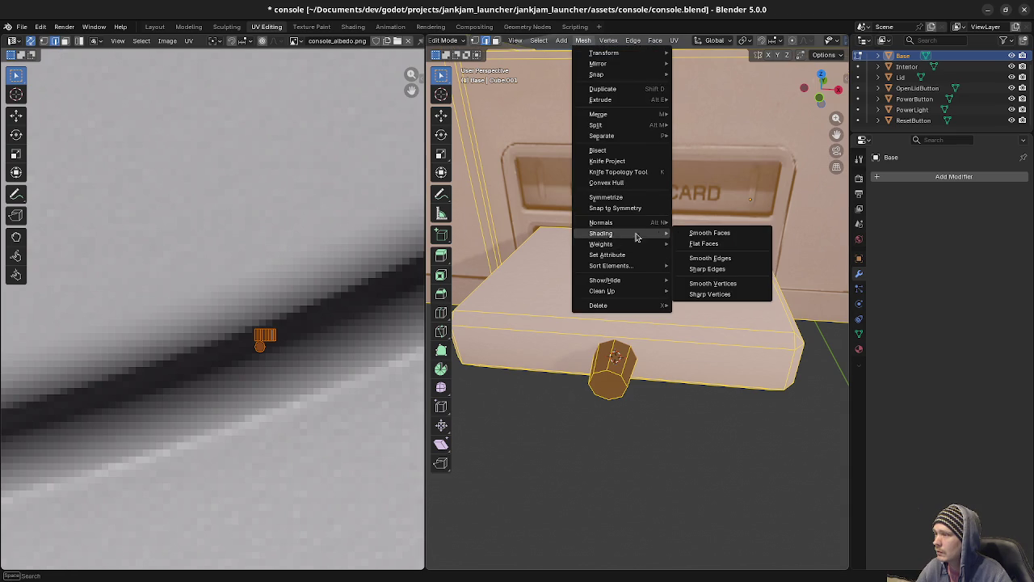
{"action": "left_click", "coordinate": [693, 232]}
{"action": "key", "text": "Tab"}
{"action": "mouse_move", "coordinate": [692, 243]}
{"action": "middle_mouse_down"}
{"action": "mouse_move", "coordinate": [573, 393]}
{"action": "mouse_move", "coordinate": [531, 371]}
{"action": "mouse_move", "coordinate": [716, 380]}
{"action": "mouse_move", "coordinate": [637, 383]}
{"action": "middle_mouse_up"}
{"action": "scroll", "coordinate": [637, 383], "scroll_direction": "down", "scroll_amount": 5}
{"action": "scroll", "coordinate": [639, 339], "scroll_direction": "down", "scroll_amount": 4}
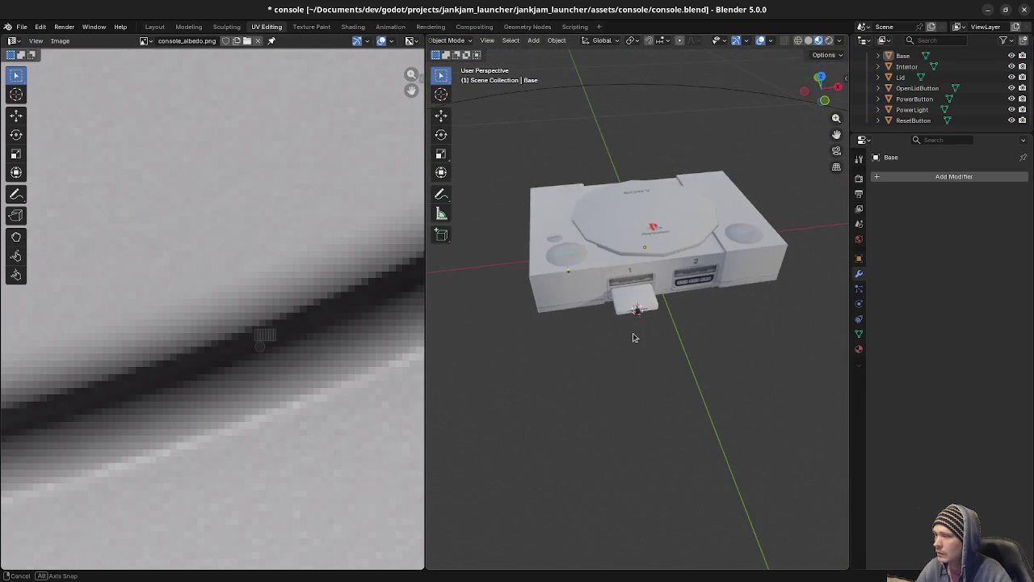
{"action": "middle_click_drag", "start_coordinate": [635, 340], "coordinate": [626, 326]}
Select the memory card and scale its UV island onto the front strip's right panel.
{"action": "left_click", "coordinate": [653, 308]}
{"action": "scroll", "coordinate": [644, 348], "scroll_direction": "down", "scroll_amount": 3}
{"action": "key", "text": "Tab"}
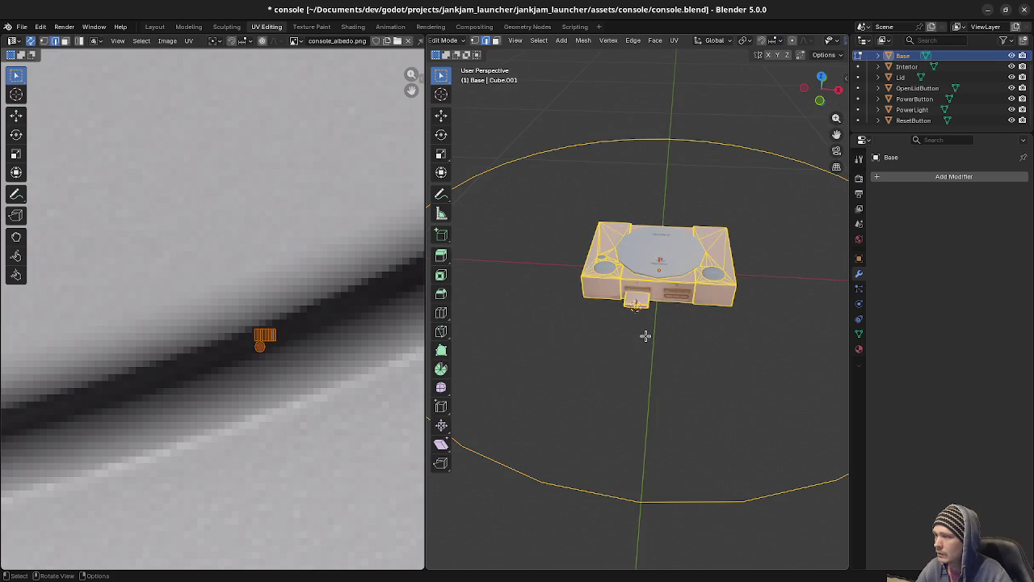
{"action": "key", "text": "l"}
{"action": "scroll", "coordinate": [285, 362], "scroll_direction": "down", "scroll_amount": 5}
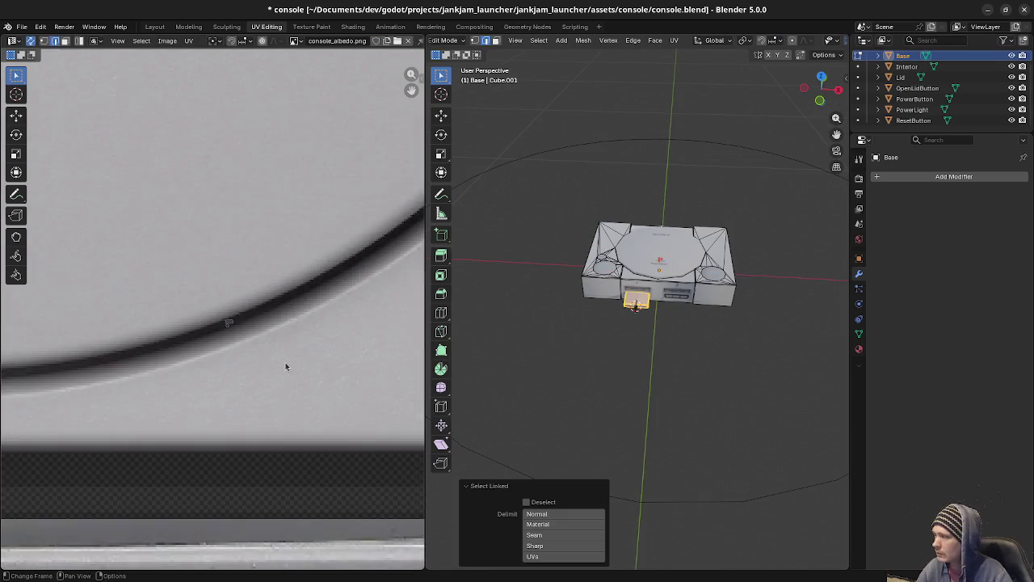
{"action": "scroll", "coordinate": [282, 365], "scroll_direction": "down", "scroll_amount": 8}
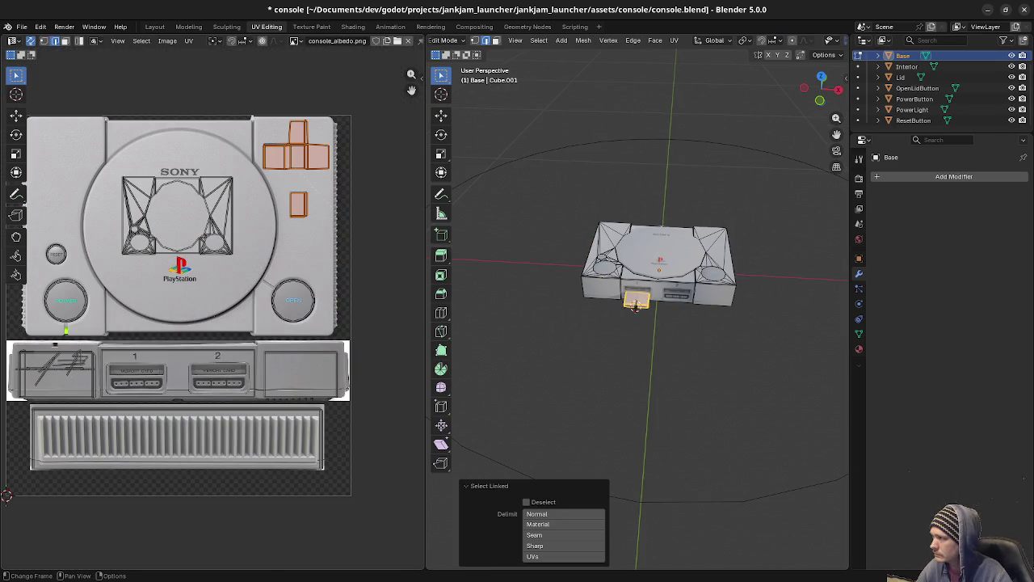
{"action": "key", "text": "s"}
{"action": "left_click", "coordinate": [342, 224]}
{"action": "key", "text": "g"}
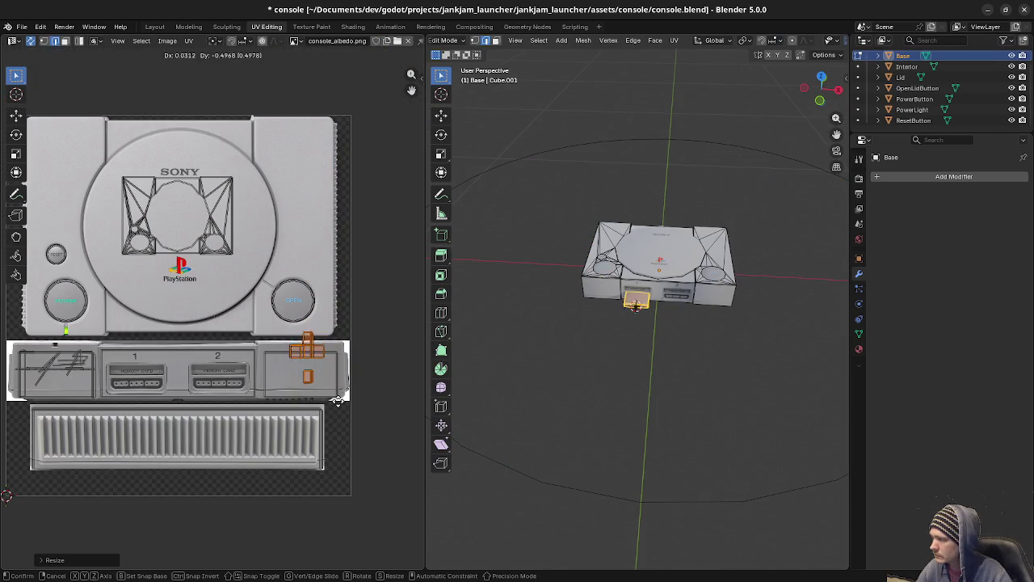
{"action": "left_click", "coordinate": [332, 411]}
{"action": "key", "text": "s"}
{"action": "left_click", "coordinate": [359, 422]}
{"action": "left_click", "coordinate": [656, 340]}
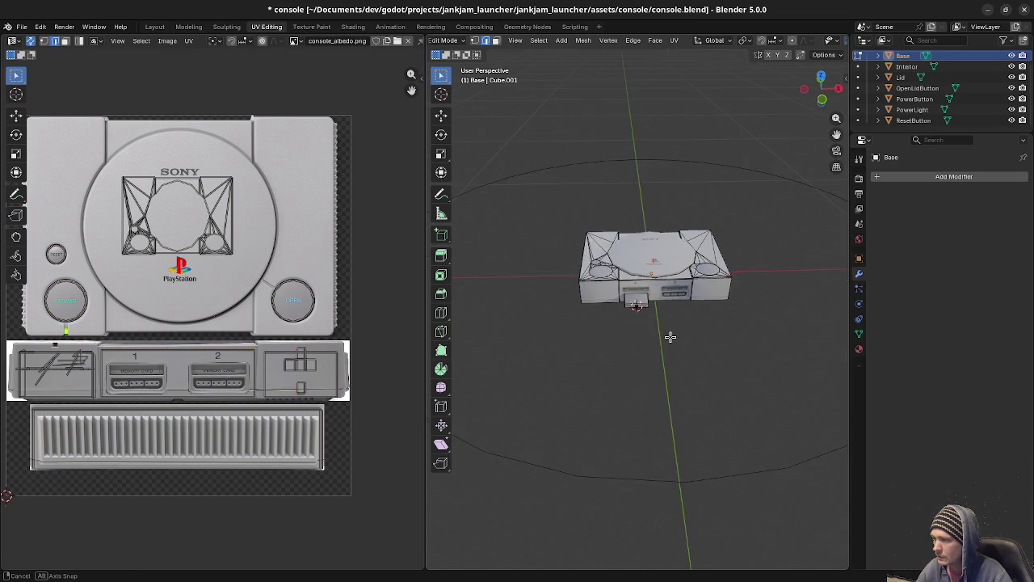
Re-enter edit mode on the console and select the large circular edge loop.
{"action": "key", "text": "Tab"}
{"action": "key", "text": "a"}
{"action": "key", "text": "alt+a"}
{"action": "key", "text": "a"}
{"action": "key", "text": "Tab"}
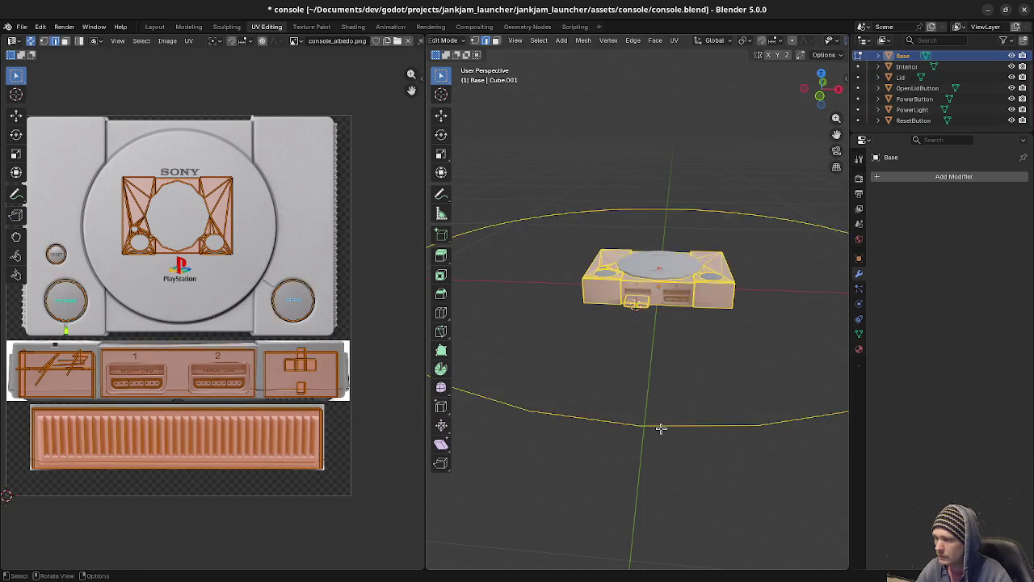
{"action": "left_click", "coordinate": [661, 429], "text": "alt"}
Delete the edges of the large stray circle around the console.
{"action": "key", "text": "x"}
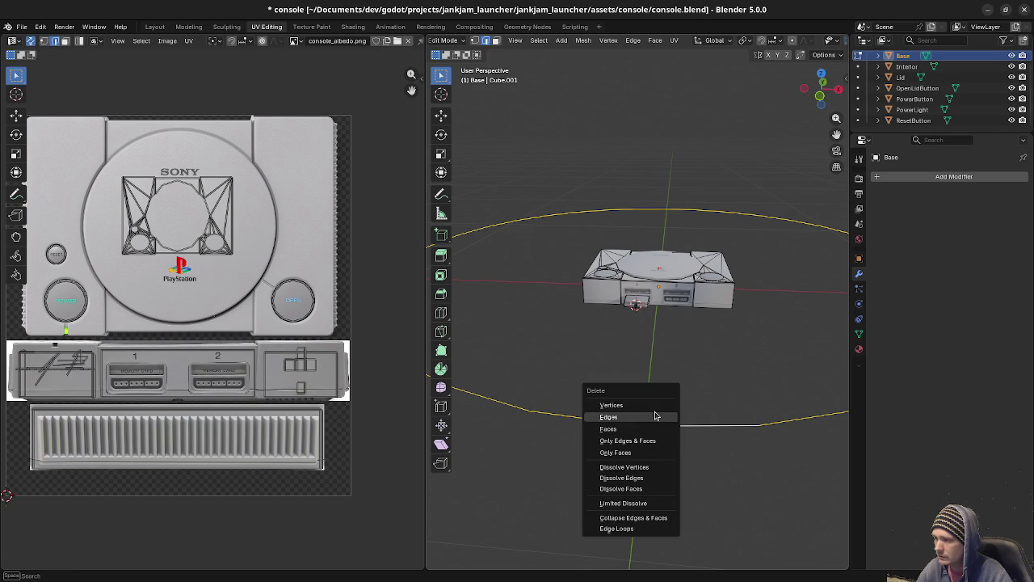
{"action": "left_click", "coordinate": [653, 405]}
{"action": "scroll", "coordinate": [683, 331], "scroll_direction": "up", "scroll_amount": 3}
{"action": "scroll", "coordinate": [684, 334], "scroll_direction": "up", "scroll_amount": 5}
{"action": "mouse_move", "coordinate": [684, 334]}
{"action": "middle_mouse_down"}
{"action": "mouse_move", "coordinate": [700, 339]}
{"action": "mouse_move", "coordinate": [670, 361]}
{"action": "mouse_move", "coordinate": [717, 354]}
{"action": "mouse_move", "coordinate": [670, 353]}
{"action": "middle_mouse_up"}
{"action": "scroll", "coordinate": [702, 339], "scroll_direction": "down", "scroll_amount": 2}
Select the memory card piece with L and bring its UVs into view.
{"action": "key", "text": "a"}
{"action": "key", "text": "alt+a"}
{"action": "scroll", "coordinate": [639, 382], "scroll_direction": "up", "scroll_amount": 2}
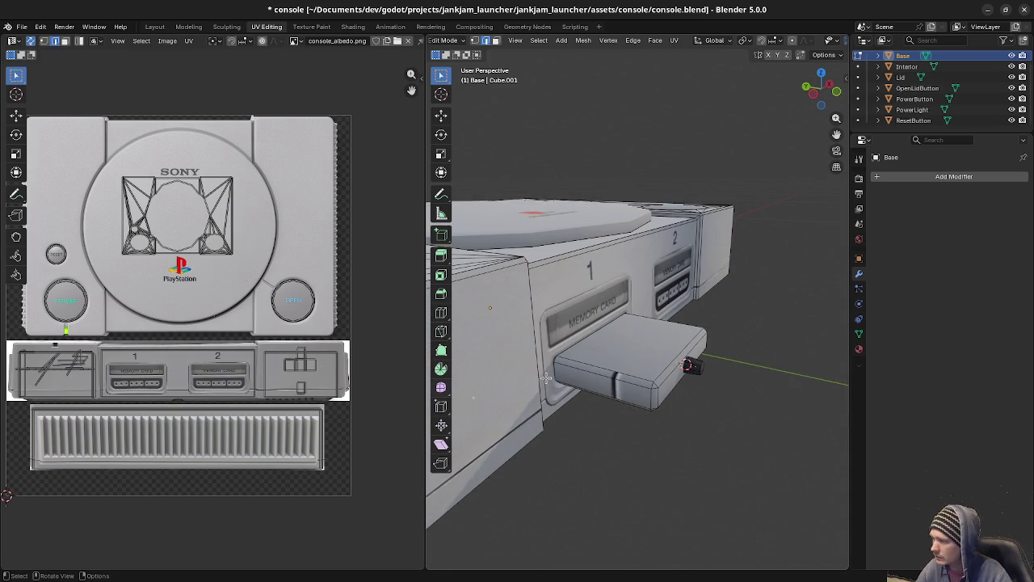
{"action": "key", "text": "l"}
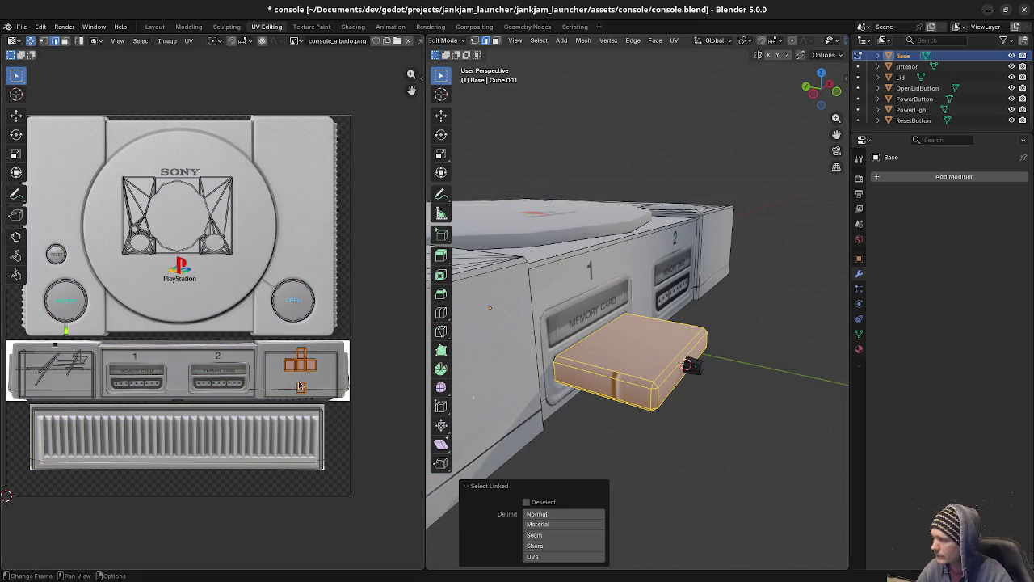
{"action": "scroll", "coordinate": [323, 406], "scroll_direction": "up", "scroll_amount": 1}
{"action": "middle_click_drag", "start_coordinate": [323, 406], "coordinate": [294, 368]}
{"action": "scroll", "coordinate": [293, 368], "scroll_direction": "up", "scroll_amount": 1}
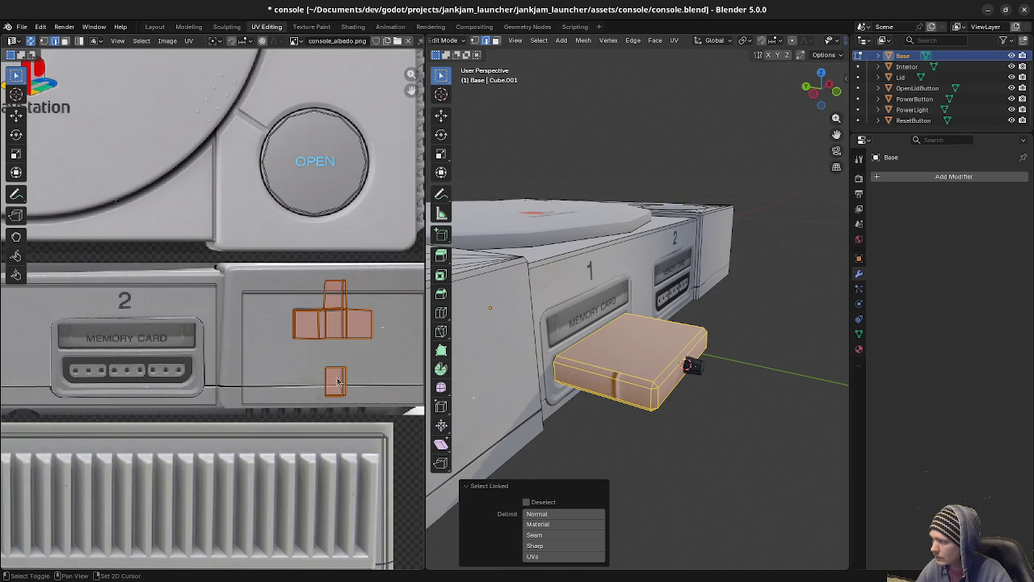
{"action": "scroll", "coordinate": [291, 379], "scroll_direction": "up", "scroll_amount": 2}
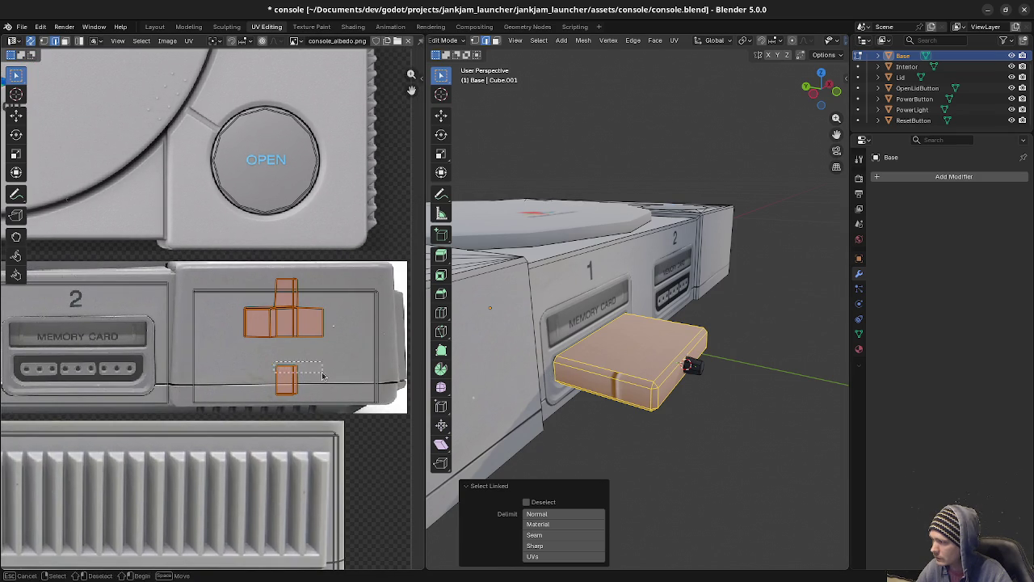
Nudge the small bottom memory-card UV island upward, then return to Object Mode.
{"action": "key", "text": "alt+a"}
{"action": "left_click_drag", "start_coordinate": [304, 402], "coordinate": [312, 407]}
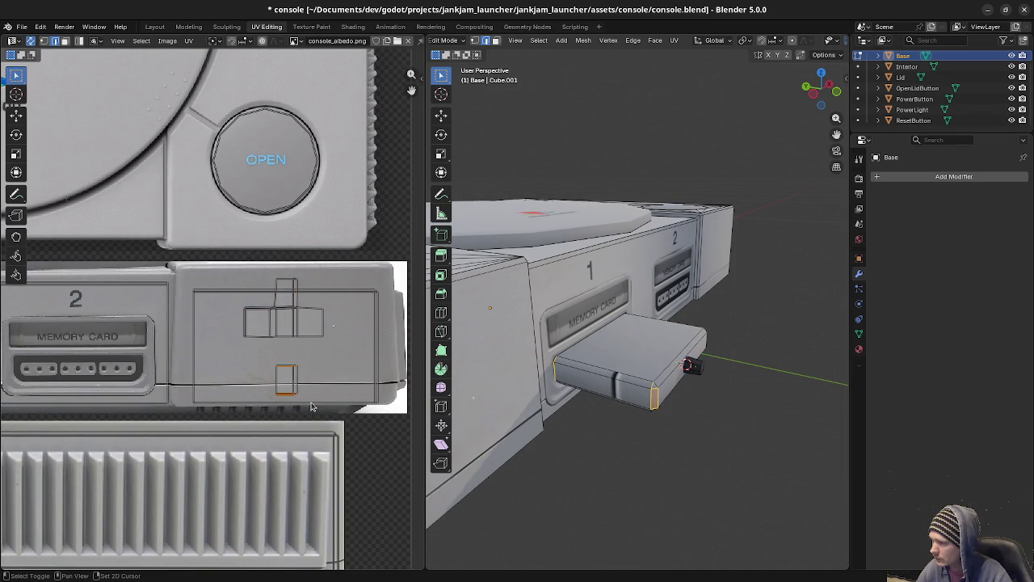
{"action": "key", "text": "g"}
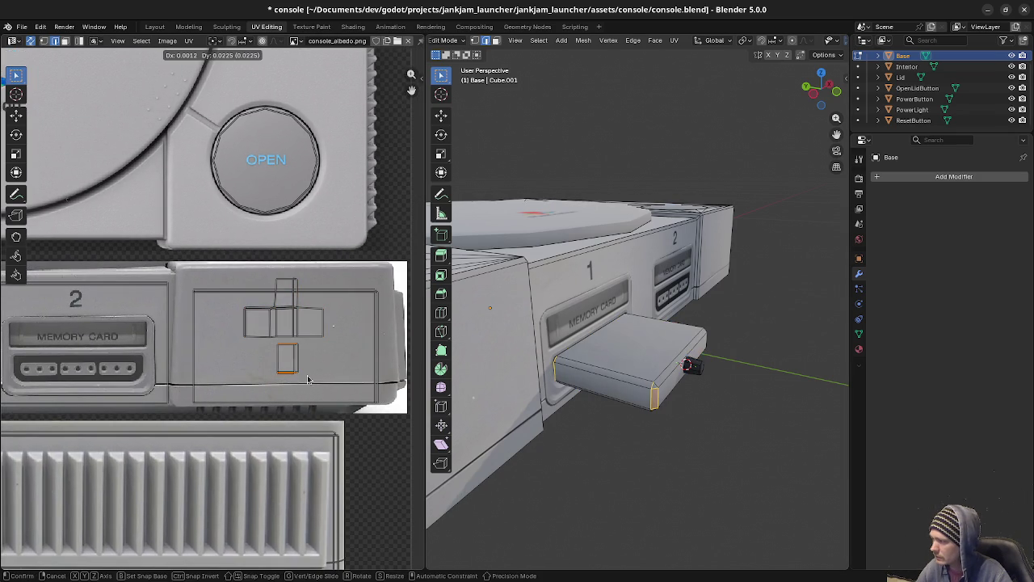
{"action": "left_click", "coordinate": [308, 376]}
{"action": "mouse_move", "coordinate": [619, 395]}
{"action": "middle_mouse_down"}
{"action": "mouse_move", "coordinate": [503, 383]}
{"action": "mouse_move", "coordinate": [631, 410]}
{"action": "mouse_move", "coordinate": [609, 332]}
{"action": "mouse_move", "coordinate": [630, 405]}
{"action": "mouse_move", "coordinate": [659, 419]}
{"action": "middle_mouse_up"}
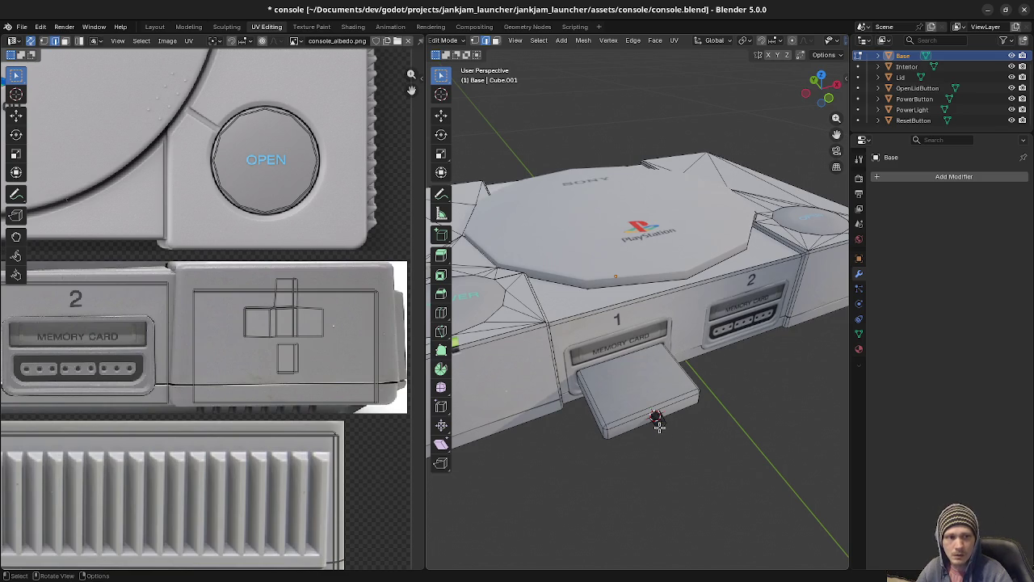
{"action": "mouse_move", "coordinate": [625, 424]}
{"action": "middle_mouse_down"}
{"action": "mouse_move", "coordinate": [581, 340]}
{"action": "mouse_move", "coordinate": [626, 365]}
{"action": "mouse_move", "coordinate": [634, 415]}
{"action": "middle_mouse_up"}
{"action": "scroll", "coordinate": [634, 415], "scroll_direction": "down", "scroll_amount": 4}
{"action": "key", "text": "Tab"}
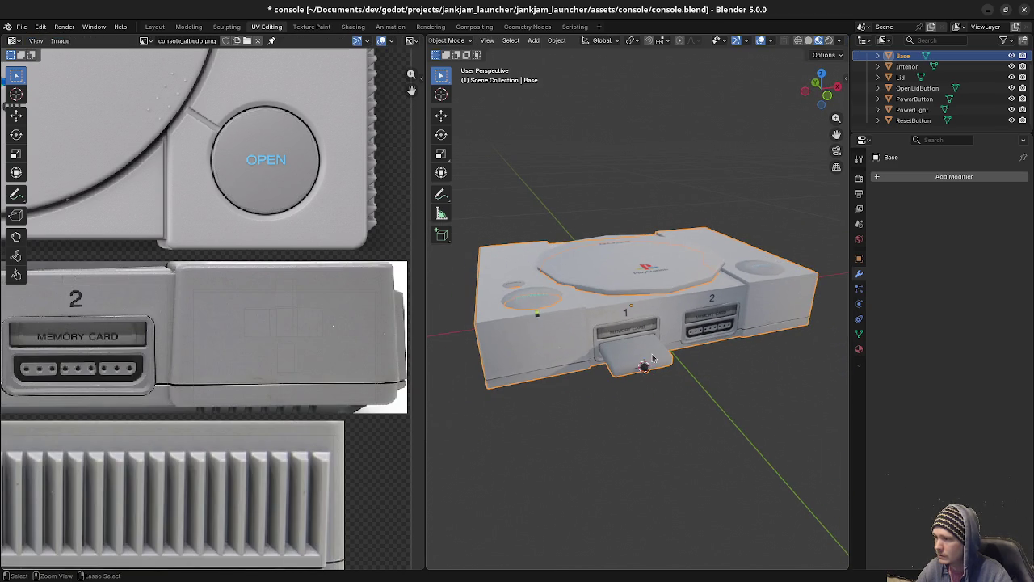
Separate the memory card piece from the Base mesh into its own object.
{"action": "key", "text": "ctrl+s"}
{"action": "middle_click_drag", "start_coordinate": [653, 359], "coordinate": [635, 366]}
{"action": "key", "text": "Tab"}
{"action": "key", "text": "alt+a"}
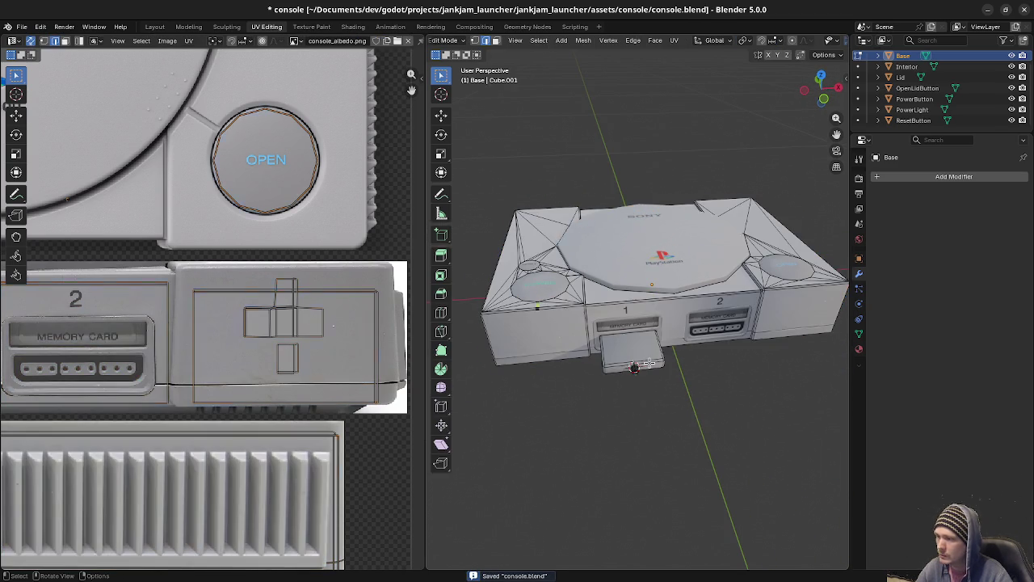
{"action": "key", "text": "l"}
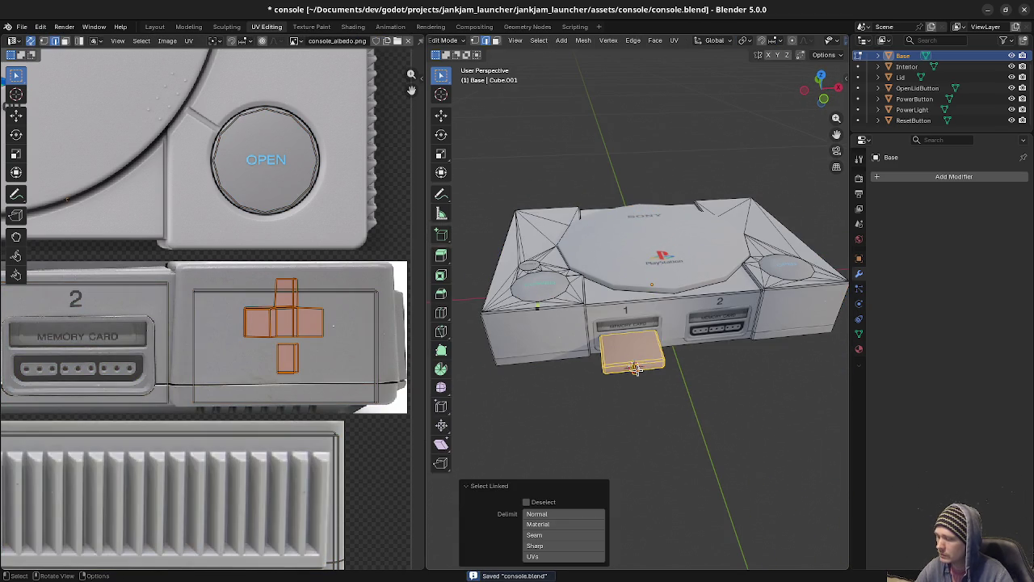
{"action": "key", "text": "p"}
{"action": "left_click", "coordinate": [636, 368]}
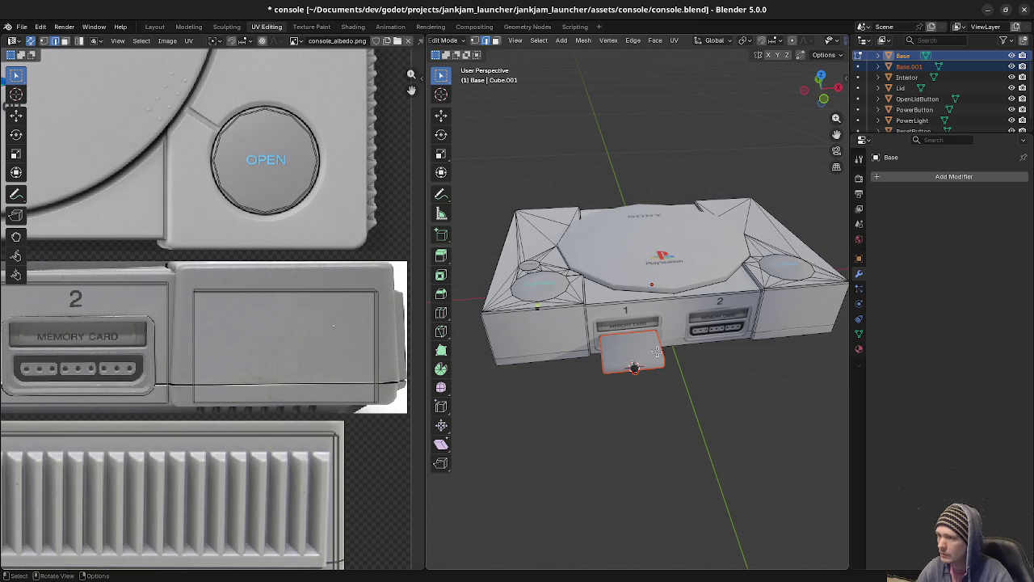
{"action": "key", "text": "Tab"}
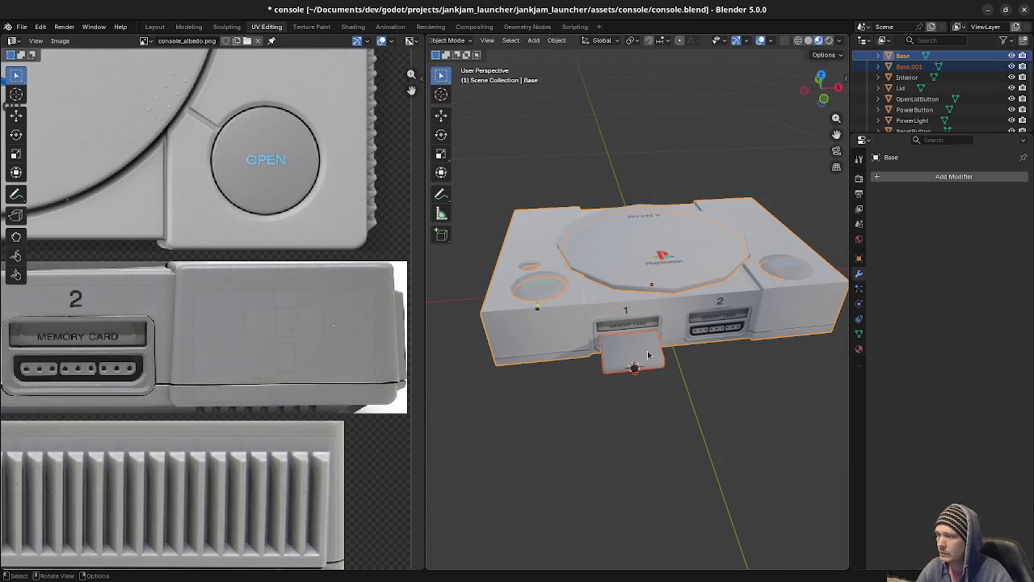
Rename the separated memory card object to Plug.
{"action": "left_click", "coordinate": [648, 355]}
{"action": "key", "text": "F2"}
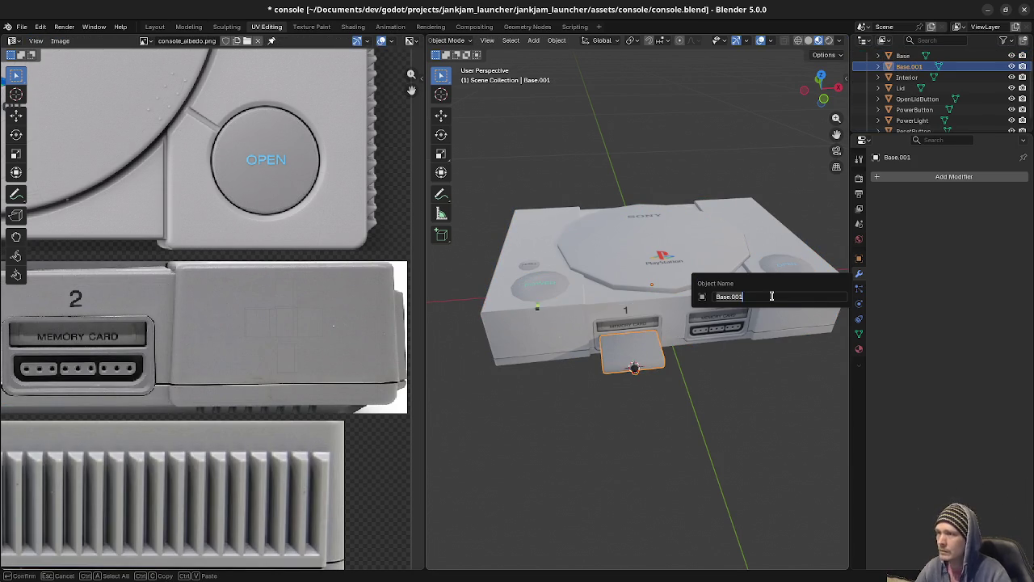
{"action": "type", "text": "g"}
{"action": "key", "text": "Return"}
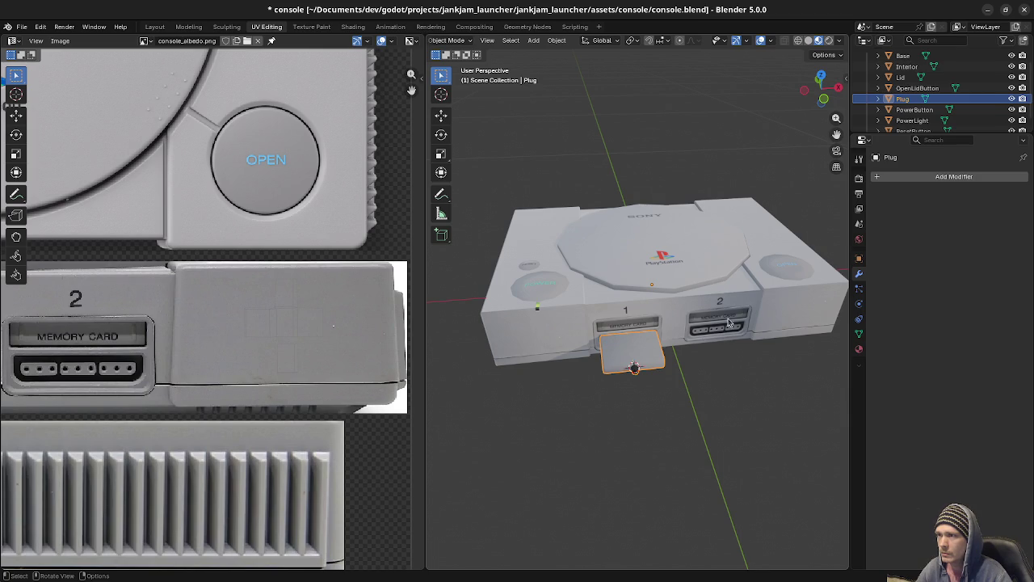
{"action": "scroll", "coordinate": [954, 105], "scroll_direction": "down", "scroll_amount": 1}
Check all meshes' UVs in Edit Mode, save console.blend and minimize Blender.
{"action": "key", "text": "a"}
{"action": "key", "text": "Tab"}
{"action": "key", "text": "Tab"}
{"action": "key", "text": "alt+a"}
{"action": "key", "text": "a"}
{"action": "key", "text": "ctrl+s"}
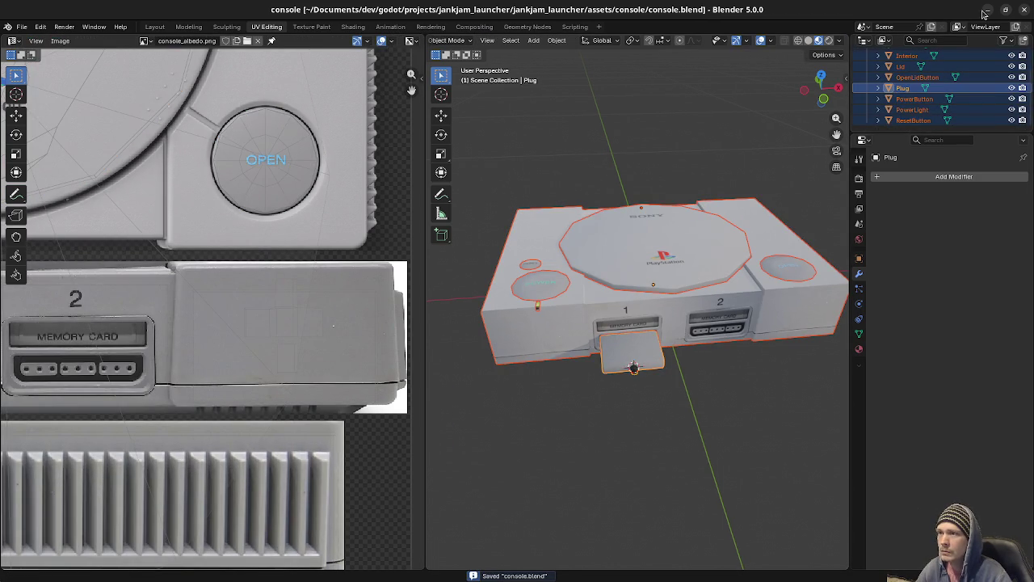
{"action": "left_click", "coordinate": [986, 11]}
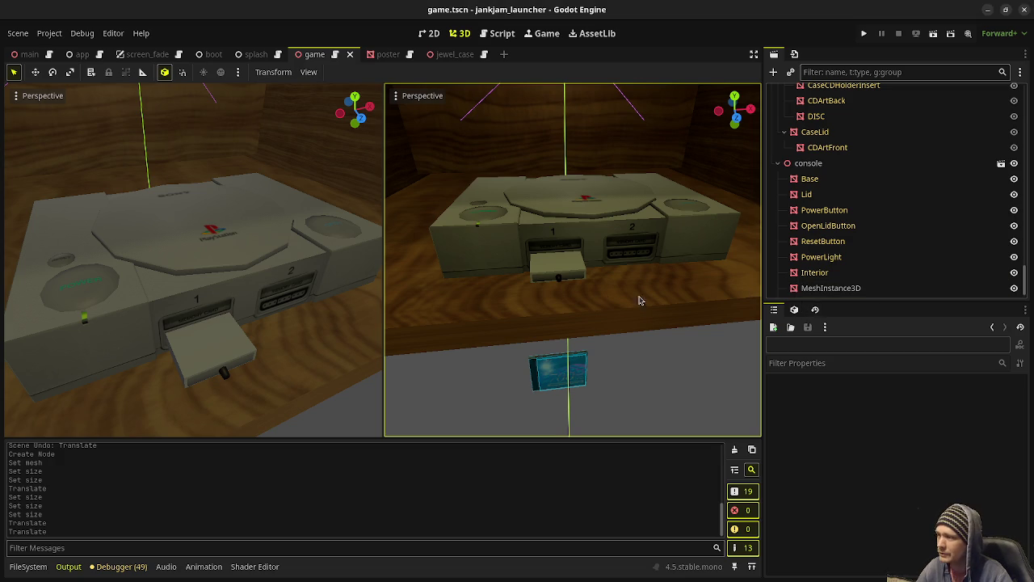
Delete the MeshInstance3D node, check the Plug in the viewport, then run the game.
{"action": "right_click", "coordinate": [834, 289]}
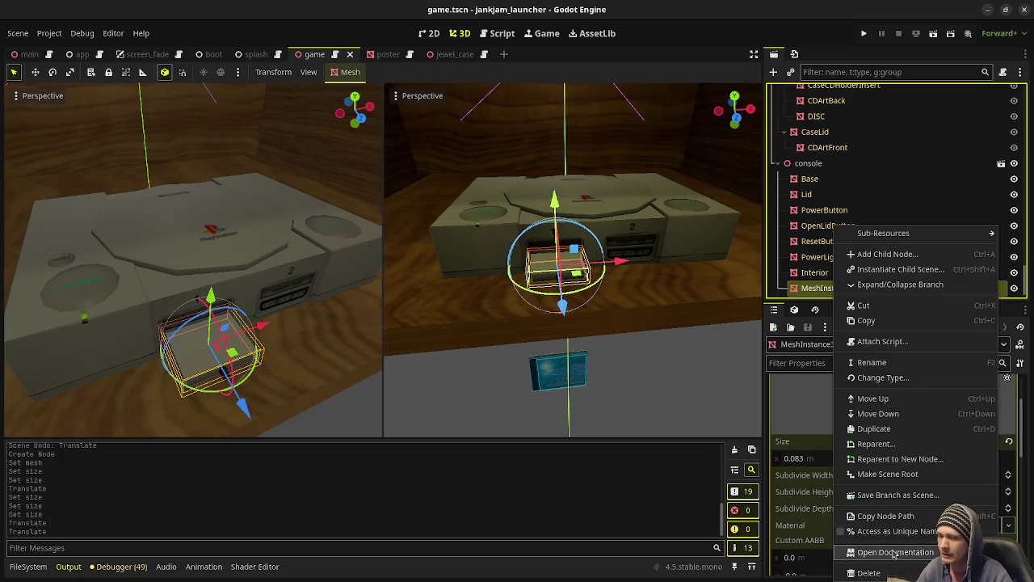
{"action": "left_click", "coordinate": [865, 571]}
{"action": "left_click", "coordinate": [550, 312]}
{"action": "mouse_move", "coordinate": [613, 362]}
{"action": "middle_mouse_down"}
{"action": "mouse_move", "coordinate": [666, 352]}
{"action": "mouse_move", "coordinate": [618, 341]}
{"action": "mouse_move", "coordinate": [635, 351]}
{"action": "mouse_move", "coordinate": [649, 342]}
{"action": "mouse_move", "coordinate": [664, 300]}
{"action": "mouse_move", "coordinate": [652, 308]}
{"action": "middle_mouse_up"}
{"action": "scroll", "coordinate": [684, 363], "scroll_direction": "up", "scroll_amount": 3}
{"action": "scroll", "coordinate": [654, 353], "scroll_direction": "up", "scroll_amount": 2}
{"action": "scroll", "coordinate": [618, 341], "scroll_direction": "down", "scroll_amount": 1}
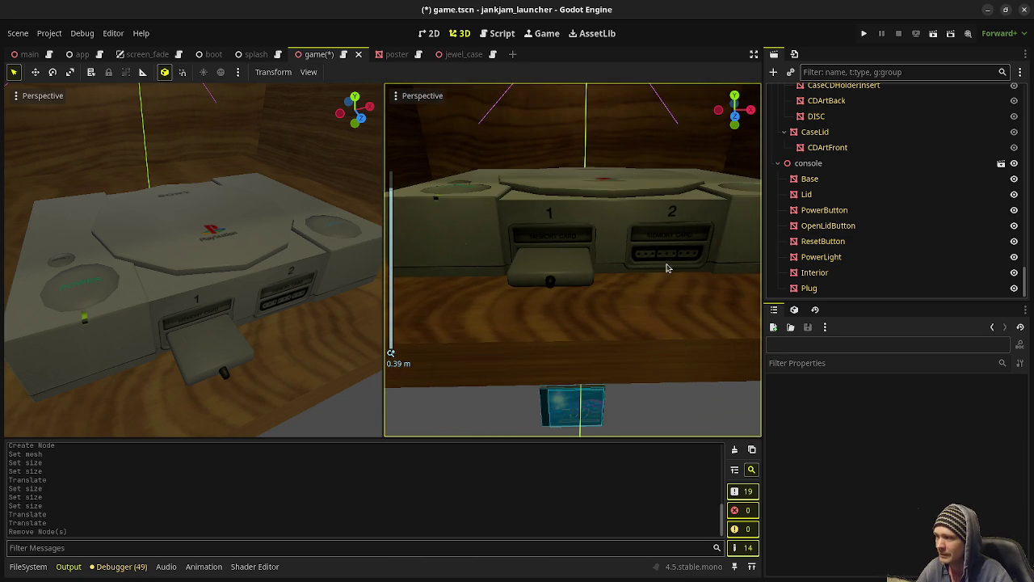
{"action": "key", "text": "F5"}
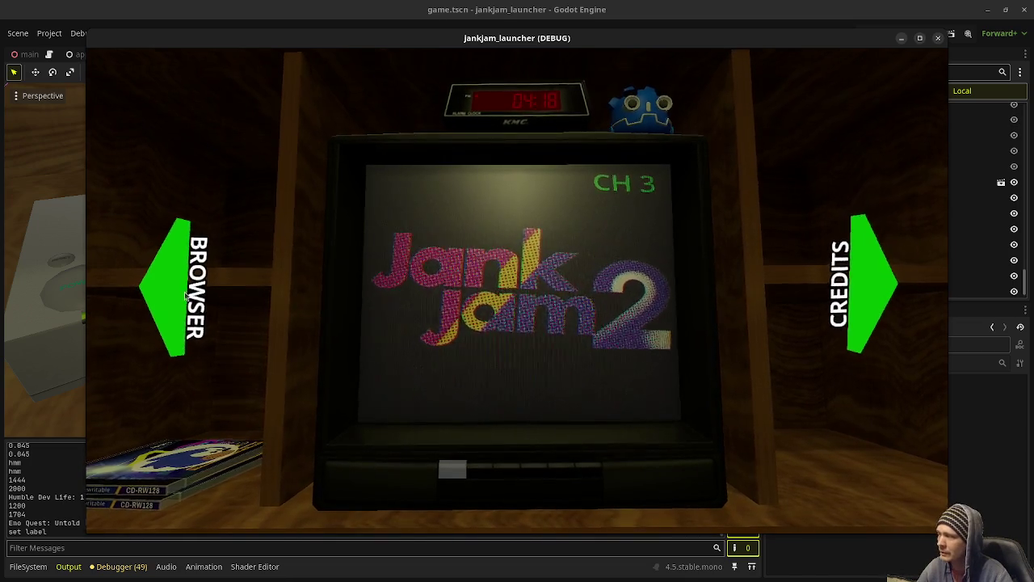
Pick up the Jank Jam 2 CD case, send it to the console, then close the game.
{"action": "key", "text": "Left"}
{"action": "left_click", "coordinate": [348, 318]}
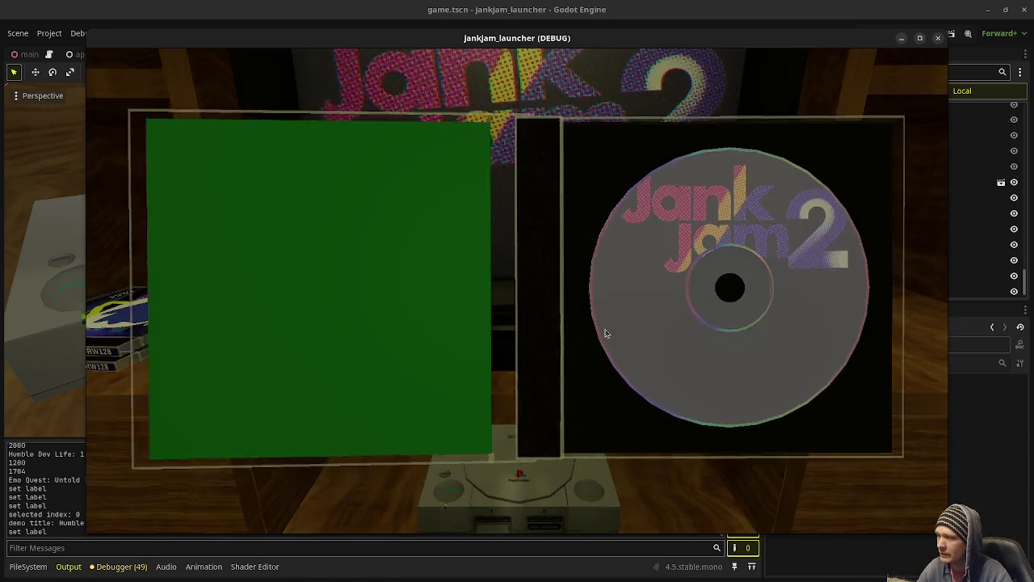
{"action": "left_click", "coordinate": [607, 333]}
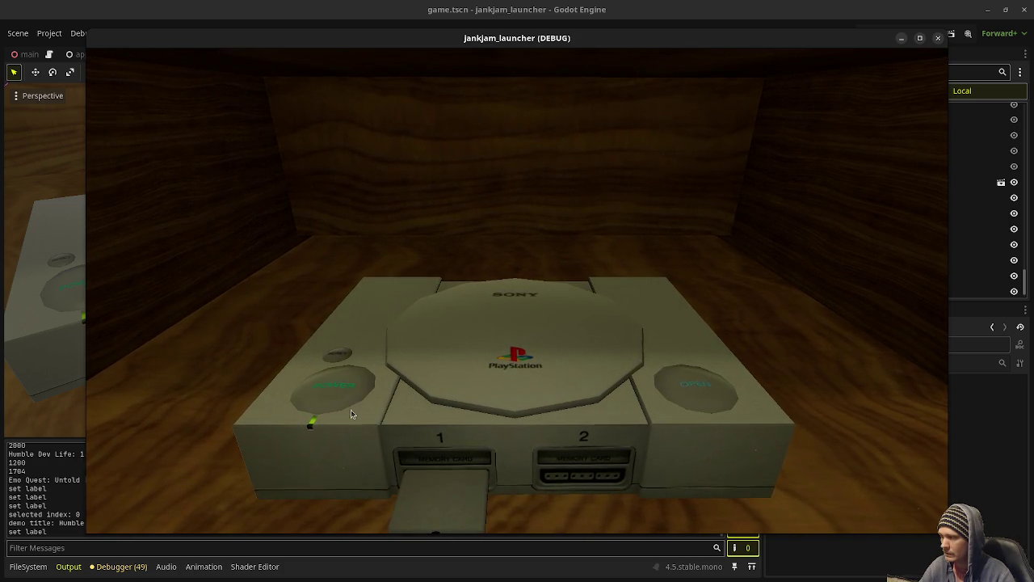
{"action": "left_click", "coordinate": [939, 38]}
{"action": "key", "text": "alt+Tab"}
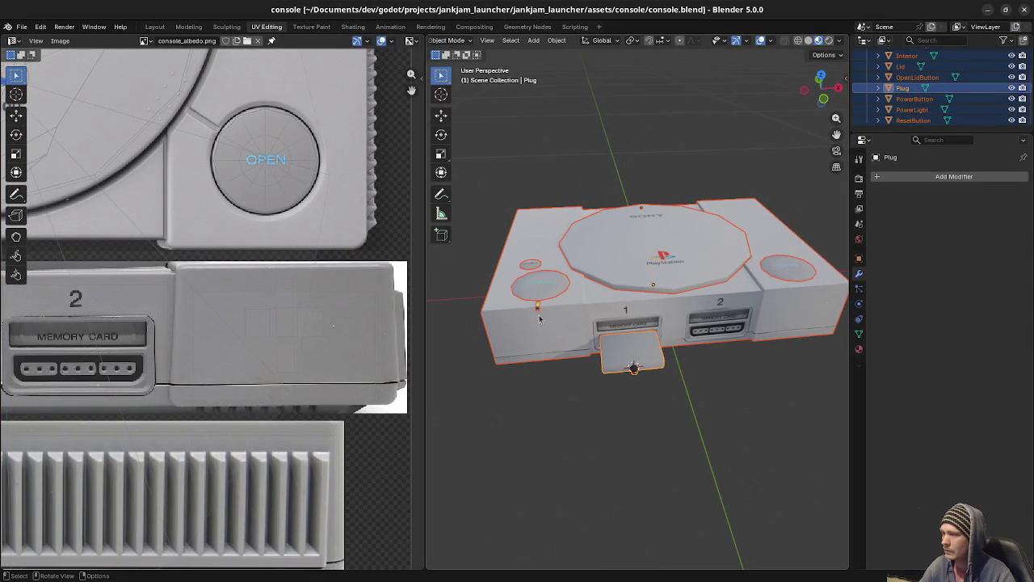
Select PowerLight in the Outliner, zoom the viewport, then switch to GIMP.
{"action": "left_click", "coordinate": [539, 308]}
{"action": "scroll", "coordinate": [534, 344], "scroll_direction": "up", "scroll_amount": 3}
{"action": "scroll", "coordinate": [599, 372], "scroll_direction": "up", "scroll_amount": 1}
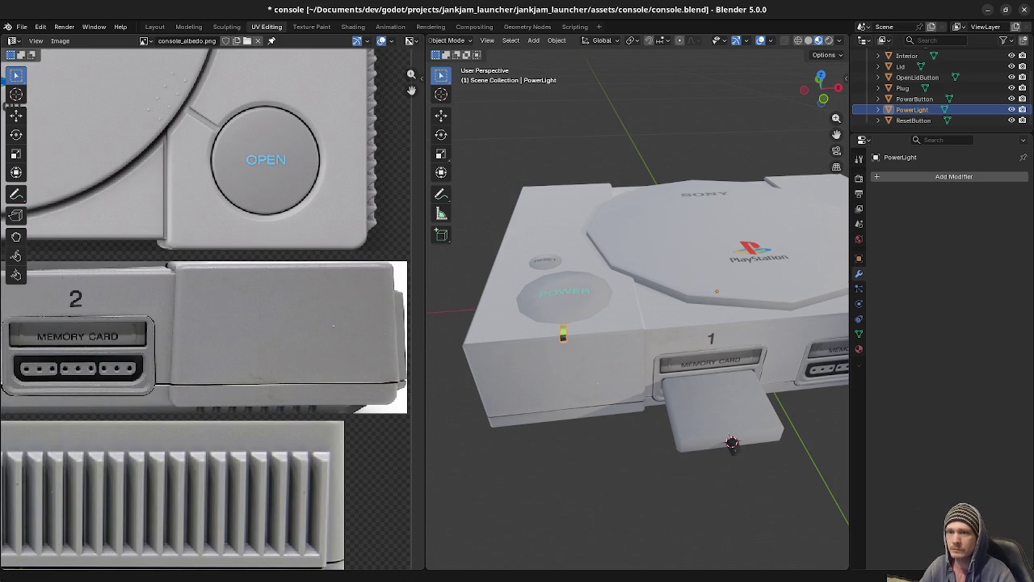
{"action": "key", "text": "alt+Tab"}
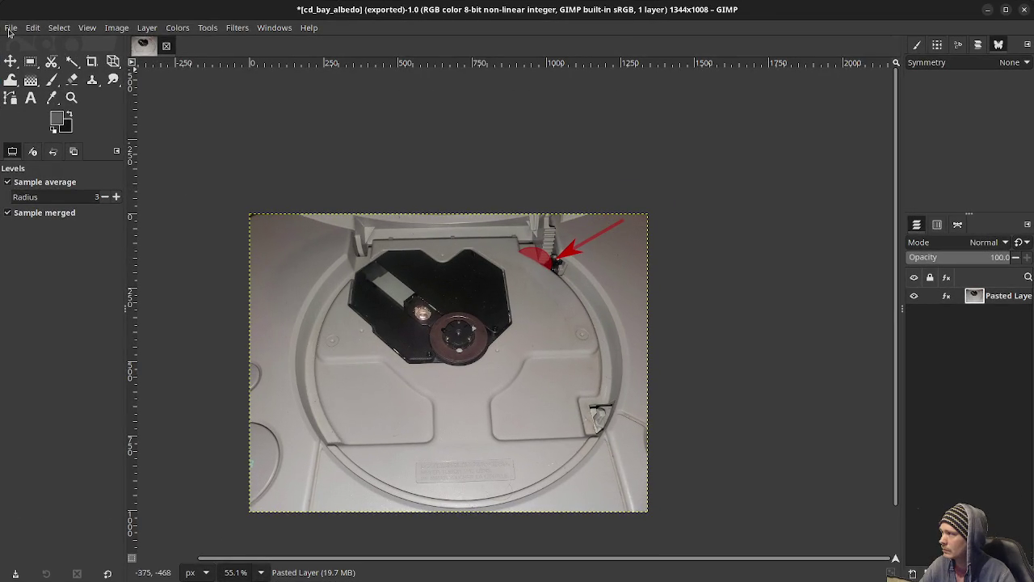
Quit GIMP with Ctrl+Q and discard the unsaved changes to cd_bay_albedo.
{"action": "left_click", "coordinate": [11, 30]}
{"action": "mouse_move", "coordinate": [39, 121]}
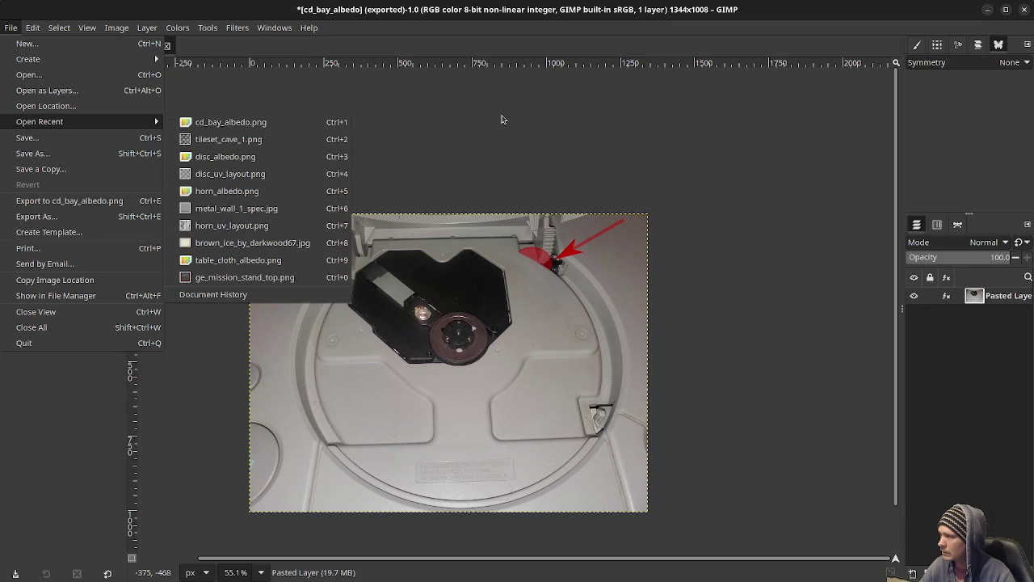
{"action": "left_click", "coordinate": [667, 155]}
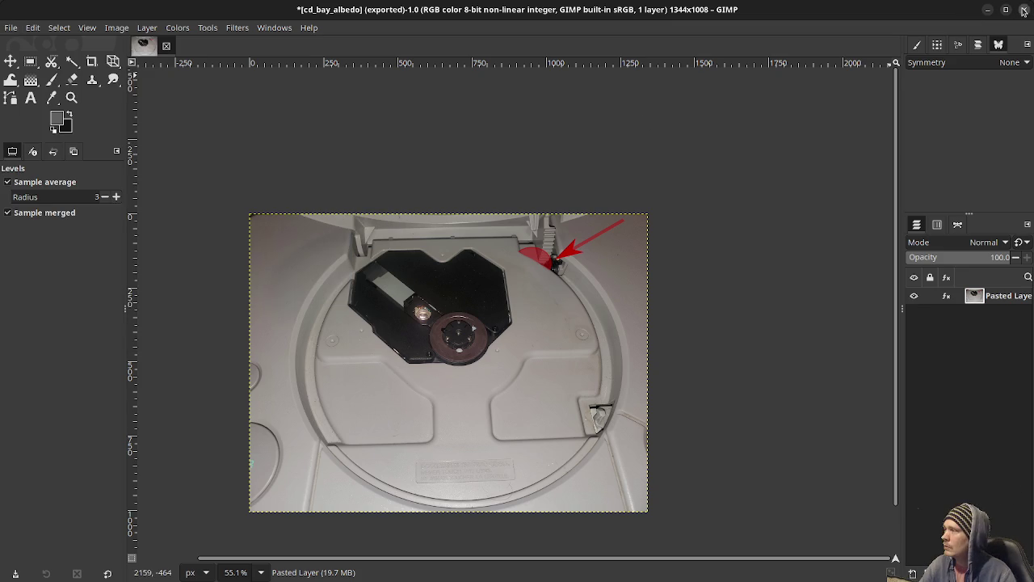
{"action": "key", "text": "ctrl+q"}
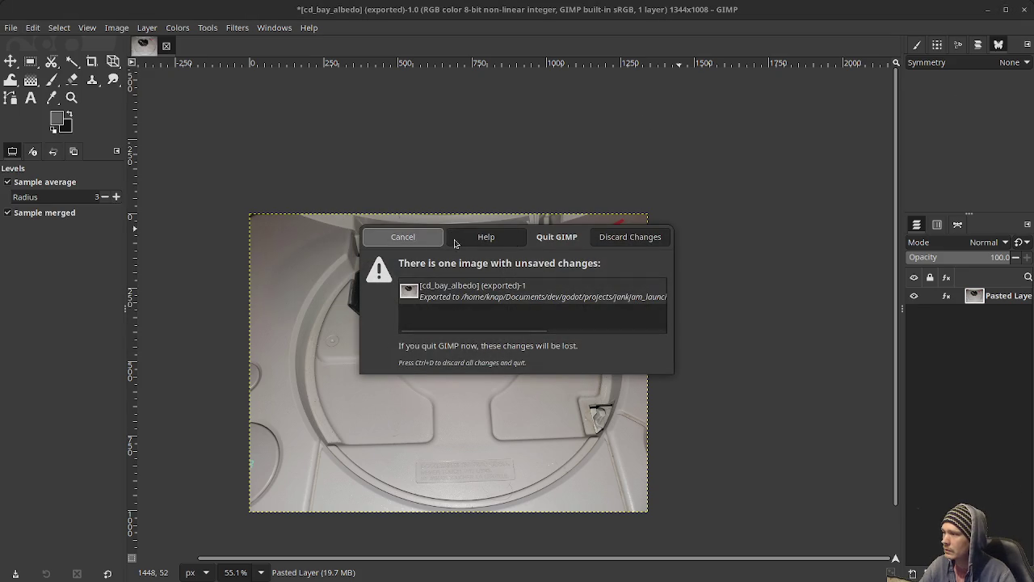
{"action": "left_click", "coordinate": [621, 236]}
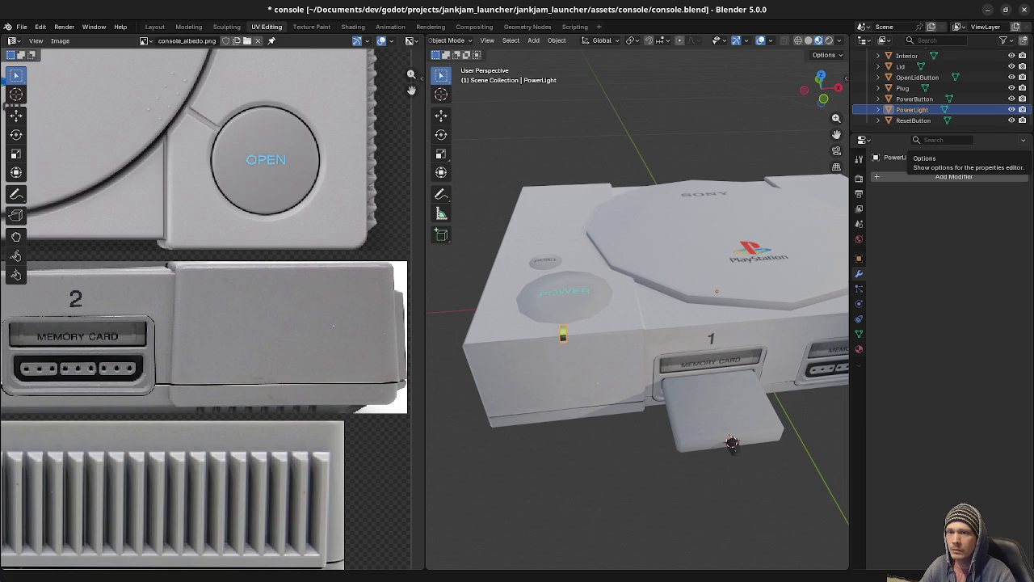
Open console_albedo.png in Aseprite, zoom in on the green power LED, then return to Blender.
{"action": "key", "text": "super"}
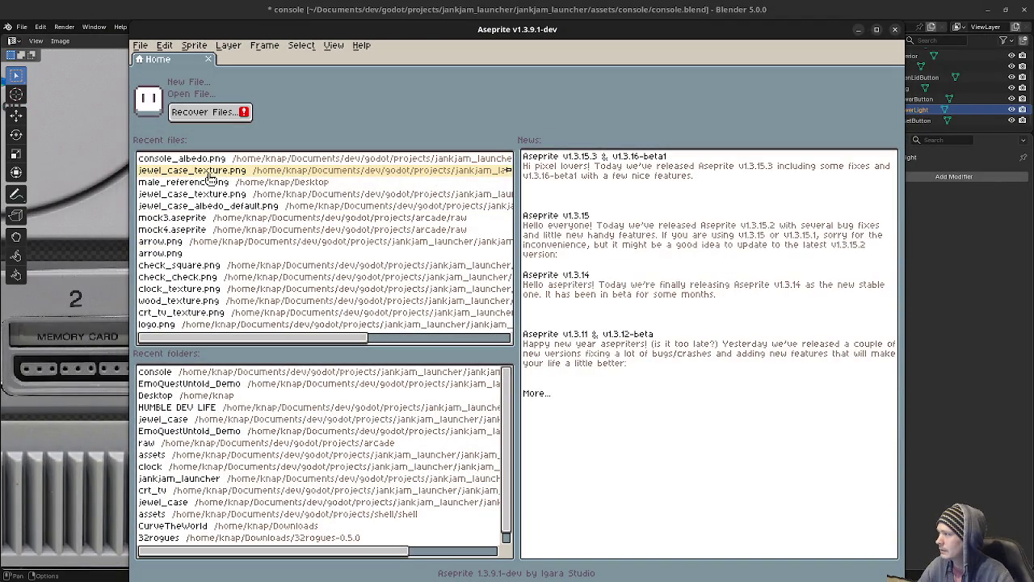
{"action": "left_click", "coordinate": [209, 161]}
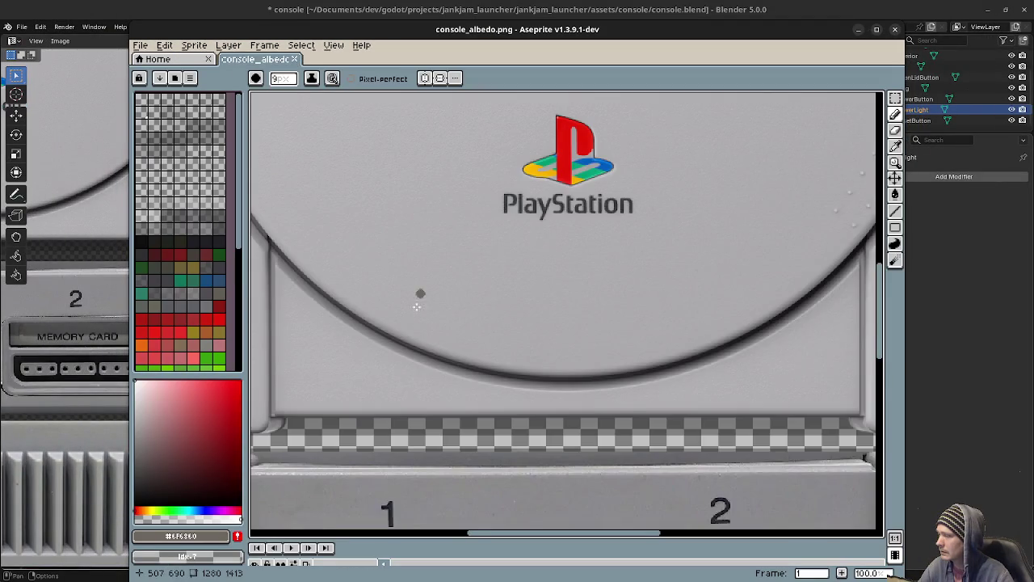
{"action": "scroll", "coordinate": [356, 346], "scroll_direction": "up", "scroll_amount": 2}
{"action": "scroll", "coordinate": [355, 346], "scroll_direction": "up", "scroll_amount": 1}
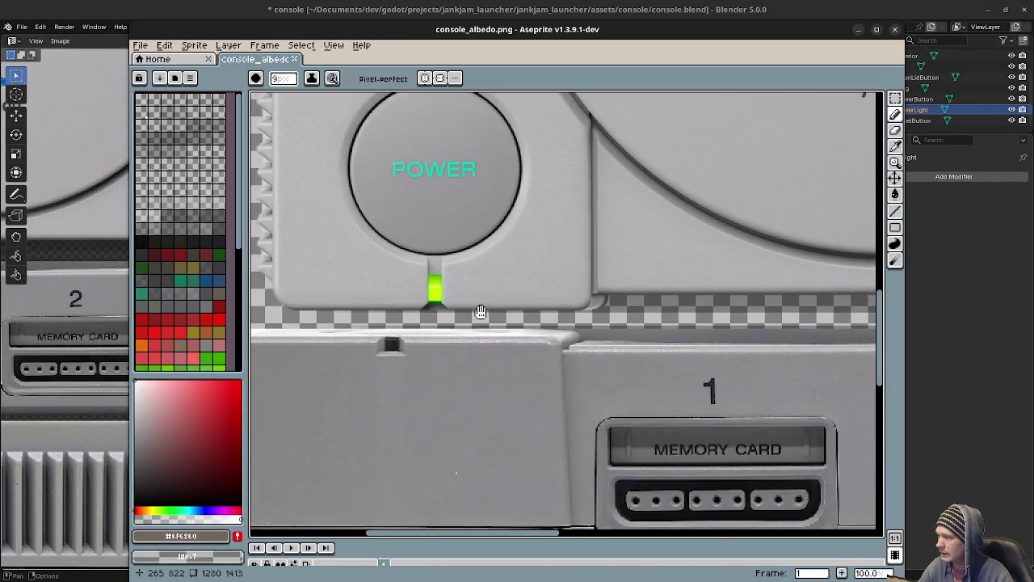
{"action": "scroll", "coordinate": [485, 318], "scroll_direction": "up", "scroll_amount": 1}
{"action": "scroll", "coordinate": [483, 322], "scroll_direction": "left", "scroll_amount": 1}
{"action": "scroll", "coordinate": [518, 328], "scroll_direction": "left", "scroll_amount": 2}
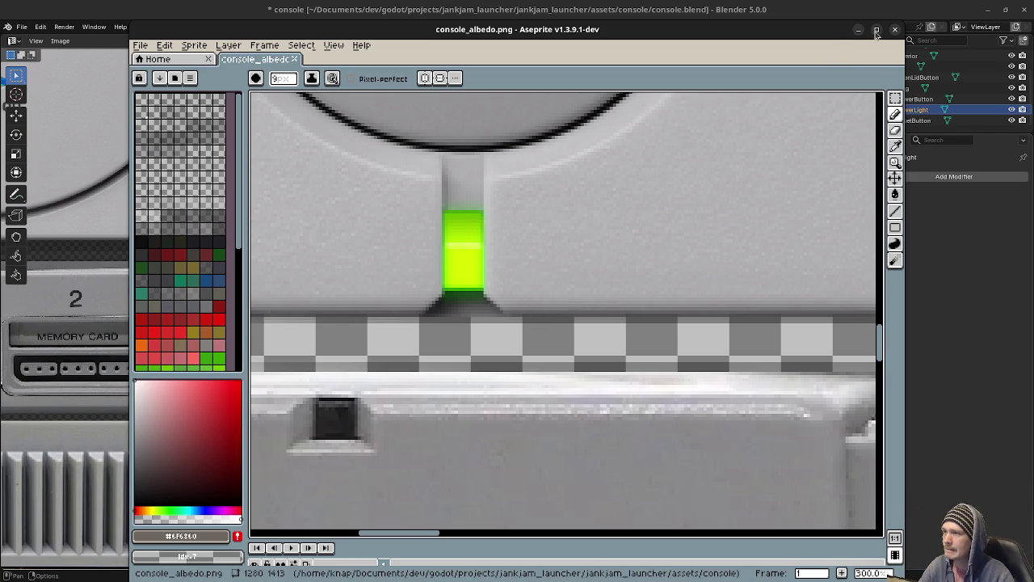
{"action": "key", "text": "alt+Tab"}
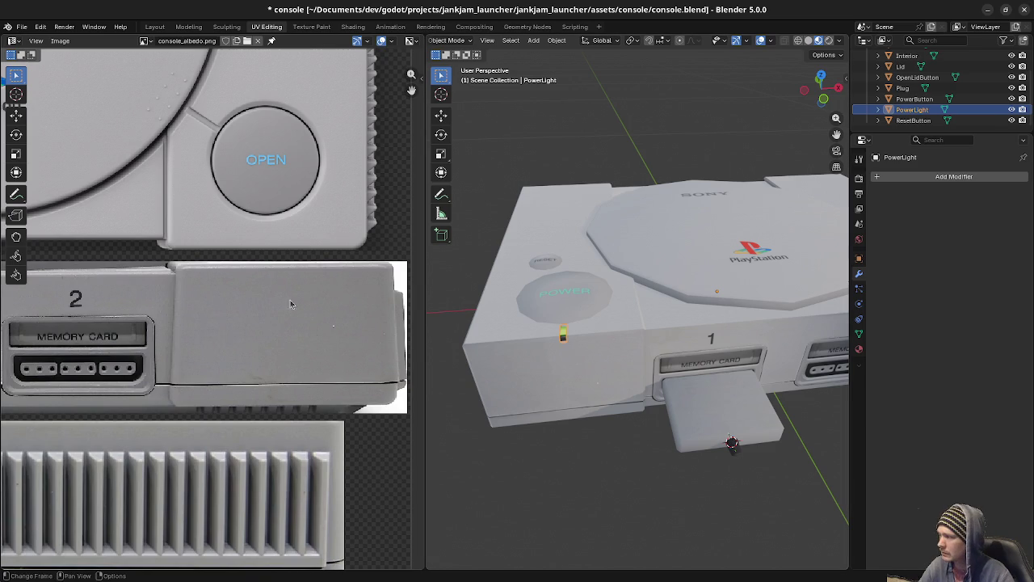
Zoom the UV editor to the POWER button and enter Edit Mode on PowerLight to show its UVs.
{"action": "scroll", "coordinate": [260, 304], "scroll_direction": "down", "scroll_amount": 2}
{"action": "middle_click_drag", "start_coordinate": [260, 304], "coordinate": [412, 307]}
{"action": "scroll", "coordinate": [259, 307], "scroll_direction": "up", "scroll_amount": 2}
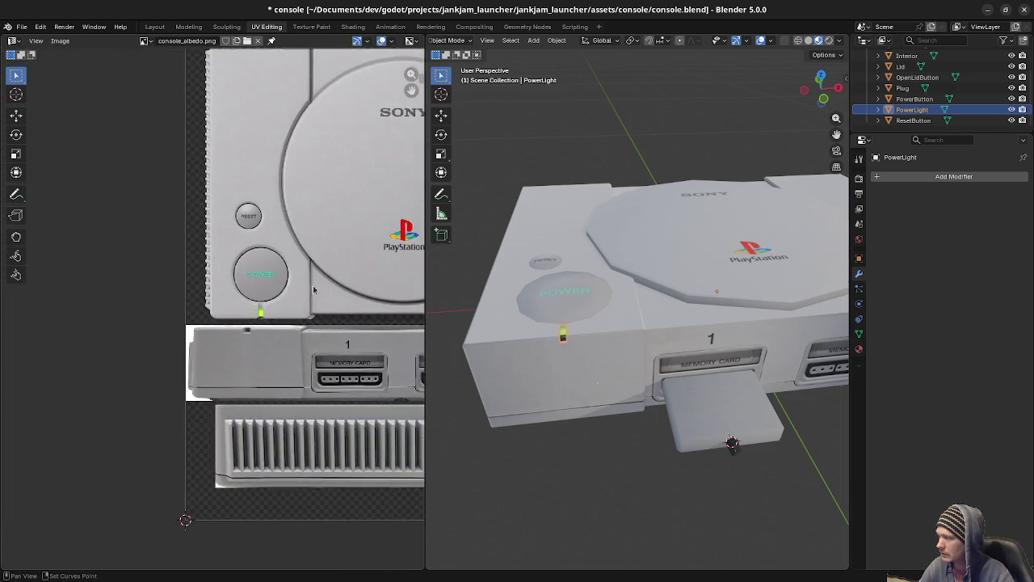
{"action": "scroll", "coordinate": [259, 307], "scroll_direction": "up", "scroll_amount": 2}
{"action": "scroll", "coordinate": [259, 307], "scroll_direction": "up", "scroll_amount": 2}
{"action": "key", "text": "Tab"}
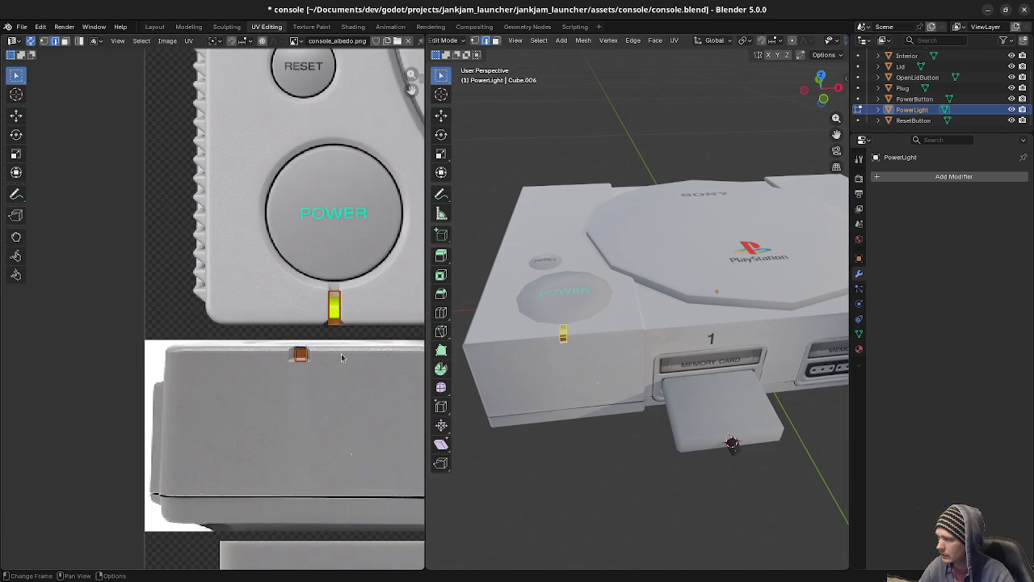
{"action": "scroll", "coordinate": [342, 346], "scroll_direction": "up", "scroll_amount": 1}
{"action": "scroll", "coordinate": [291, 347], "scroll_direction": "up", "scroll_amount": 1}
{"action": "scroll", "coordinate": [290, 348], "scroll_direction": "up", "scroll_amount": 1}
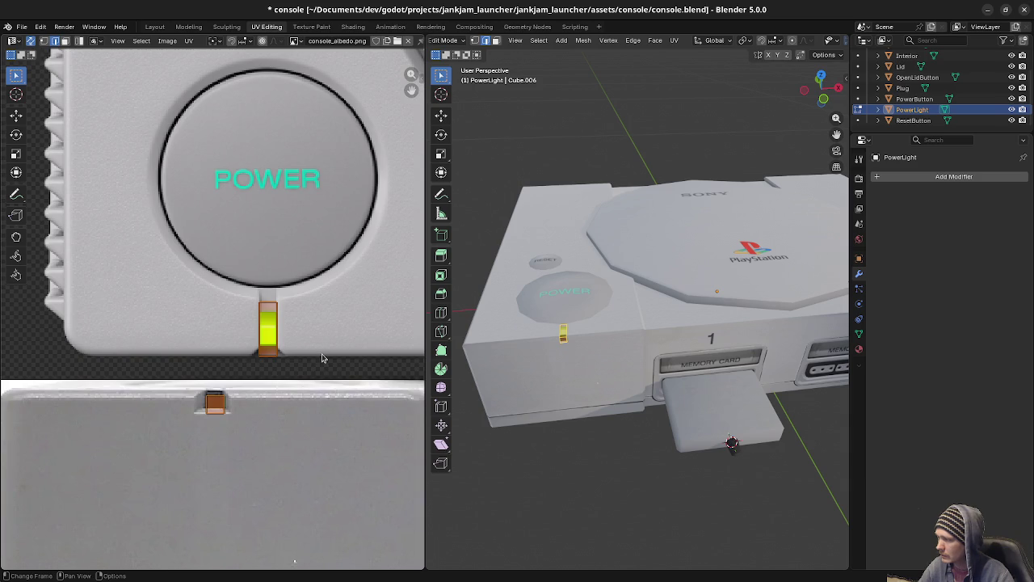
{"action": "scroll", "coordinate": [320, 356], "scroll_direction": "down", "scroll_amount": 2}
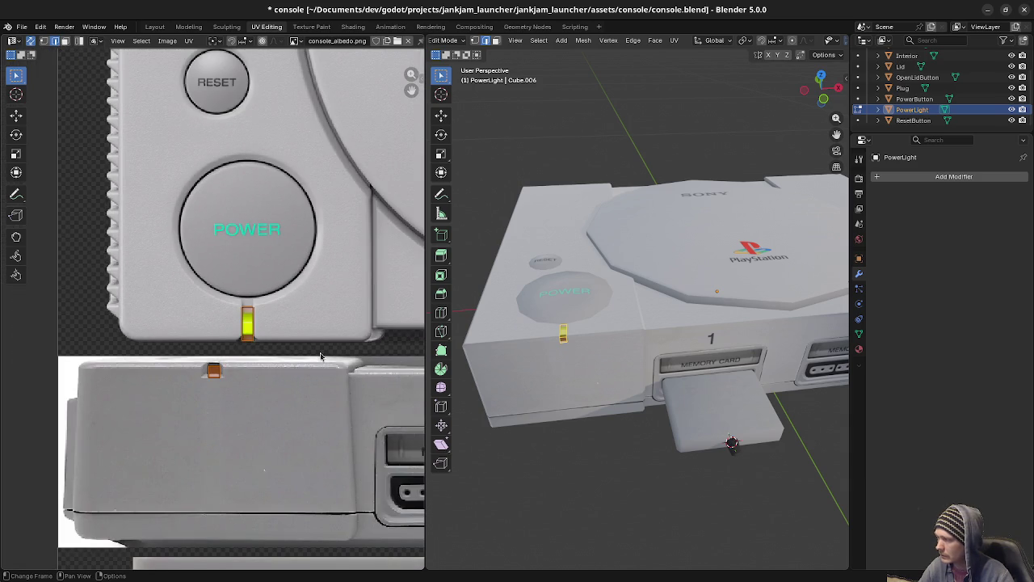
{"action": "scroll", "coordinate": [320, 357], "scroll_direction": "down", "scroll_amount": 1}
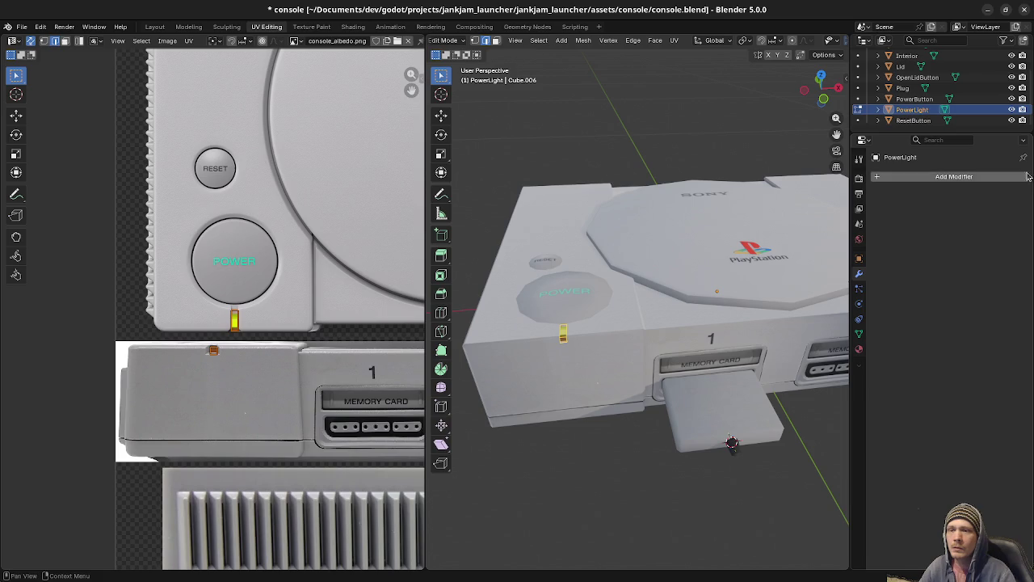
{"action": "key", "text": "alt+Tab"}
Select the green light strip and create a new 100×100 sprite.
{"action": "key", "text": "m"}
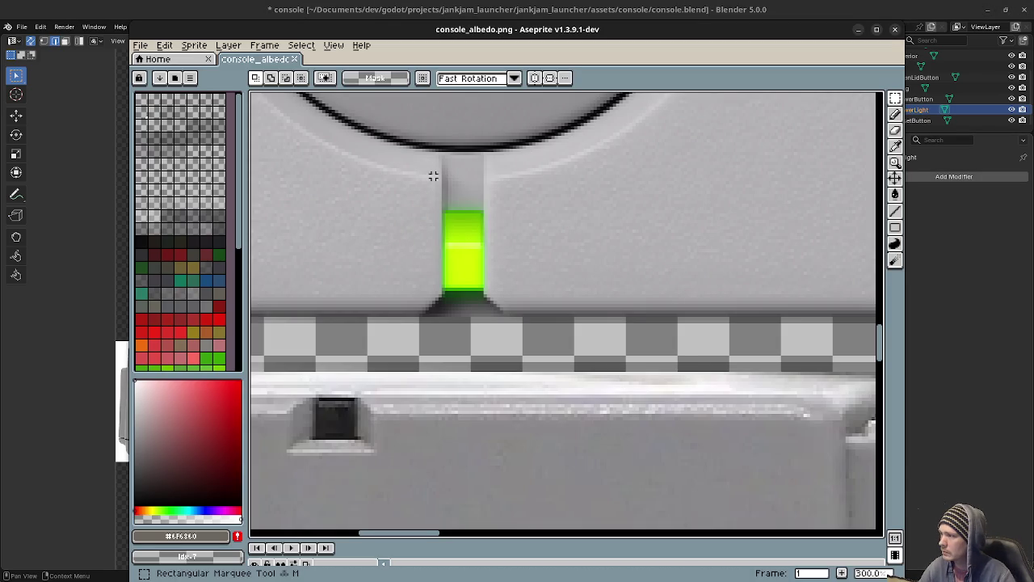
{"action": "left_click_drag", "start_coordinate": [415, 143], "coordinate": [514, 321]}
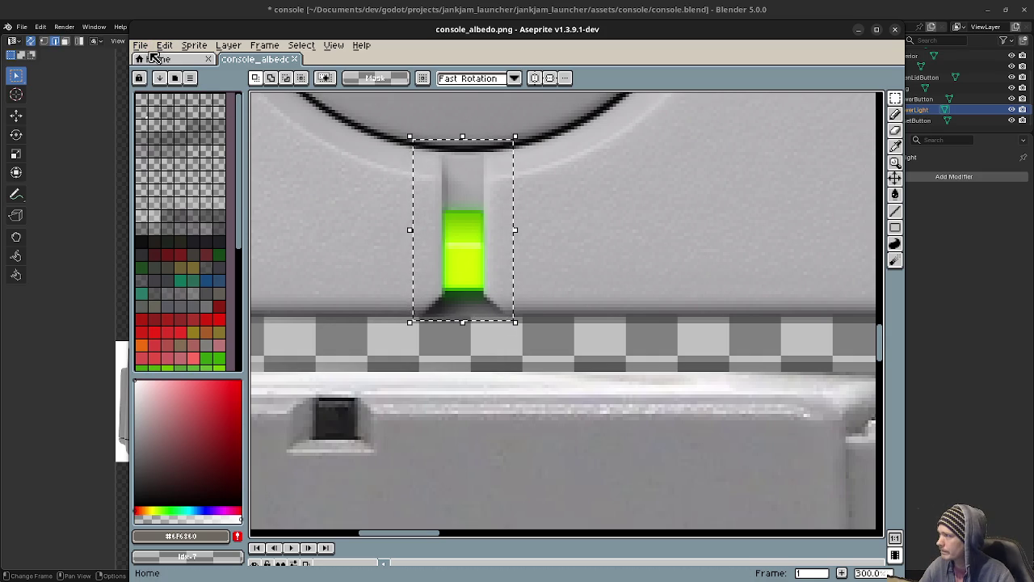
{"action": "left_click", "coordinate": [143, 47]}
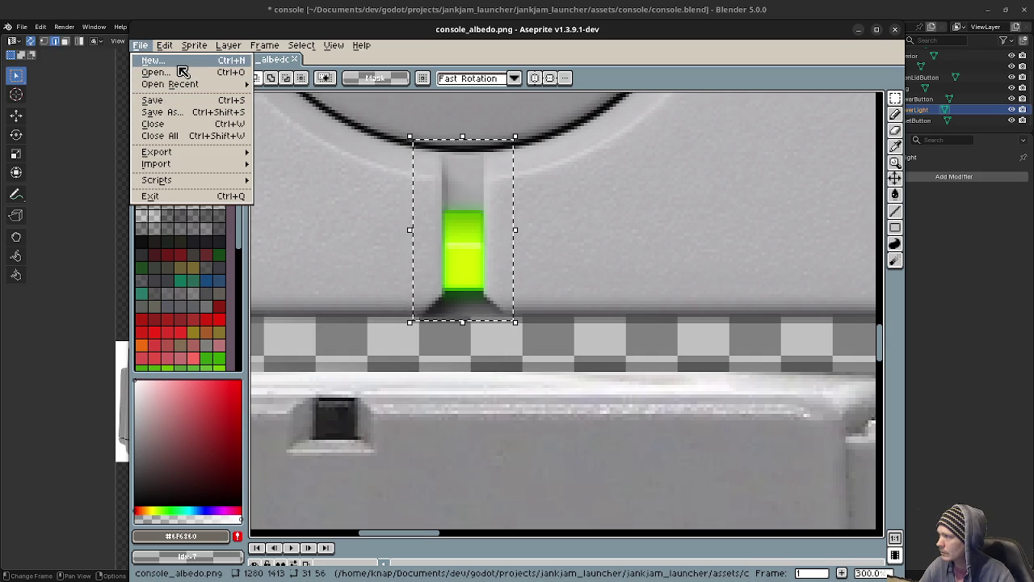
{"action": "left_click", "coordinate": [180, 62]}
{"action": "type", "text": "100"}
{"action": "key", "text": "Tab"}
{"action": "type", "text": "100"}
{"action": "key", "text": "Return"}
Paste the green light strip into the new sprite and position it.
{"action": "key", "text": "ctrl+v"}
{"action": "left_click_drag", "start_coordinate": [633, 323], "coordinate": [541, 310]}
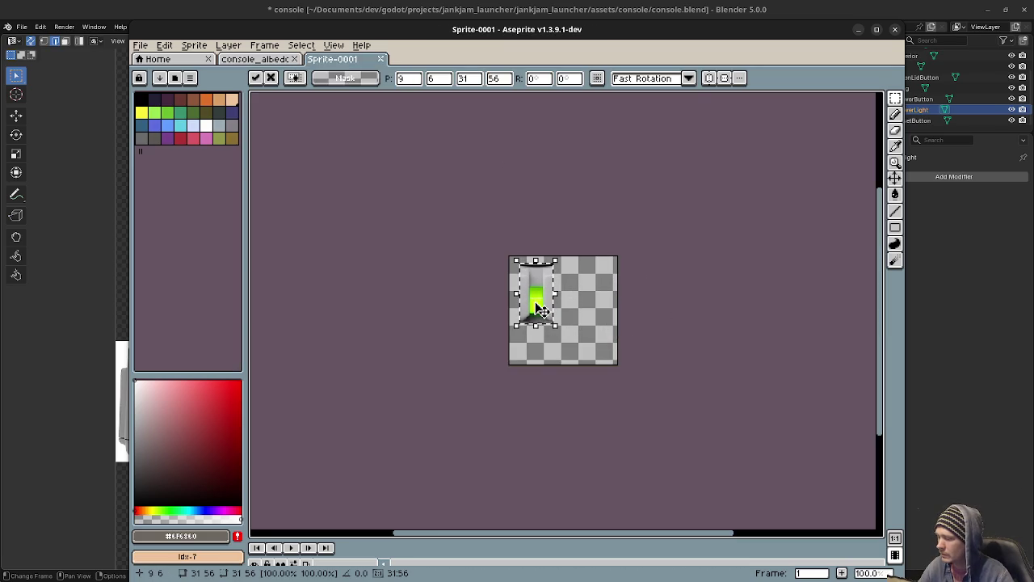
{"action": "left_click_drag", "start_coordinate": [536, 302], "coordinate": [536, 312]}
{"action": "key", "text": "Return"}
Copy the dark square from console_albedo and paste it below the light strip.
{"action": "left_click", "coordinate": [255, 59]}
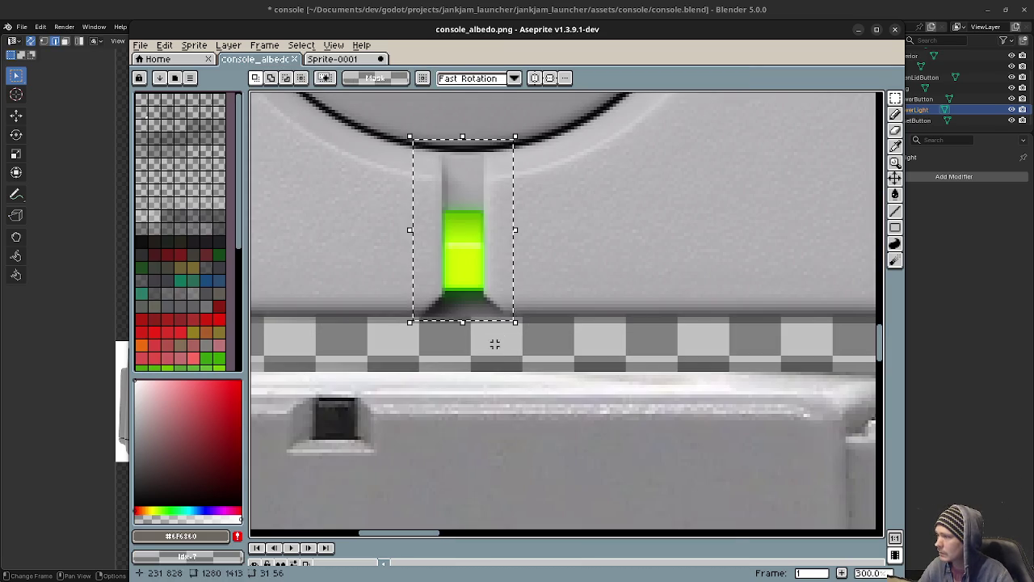
{"action": "left_click_drag", "start_coordinate": [282, 379], "coordinate": [385, 469]}
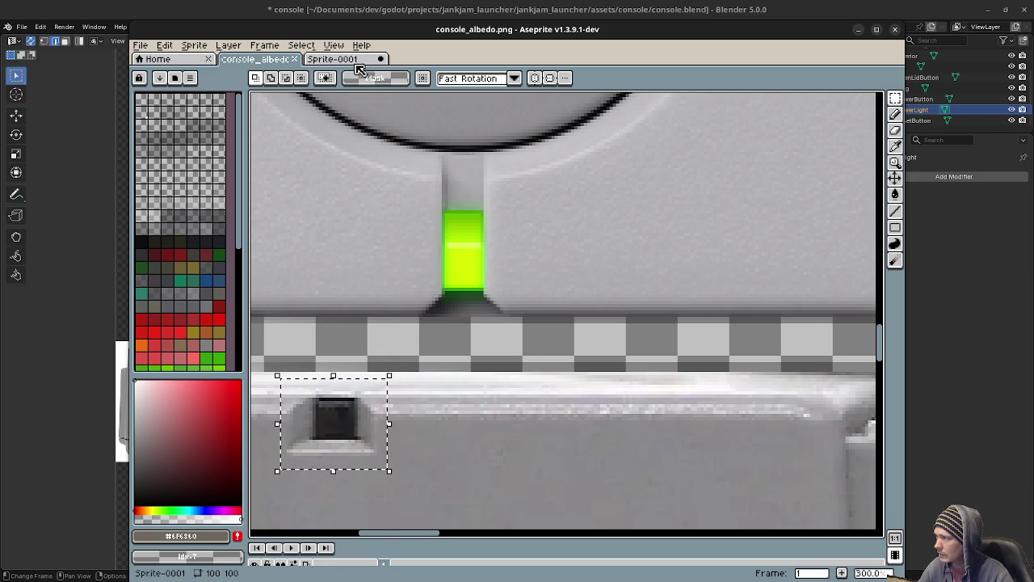
{"action": "key", "text": "ctrl+Tab"}
{"action": "key", "text": "ctrl+v"}
{"action": "left_click_drag", "start_coordinate": [644, 323], "coordinate": [550, 357]}
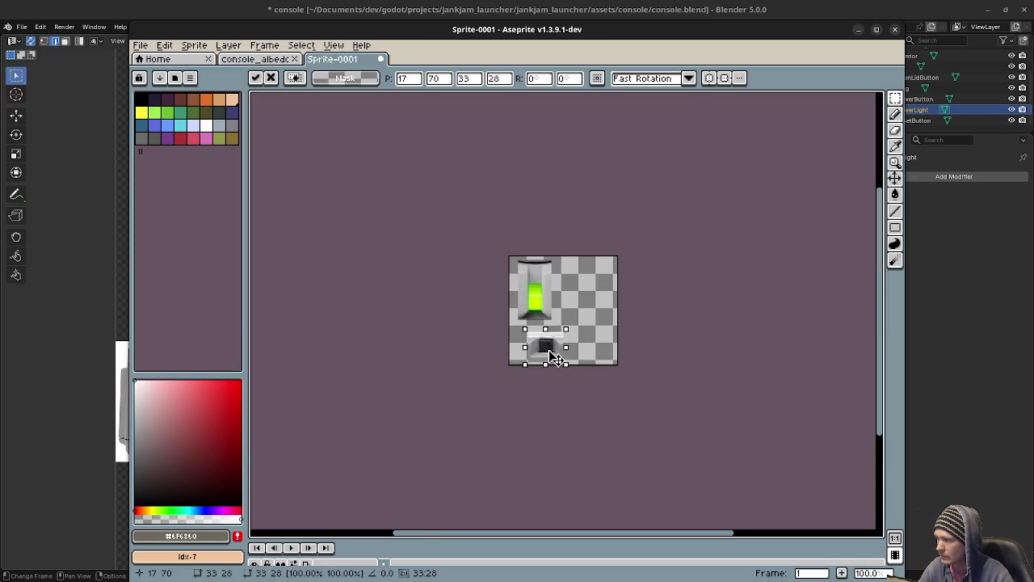
{"action": "left_click", "coordinate": [652, 336]}
Duplicate the light strip tile to its right and select the right-hand copy.
{"action": "scroll", "coordinate": [537, 291], "scroll_direction": "up", "scroll_amount": 2}
{"action": "left_click_drag", "start_coordinate": [467, 185], "coordinate": [584, 385]}
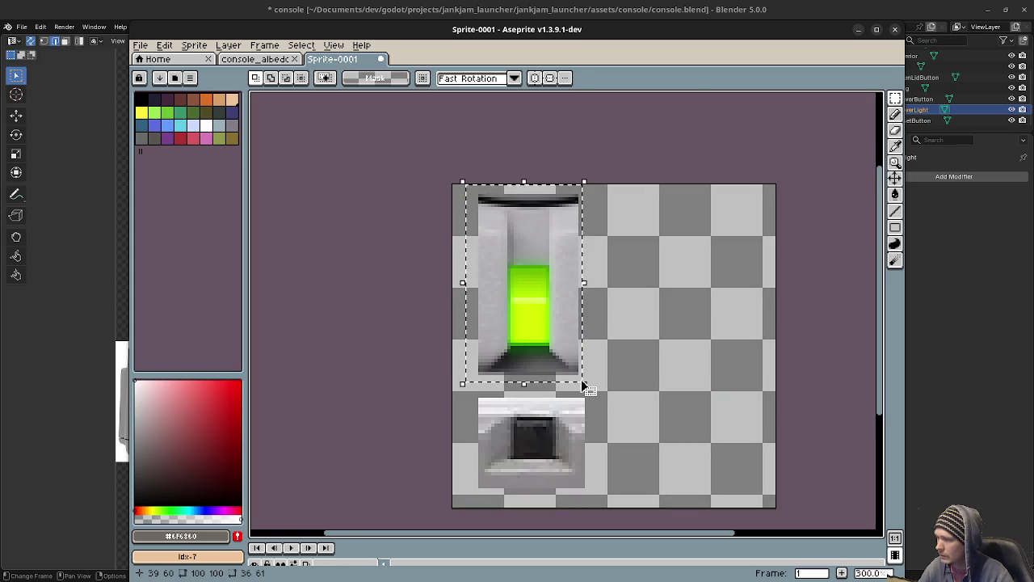
{"action": "left_click_drag", "start_coordinate": [536, 337], "coordinate": [659, 339], "text": "ctrl"}
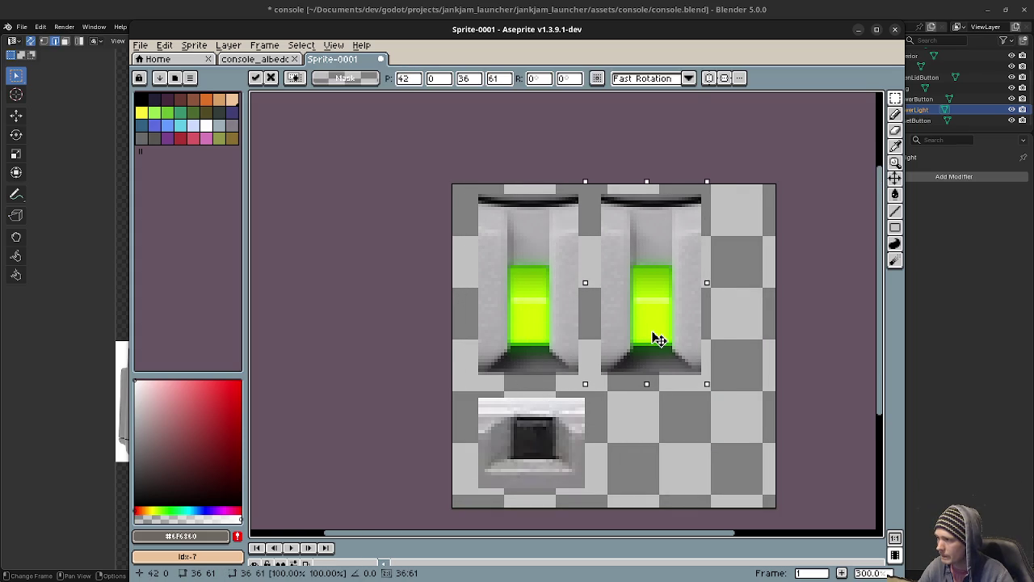
{"action": "key", "text": "ctrl+d"}
{"action": "scroll", "coordinate": [677, 355], "scroll_direction": "up", "scroll_amount": 1}
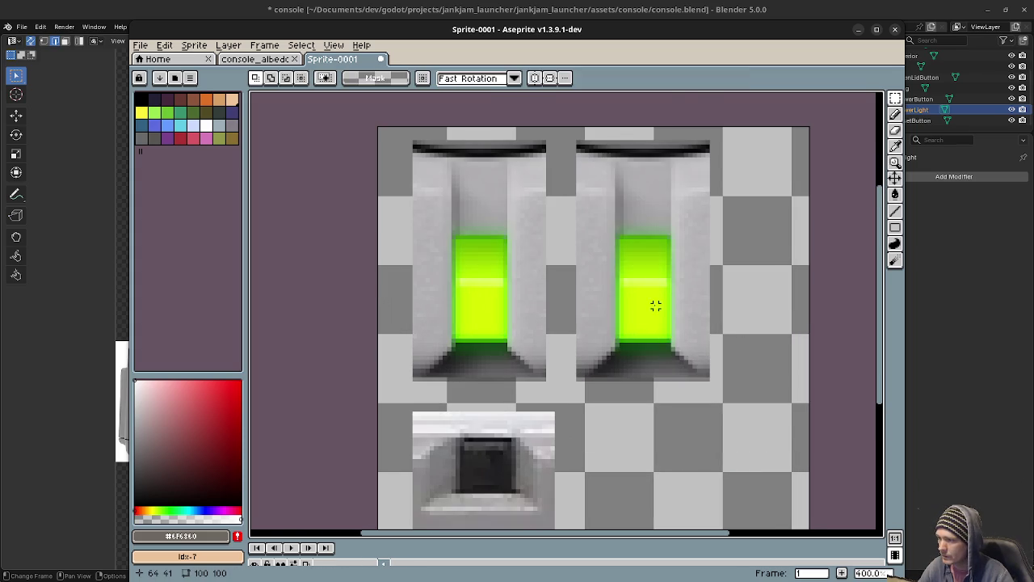
{"action": "middle_click_drag", "start_coordinate": [656, 306], "coordinate": [614, 324]}
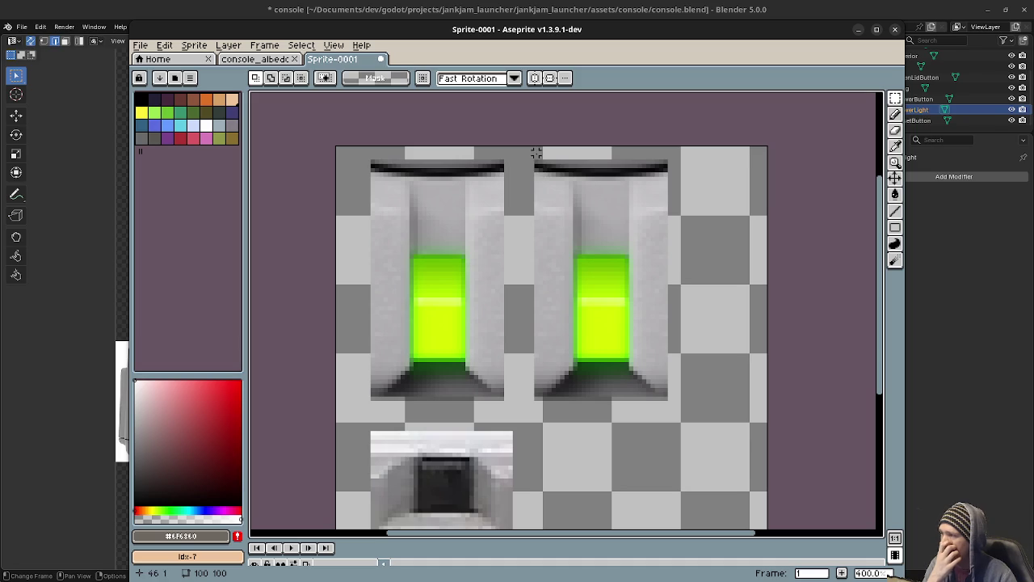
{"action": "left_click_drag", "start_coordinate": [535, 161], "coordinate": [663, 401]}
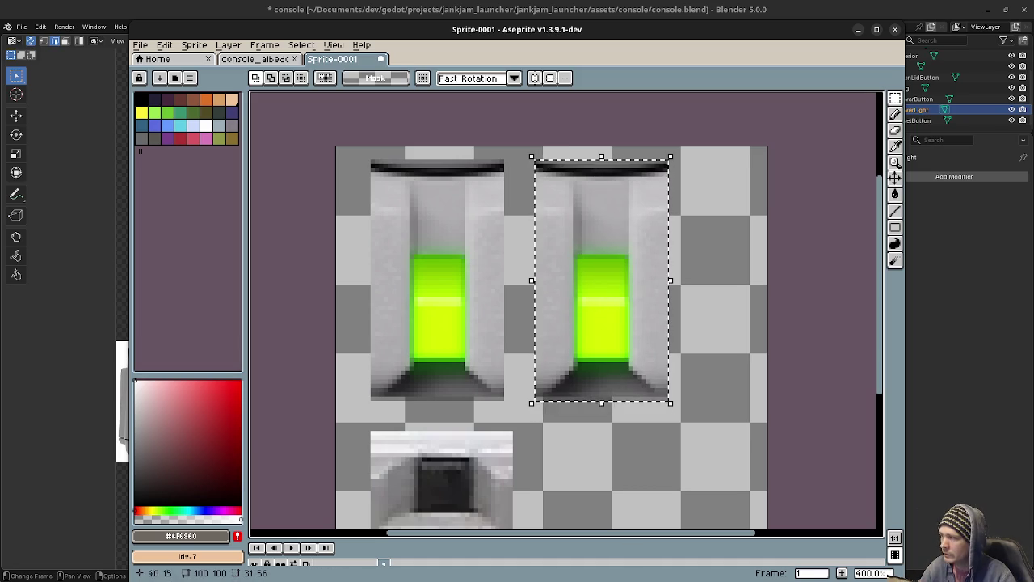
{"action": "left_click", "coordinate": [164, 44]}
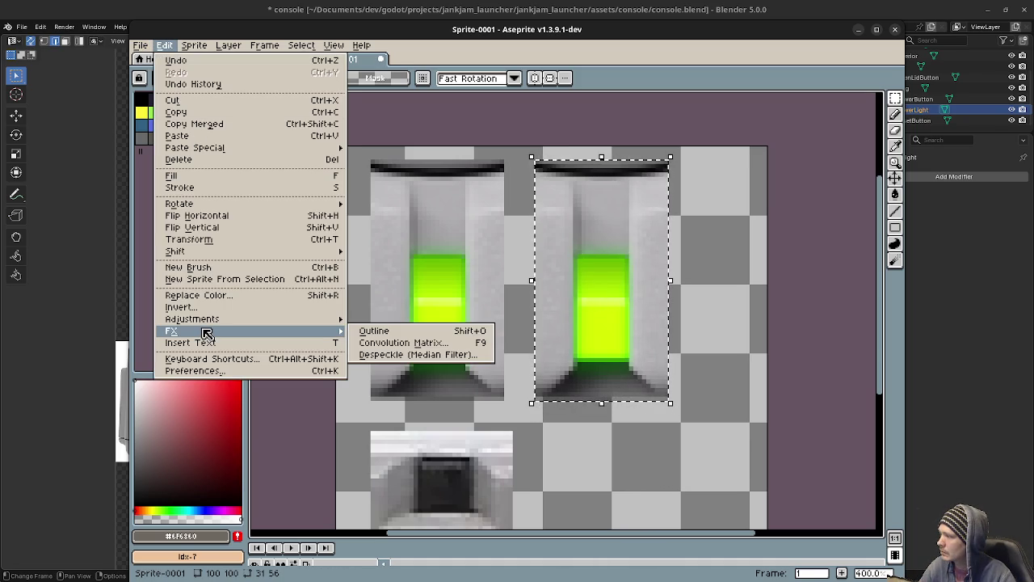
Sample the light's bright green #d5ff00 with the eyedropper.
{"action": "left_click", "coordinate": [225, 296]}
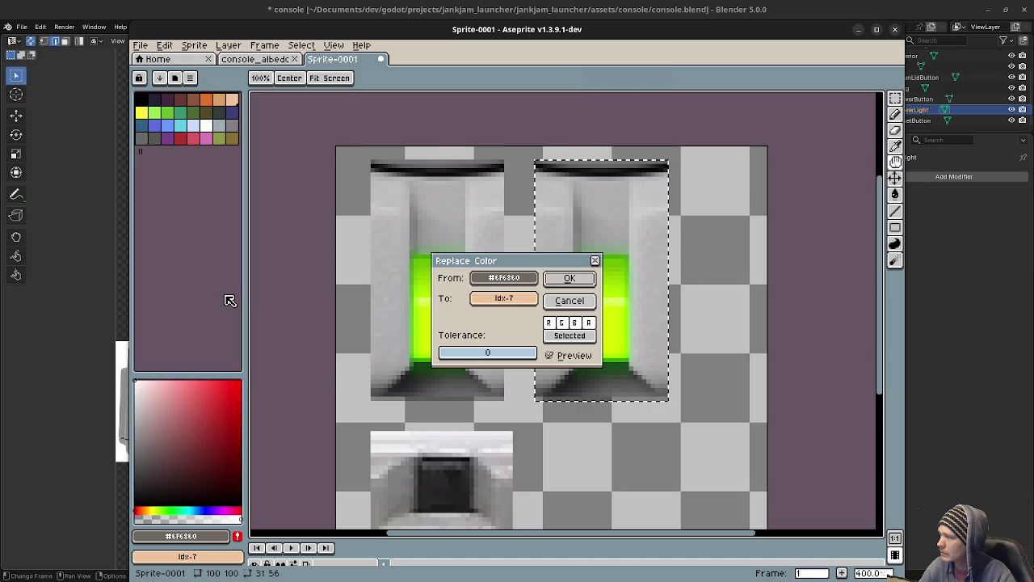
{"action": "left_click", "coordinate": [500, 279]}
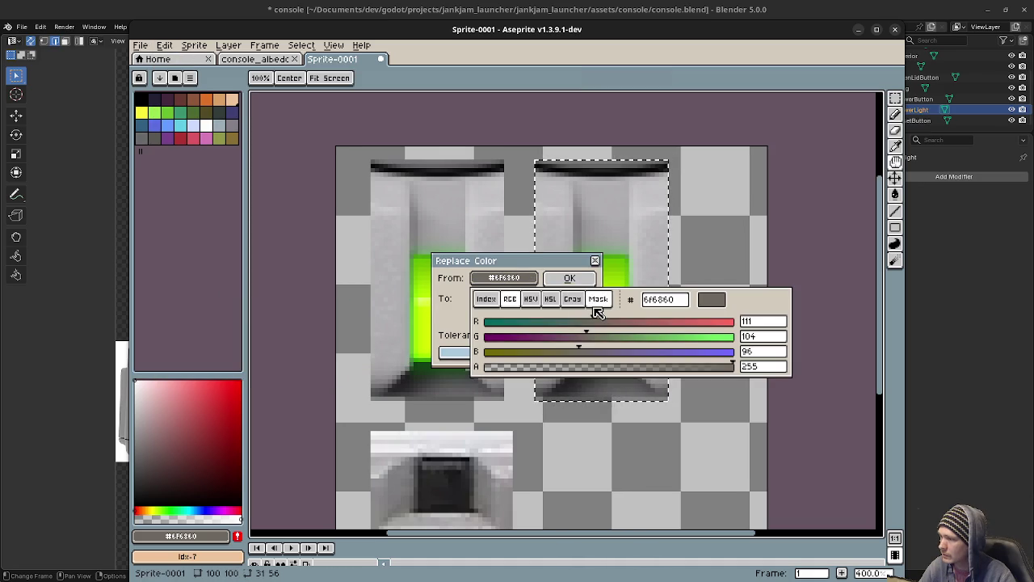
{"action": "left_click", "coordinate": [450, 317]}
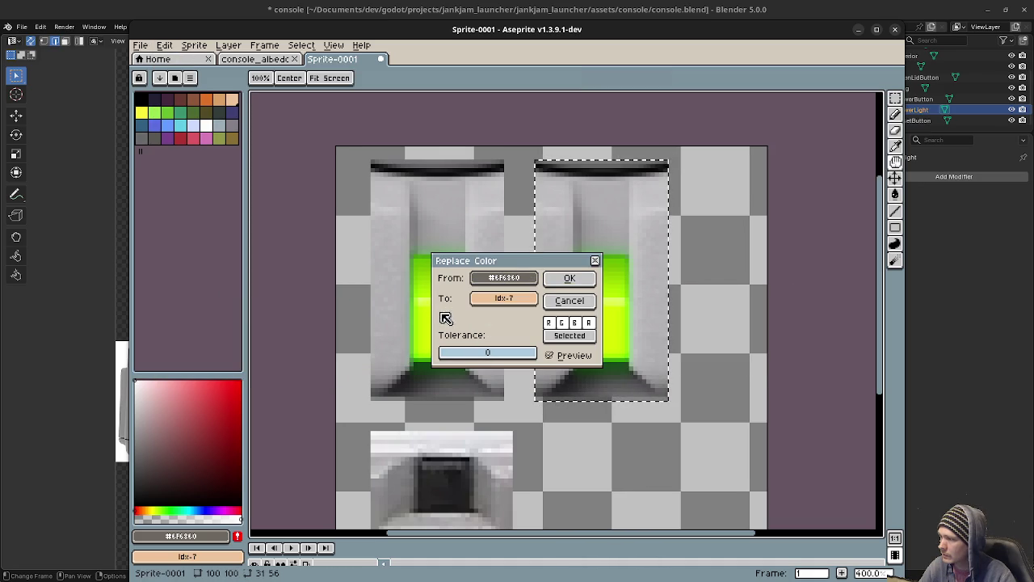
{"action": "left_click", "coordinate": [503, 278]}
{"action": "left_click", "coordinate": [449, 277]}
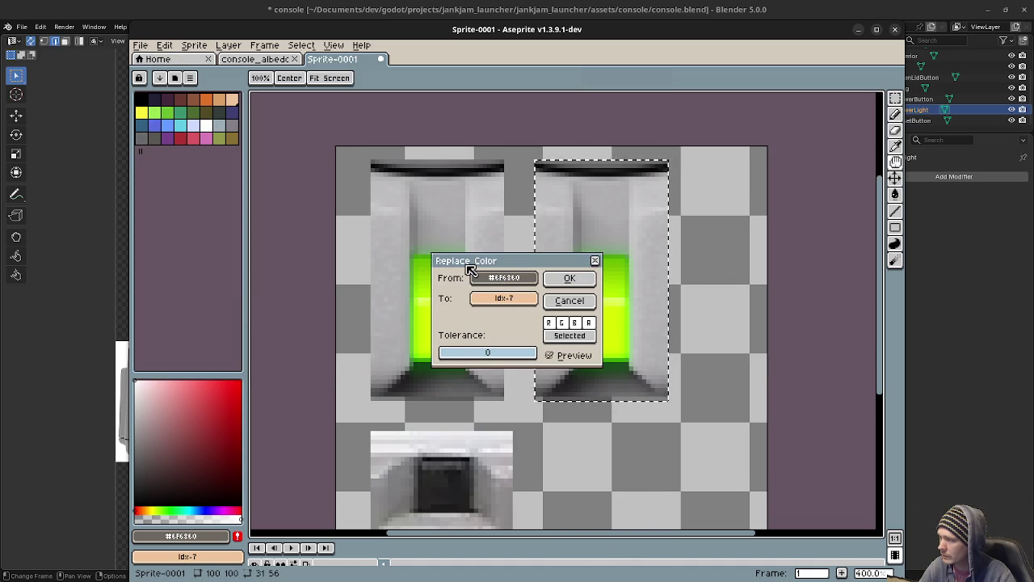
{"action": "left_click", "coordinate": [595, 261]}
{"action": "key", "text": "i"}
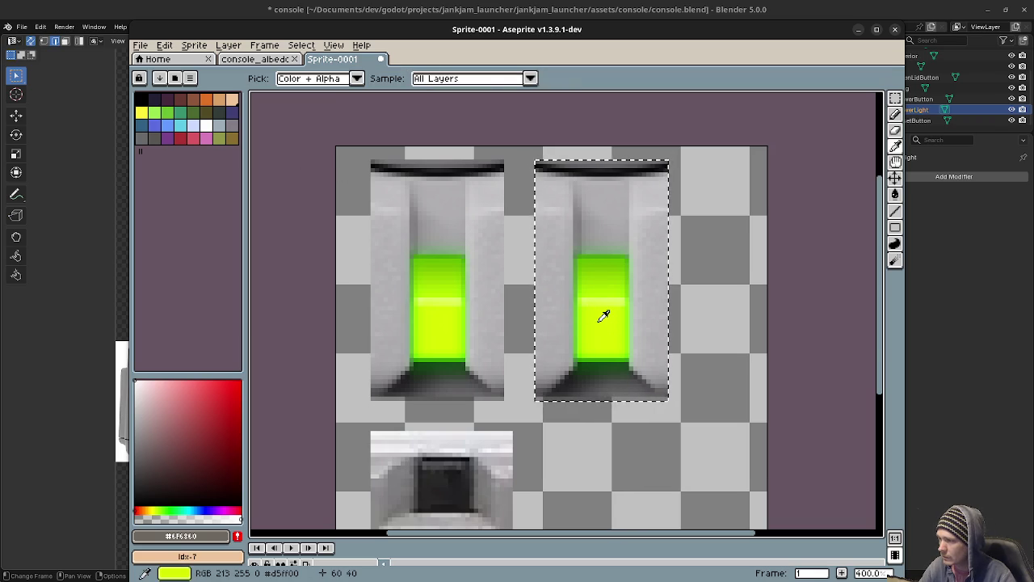
{"action": "left_click", "coordinate": [604, 315]}
{"action": "key", "text": "m"}
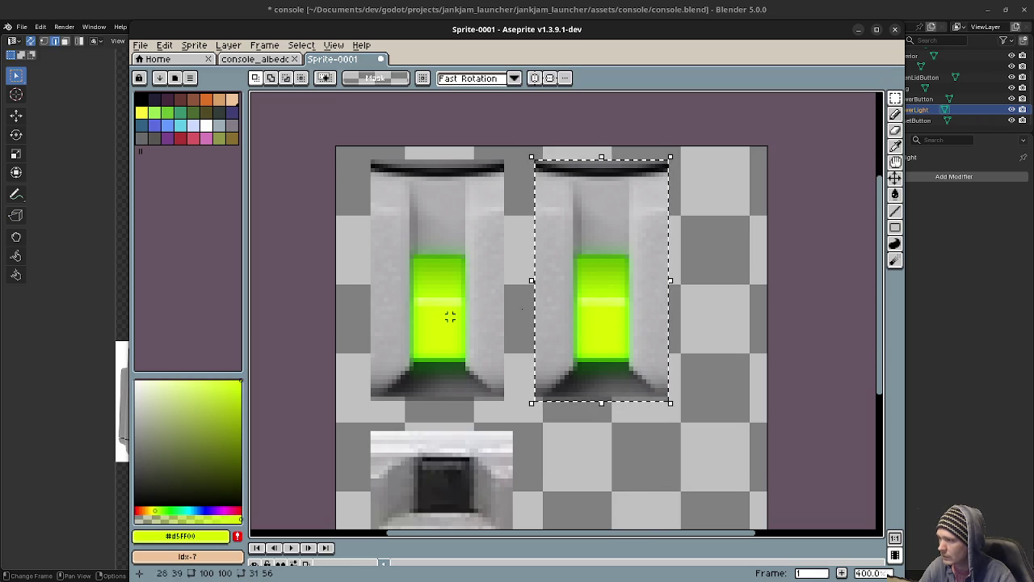
Replace #d5ff00 with red #d95763 via Replace Color, then undo the change.
{"action": "left_click", "coordinate": [140, 45]}
{"action": "mouse_move", "coordinate": [158, 152]}
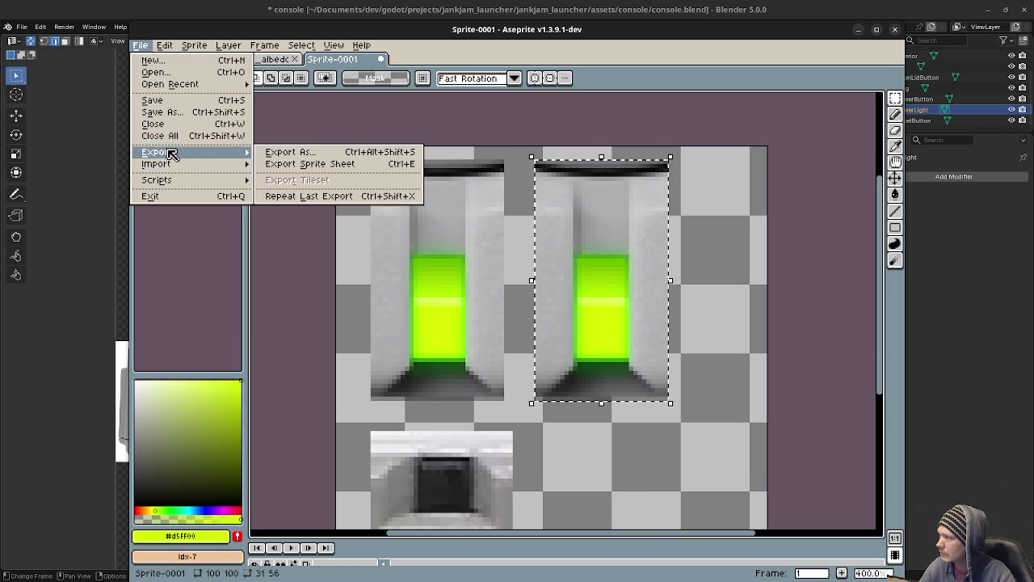
{"action": "left_click", "coordinate": [223, 296]}
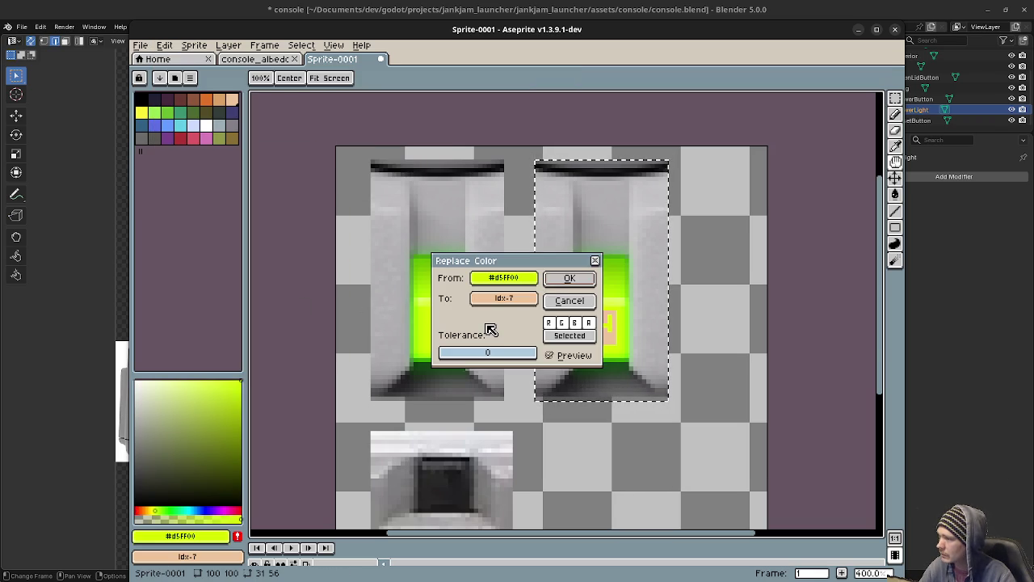
{"action": "left_click", "coordinate": [503, 298]}
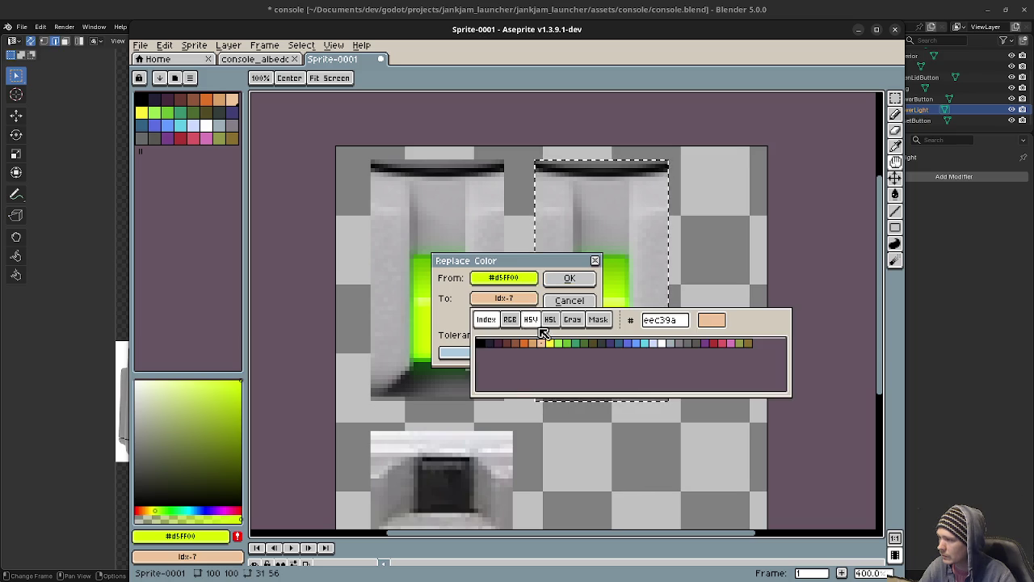
{"action": "left_click", "coordinate": [717, 344]}
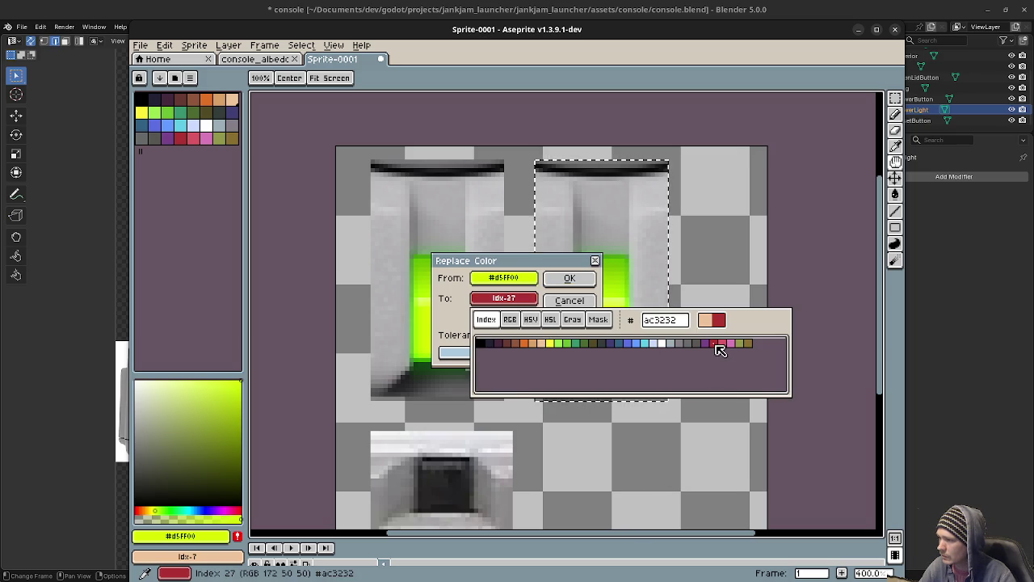
{"action": "left_click", "coordinate": [727, 345]}
{"action": "left_click", "coordinate": [575, 287]}
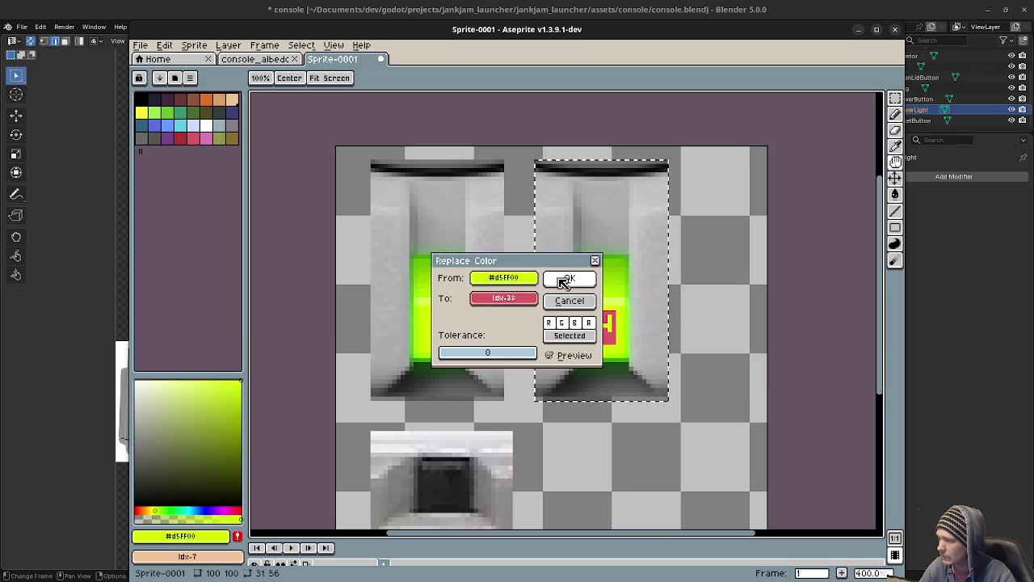
{"action": "left_click", "coordinate": [566, 279]}
{"action": "key", "text": "Return"}
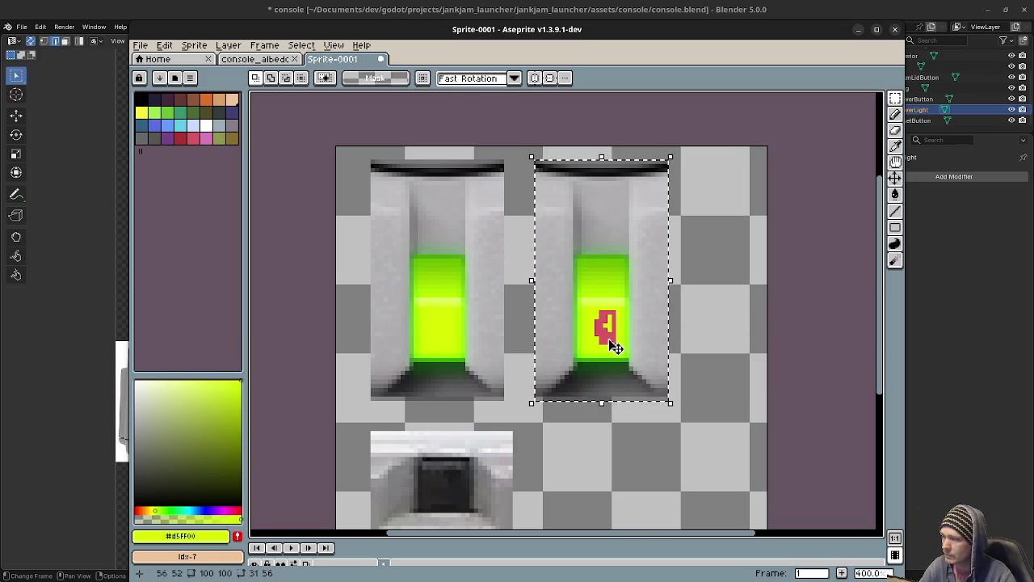
{"action": "key", "text": "ctrl+z"}
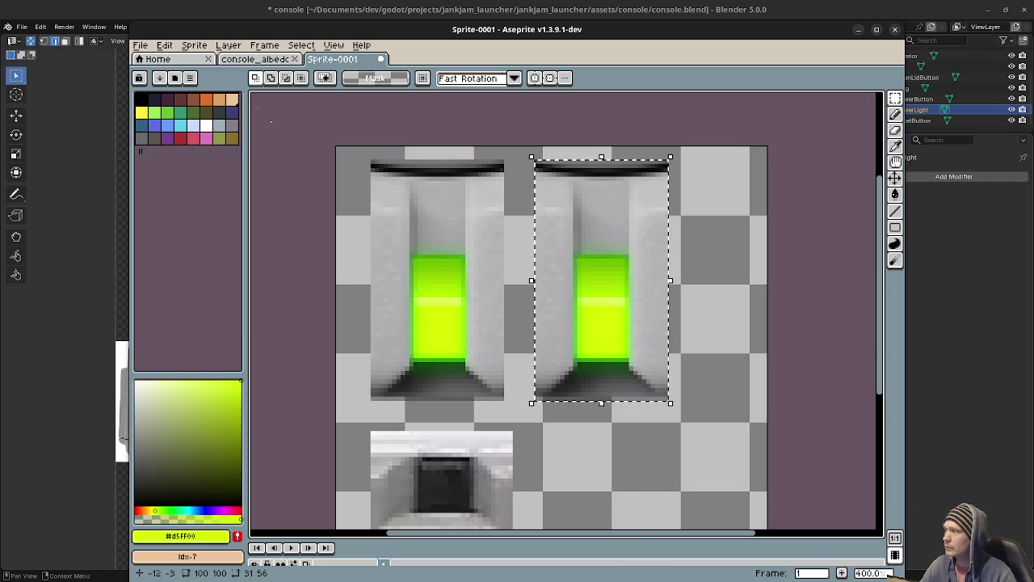
Look for Aseprite's colour adjustment options while both light tiles show yellow-green again.
{"action": "left_click", "coordinate": [223, 49]}
{"action": "mouse_move", "coordinate": [164, 45]}
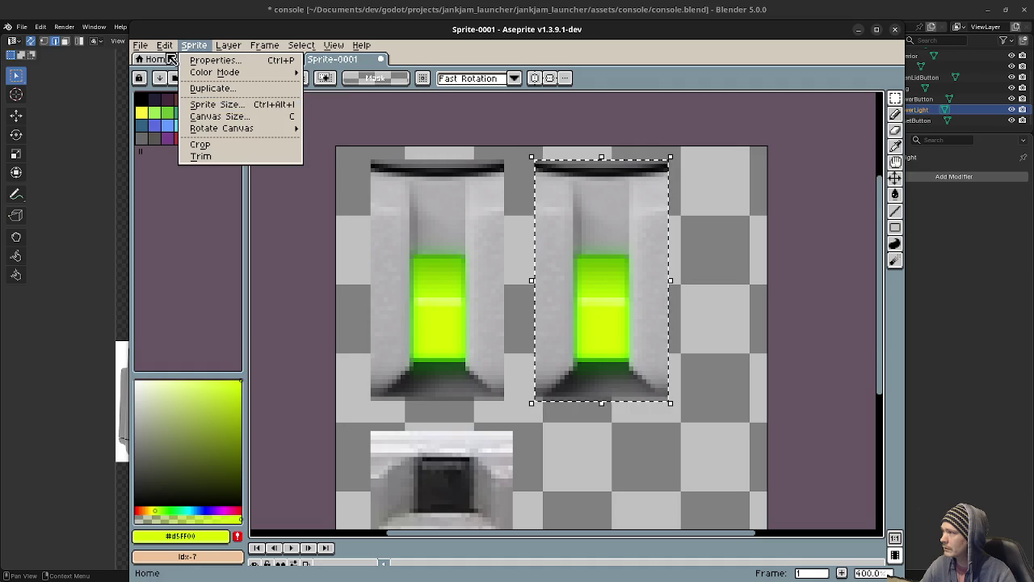
Shift the selected light block's hue to about -80 in Hue/Saturation for deep red, then deselect.
{"action": "mouse_move", "coordinate": [190, 319]}
{"action": "left_click", "coordinate": [385, 331]}
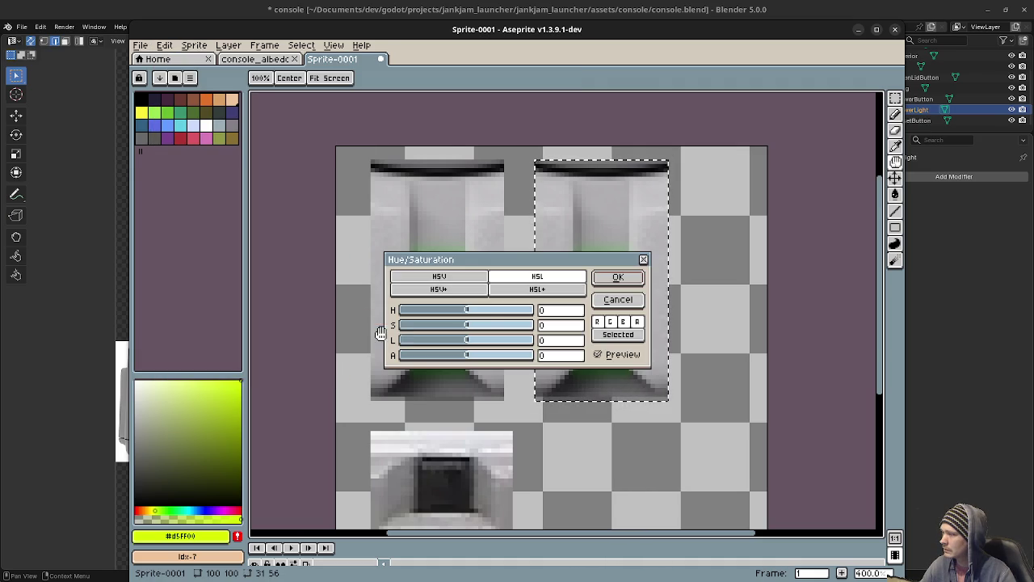
{"action": "left_click_drag", "start_coordinate": [485, 260], "coordinate": [320, 253]}
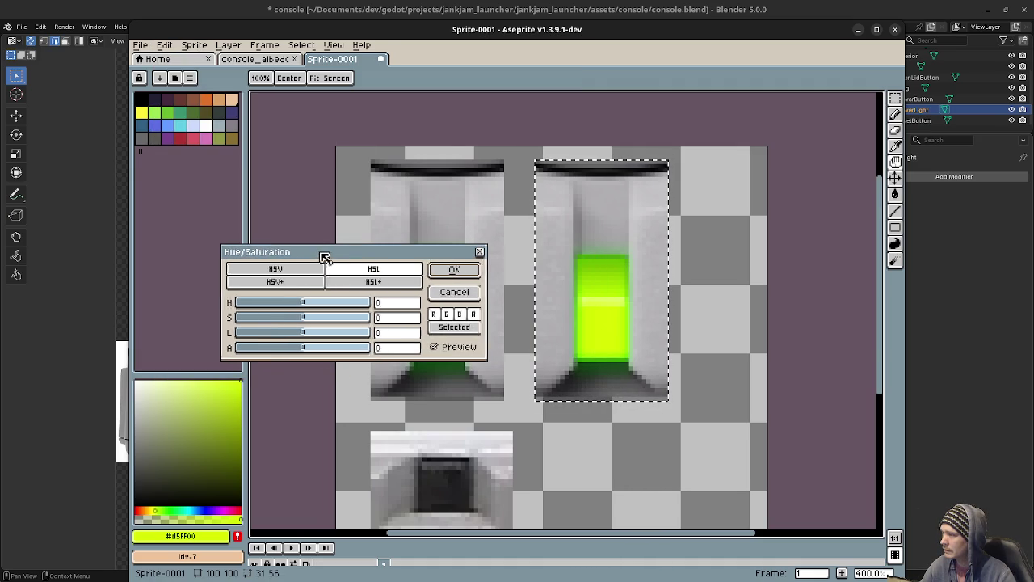
{"action": "mouse_move", "coordinate": [307, 301]}
{"action": "left_mouse_down"}
{"action": "mouse_move", "coordinate": [370, 311]}
{"action": "mouse_move", "coordinate": [279, 311]}
{"action": "left_mouse_up"}
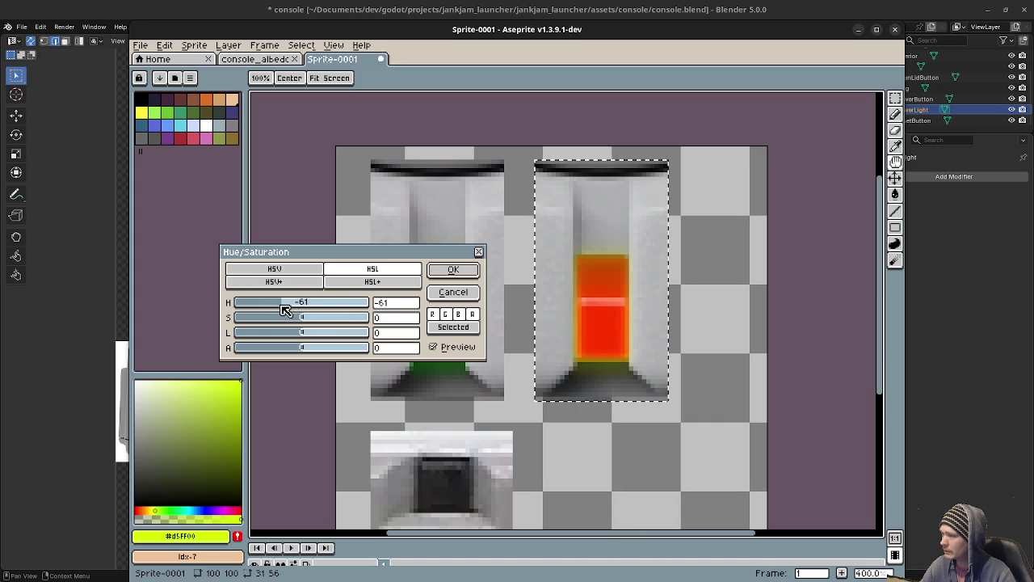
{"action": "left_click_drag", "start_coordinate": [279, 310], "coordinate": [283, 311]}
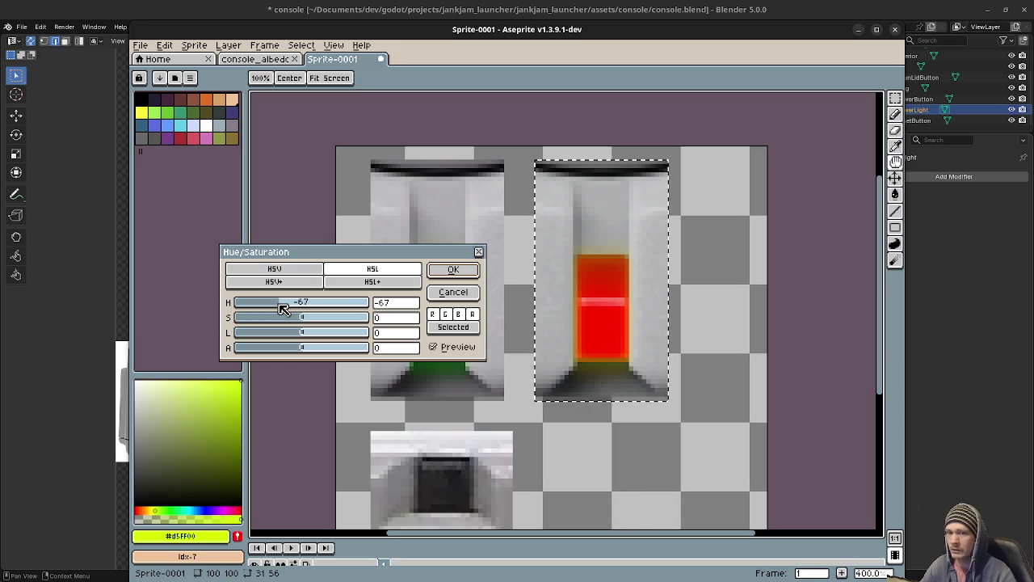
{"action": "mouse_move", "coordinate": [283, 310]}
{"action": "left_mouse_down"}
{"action": "mouse_move", "coordinate": [254, 314]}
{"action": "mouse_move", "coordinate": [278, 315]}
{"action": "left_mouse_up"}
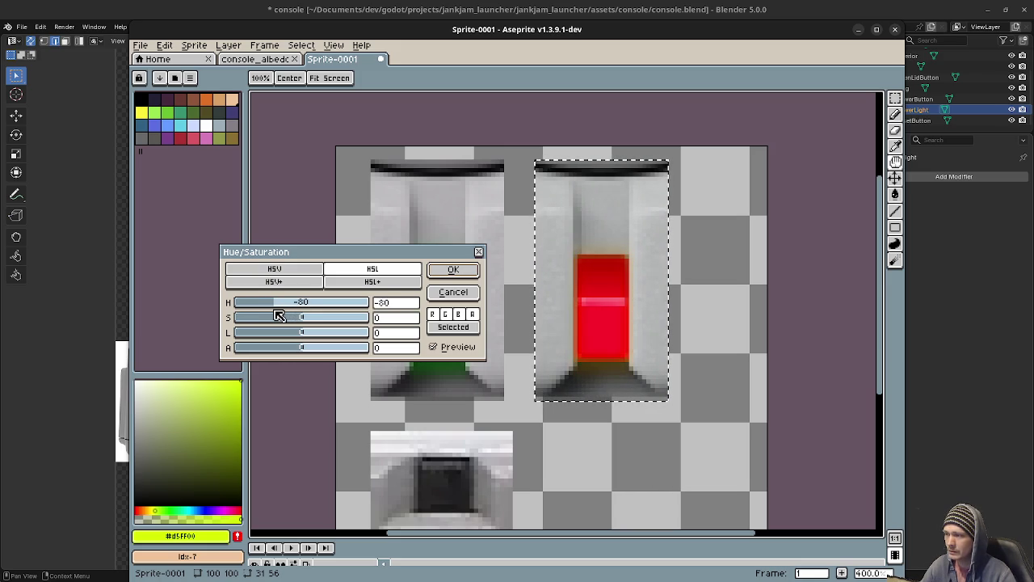
{"action": "left_click", "coordinate": [456, 269]}
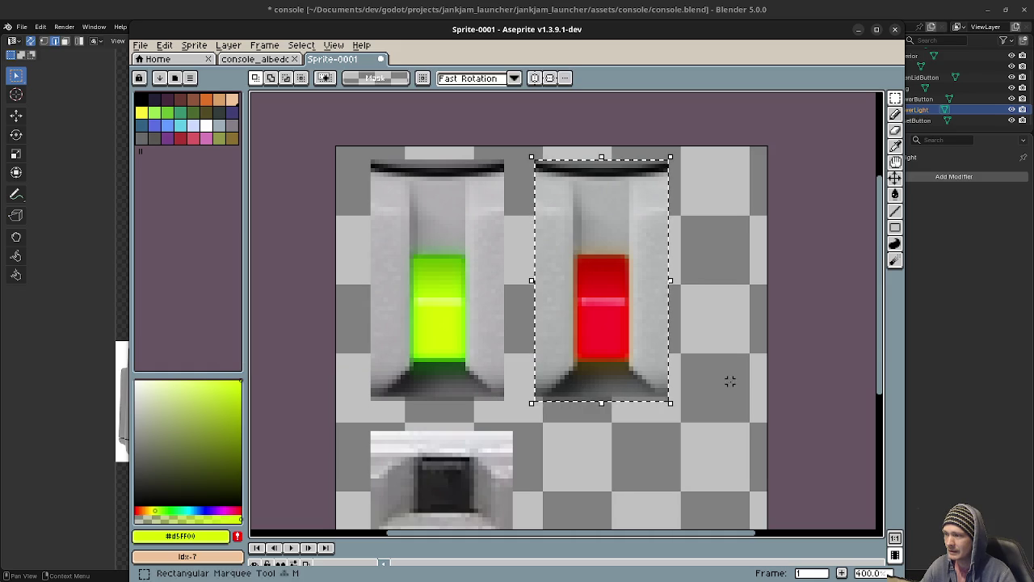
{"action": "key", "text": "ctrl+d"}
Pan the canvas to review the green and red light tiles above the dark slot piece.
{"action": "middle_click_drag", "start_coordinate": [650, 458], "coordinate": [630, 425]}
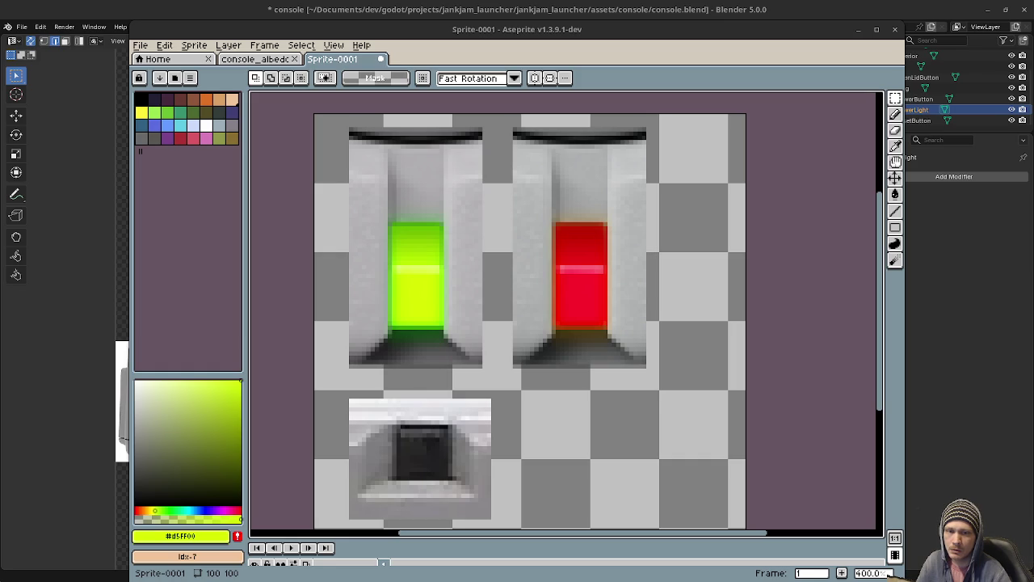
{"action": "left_click", "coordinate": [142, 46]}
{"action": "mouse_move", "coordinate": [156, 152]}
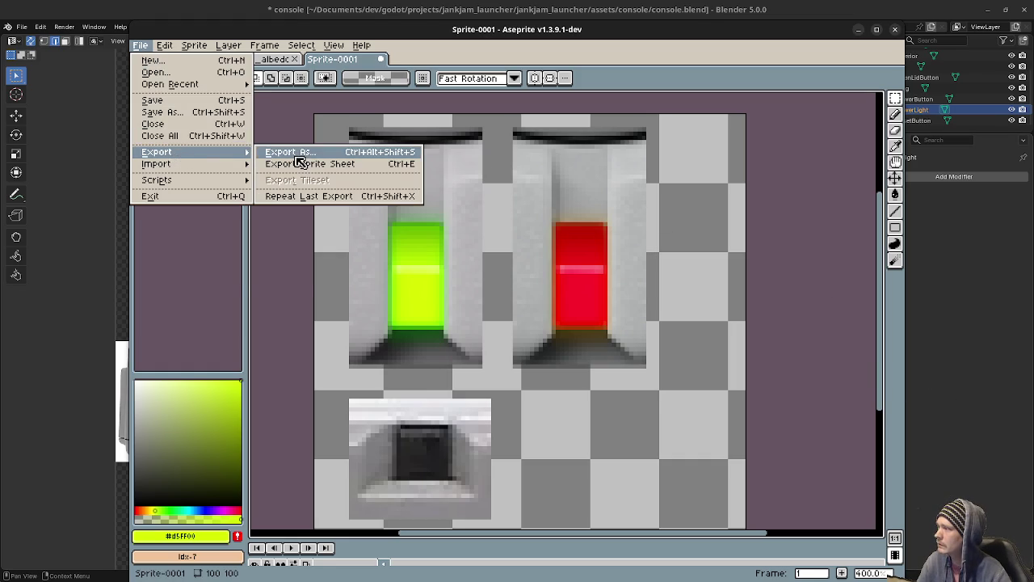
Export Sprite-0001 under the new file name power_light.png, then return to Blender.
{"action": "left_click", "coordinate": [299, 154]}
{"action": "left_click", "coordinate": [437, 145]}
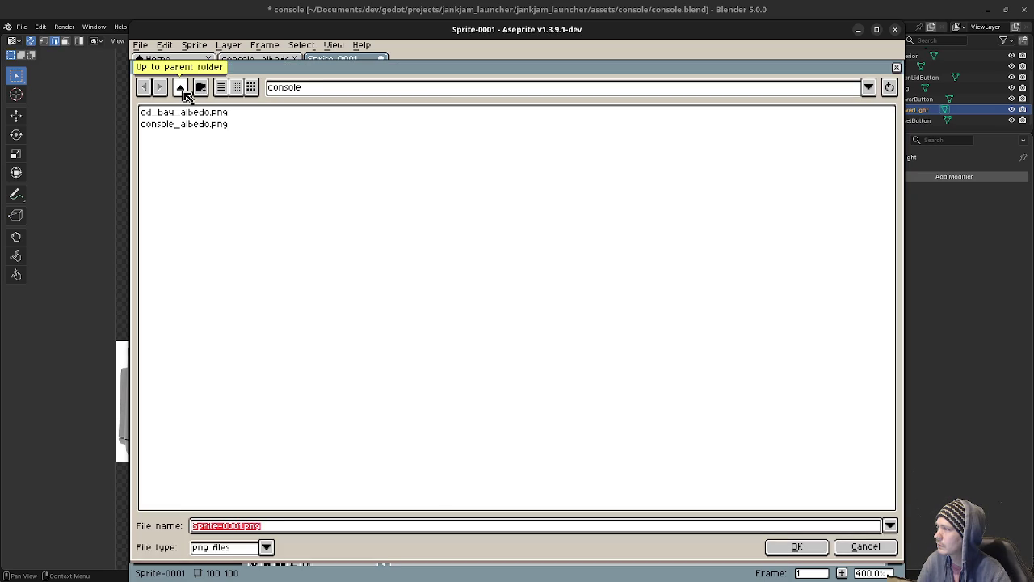
{"action": "left_click", "coordinate": [235, 526]}
{"action": "left_click_drag", "start_coordinate": [240, 527], "coordinate": [175, 531]}
{"action": "key", "text": "BackSpace"}
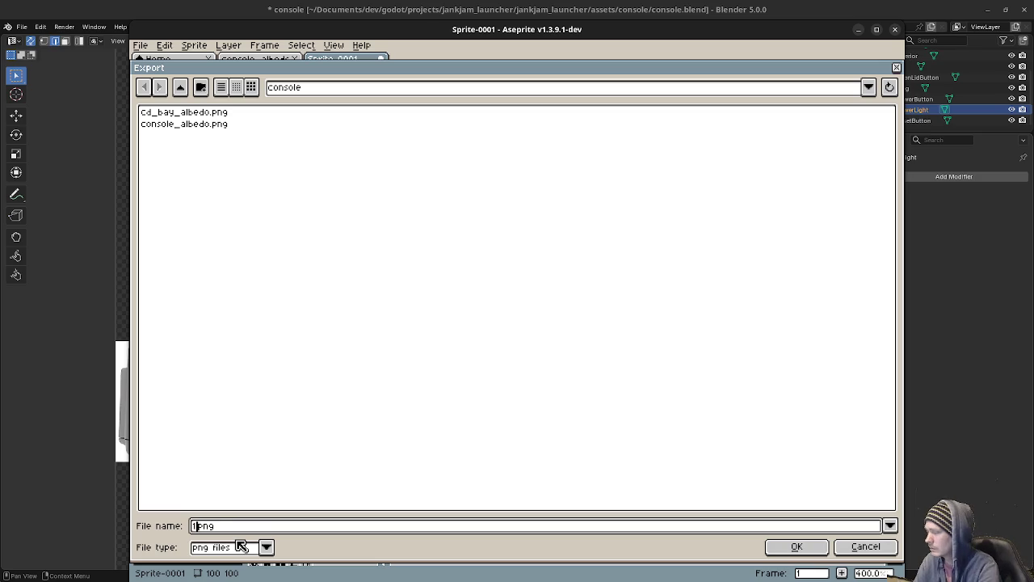
{"action": "type", "text": "power_light."}
{"action": "key", "text": "Return"}
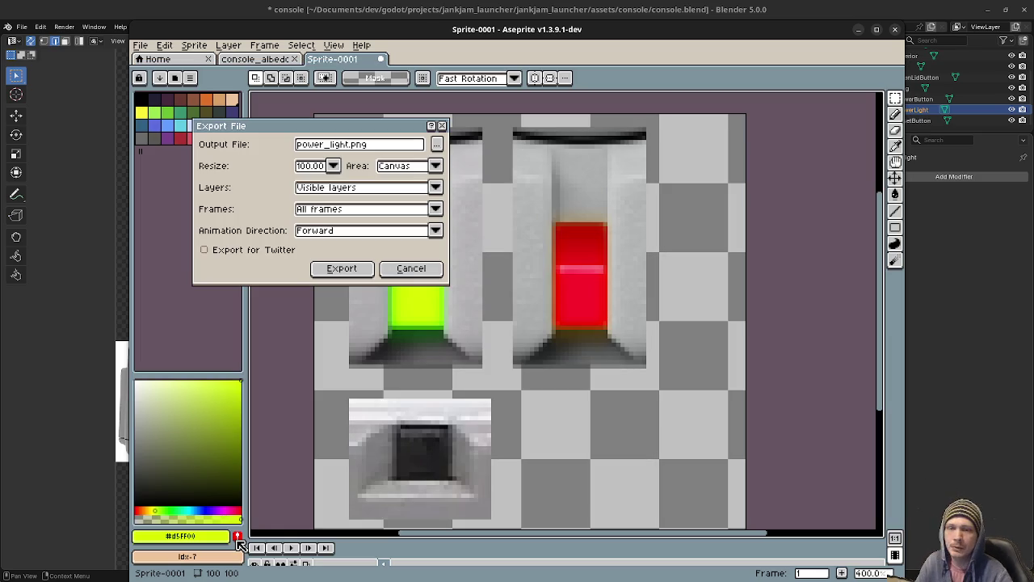
{"action": "left_click", "coordinate": [356, 270]}
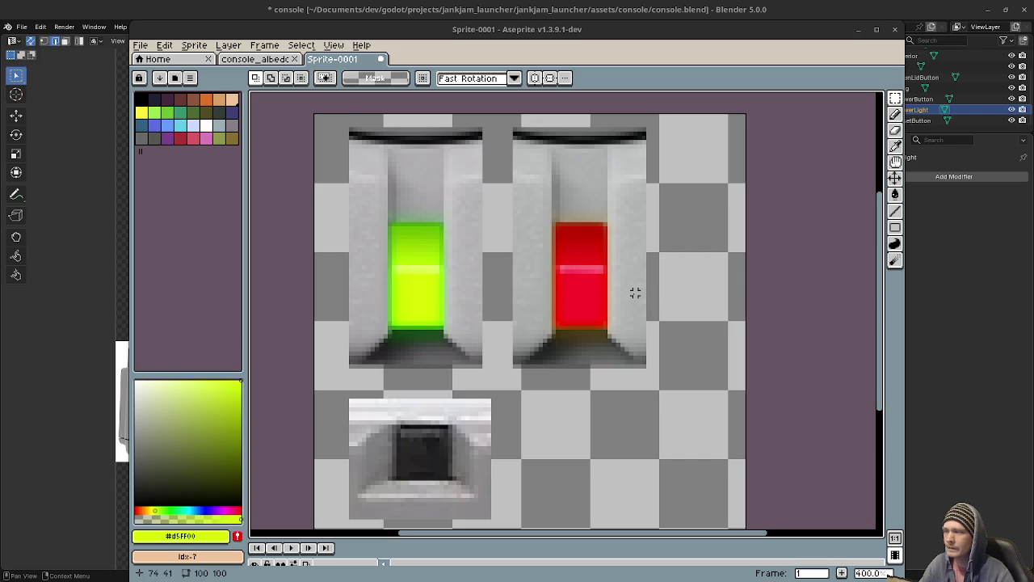
{"action": "middle_click_drag", "start_coordinate": [505, 333], "coordinate": [518, 328]}
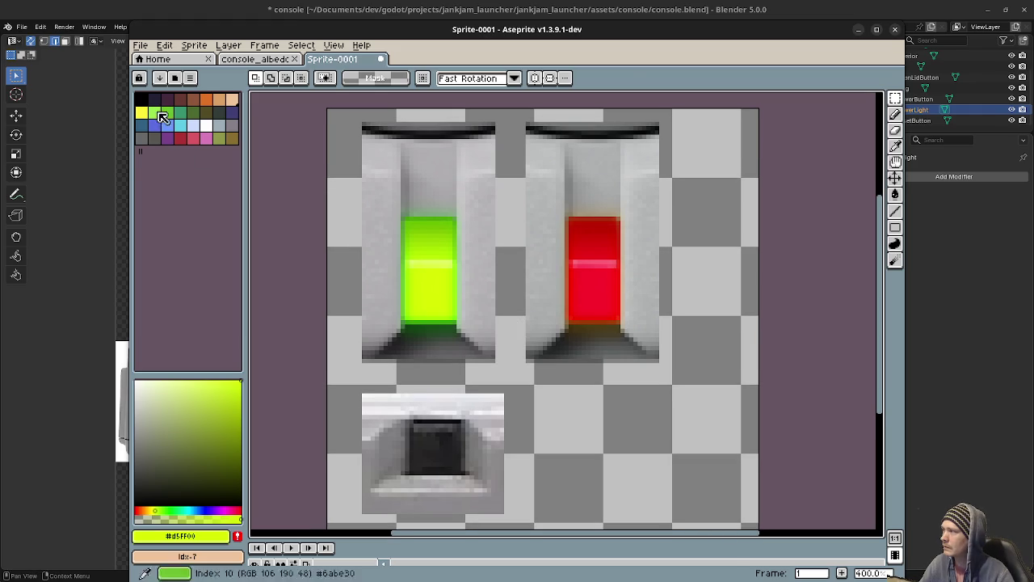
{"action": "key", "text": "alt+Tab"}
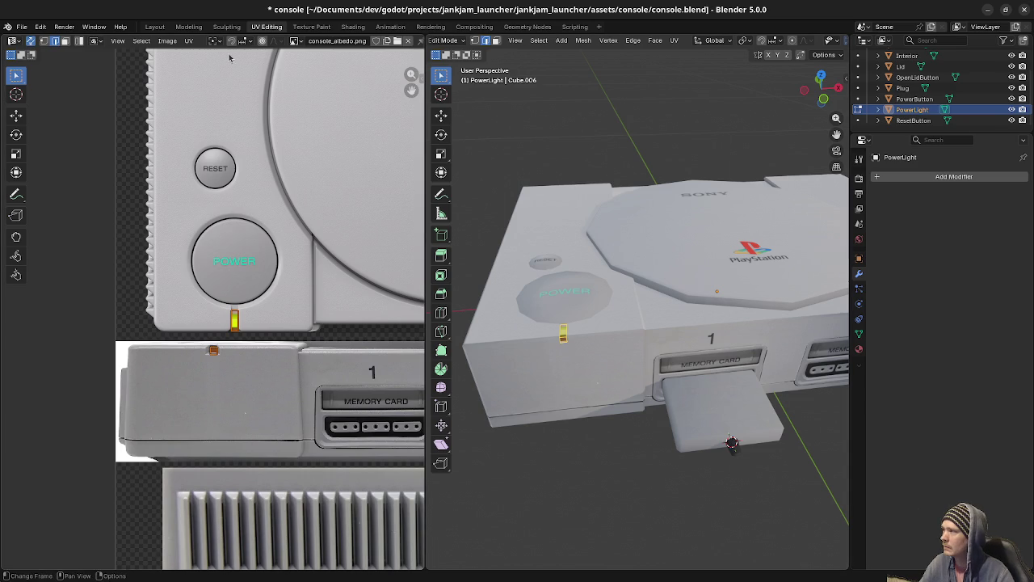
Load power_light.png into the UV editor and center it in the view.
{"action": "left_click", "coordinate": [295, 41]}
{"action": "left_click", "coordinate": [337, 68]}
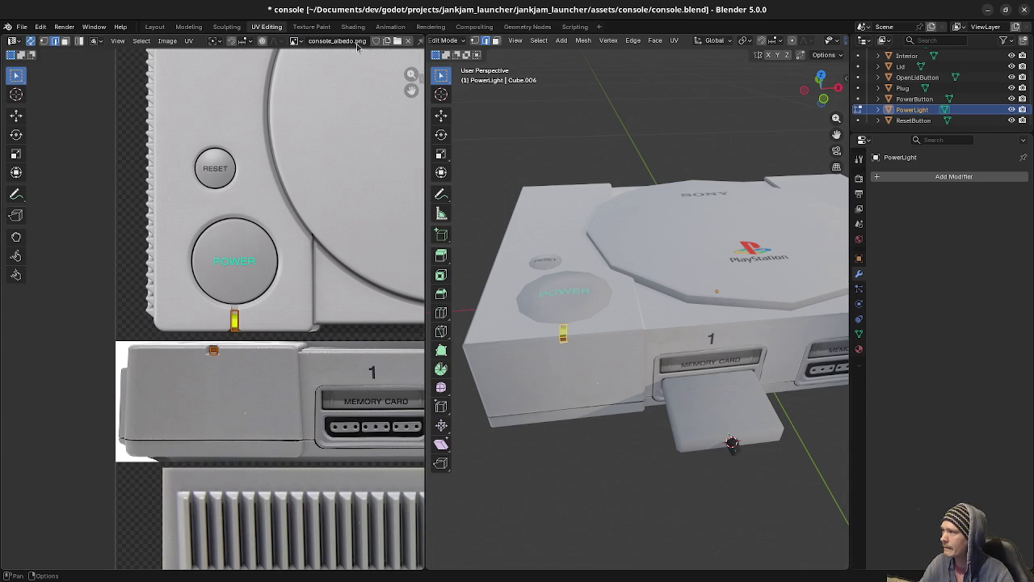
{"action": "left_click", "coordinate": [396, 43]}
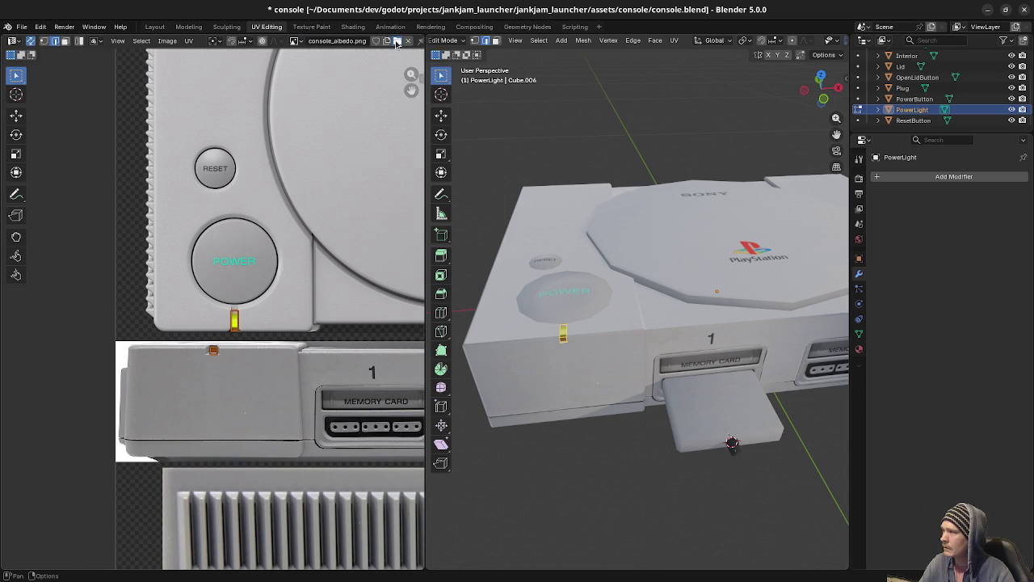
{"action": "left_click", "coordinate": [217, 233]}
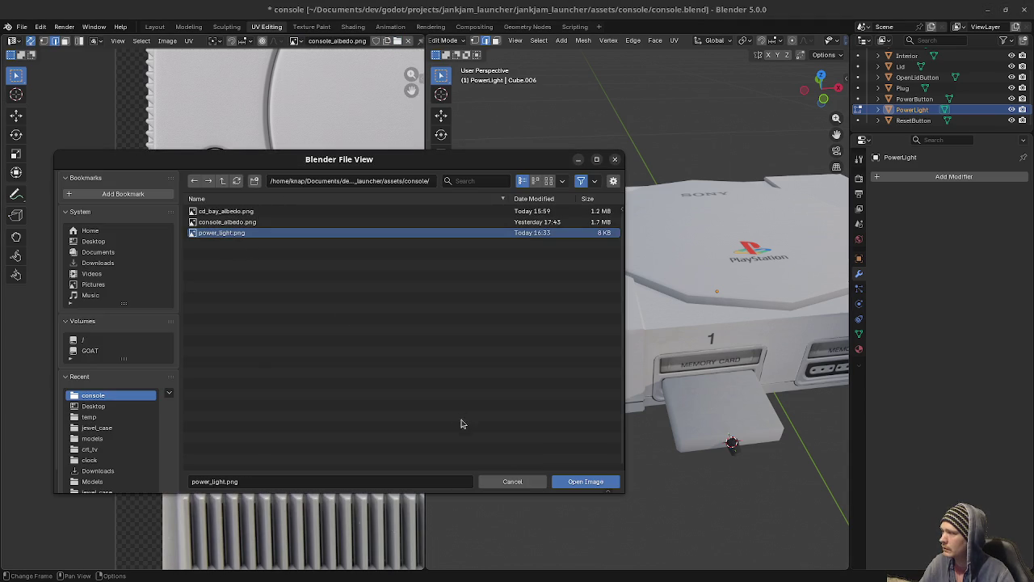
{"action": "left_click", "coordinate": [580, 482]}
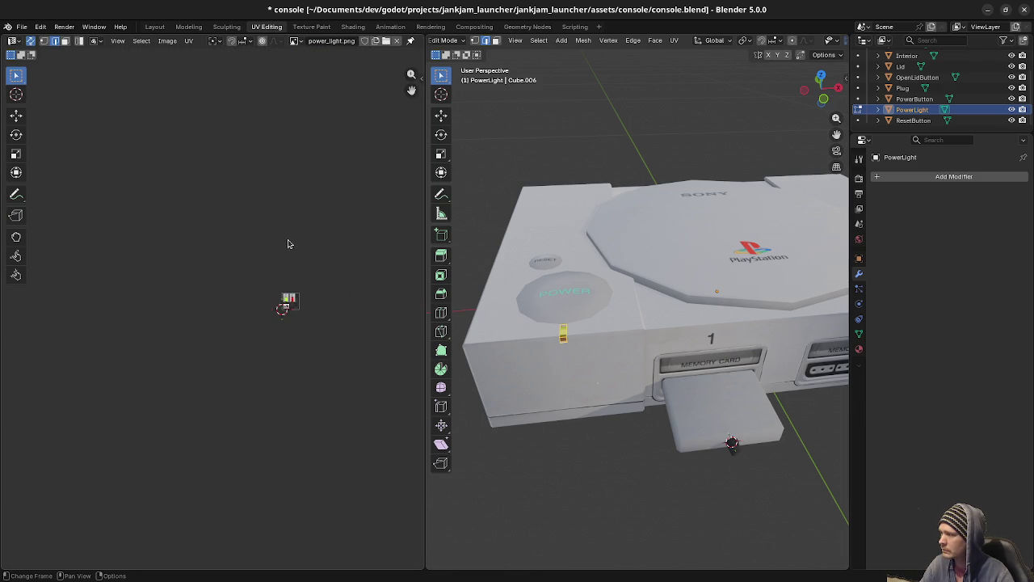
{"action": "middle_click_drag", "start_coordinate": [326, 302], "coordinate": [273, 297]}
{"action": "scroll", "coordinate": [365, 279], "scroll_direction": "up", "scroll_amount": 4}
{"action": "middle_click_drag", "start_coordinate": [365, 279], "coordinate": [230, 305]}
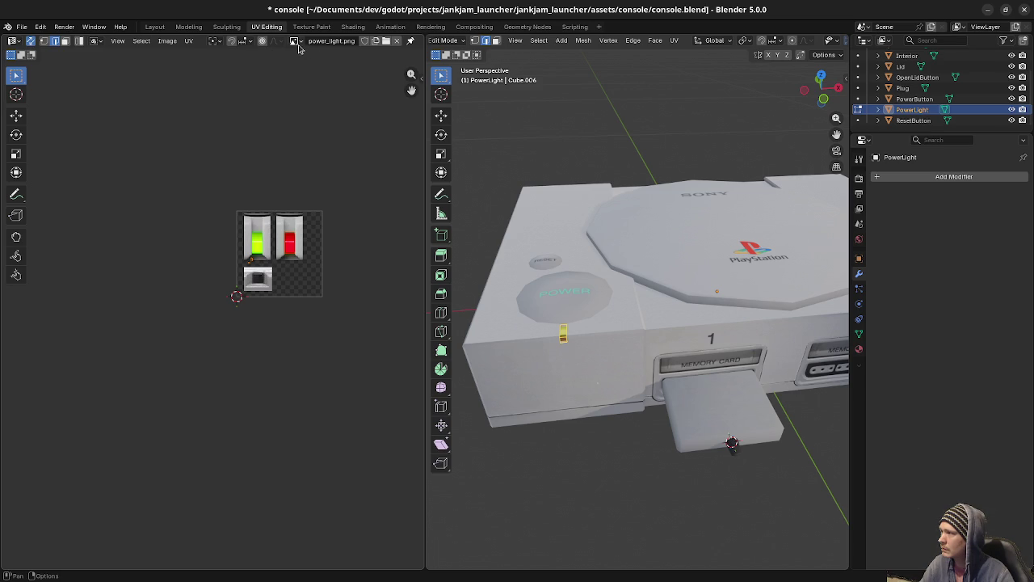
Switch the displayed image back to console_albedo.png and zoom in on the power light's UVs.
{"action": "left_click", "coordinate": [297, 40]}
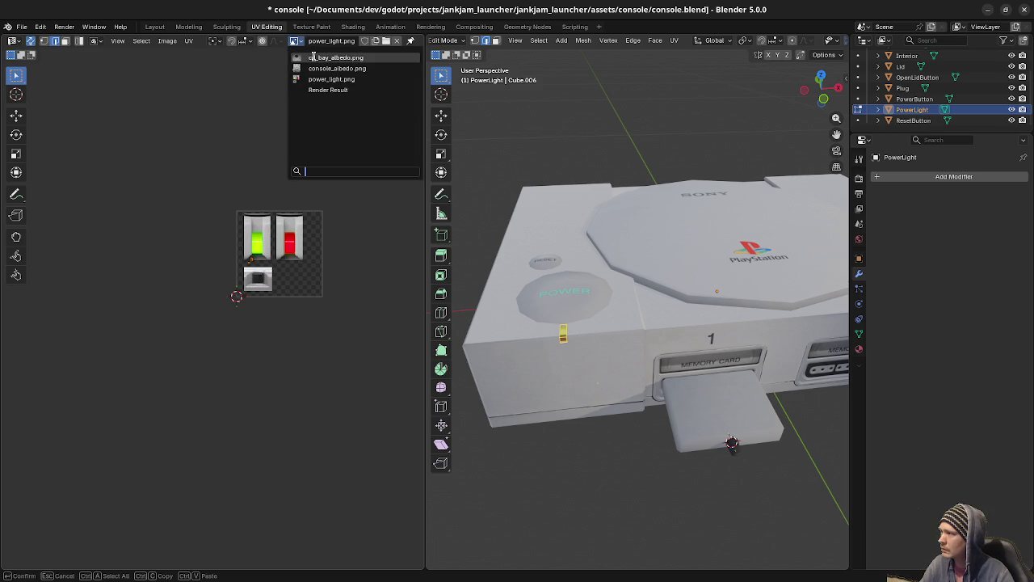
{"action": "left_click", "coordinate": [311, 57]}
{"action": "left_click", "coordinate": [297, 41]}
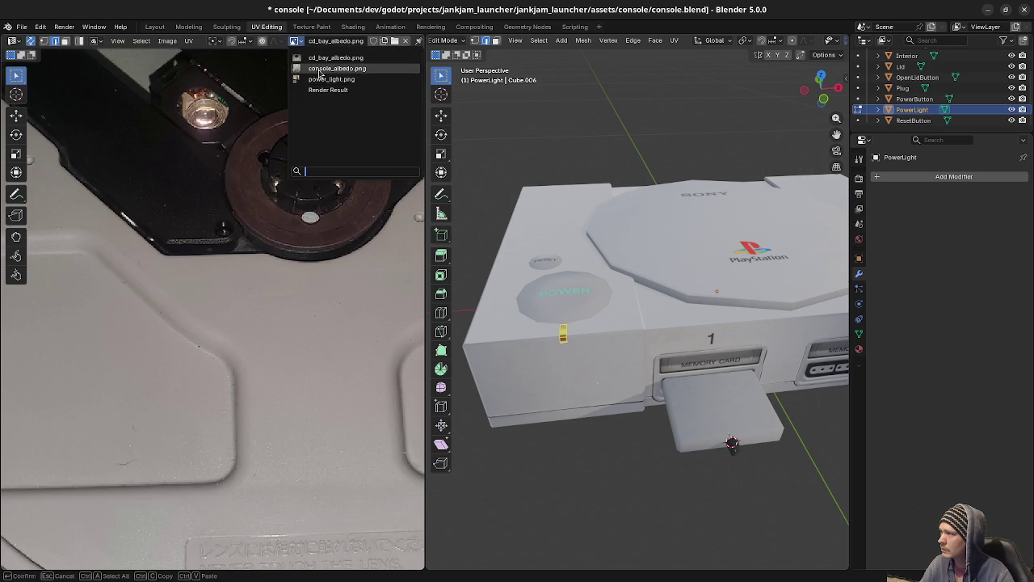
{"action": "left_click", "coordinate": [311, 68]}
{"action": "middle_click_drag", "start_coordinate": [228, 303], "coordinate": [298, 344]}
{"action": "scroll", "coordinate": [233, 335], "scroll_direction": "up", "scroll_amount": 2}
{"action": "scroll", "coordinate": [234, 336], "scroll_direction": "up", "scroll_amount": 1}
{"action": "middle_click_drag", "start_coordinate": [234, 336], "coordinate": [252, 364]}
{"action": "scroll", "coordinate": [253, 364], "scroll_direction": "up", "scroll_amount": 2}
{"action": "scroll", "coordinate": [253, 363], "scroll_direction": "up", "scroll_amount": 1}
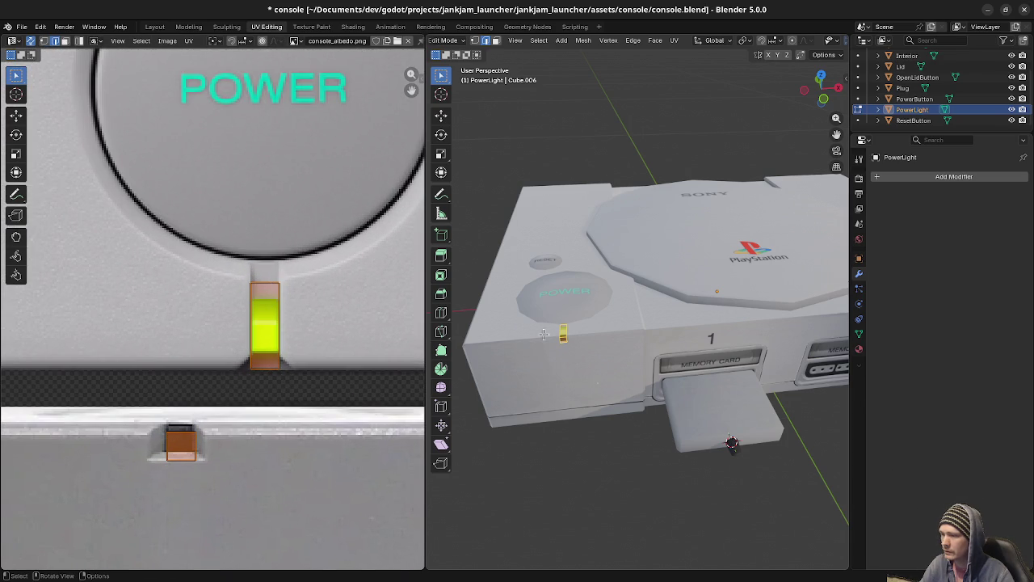
In Material Properties, add a new slot on PowerLight and fill it with new Material.002.
{"action": "scroll", "coordinate": [623, 342], "scroll_direction": "up", "scroll_amount": 1}
{"action": "scroll", "coordinate": [623, 343], "scroll_direction": "up", "scroll_amount": 2}
{"action": "scroll", "coordinate": [623, 343], "scroll_direction": "up", "scroll_amount": 2}
{"action": "scroll", "coordinate": [581, 331], "scroll_direction": "up", "scroll_amount": 1}
{"action": "scroll", "coordinate": [581, 331], "scroll_direction": "up", "scroll_amount": 1}
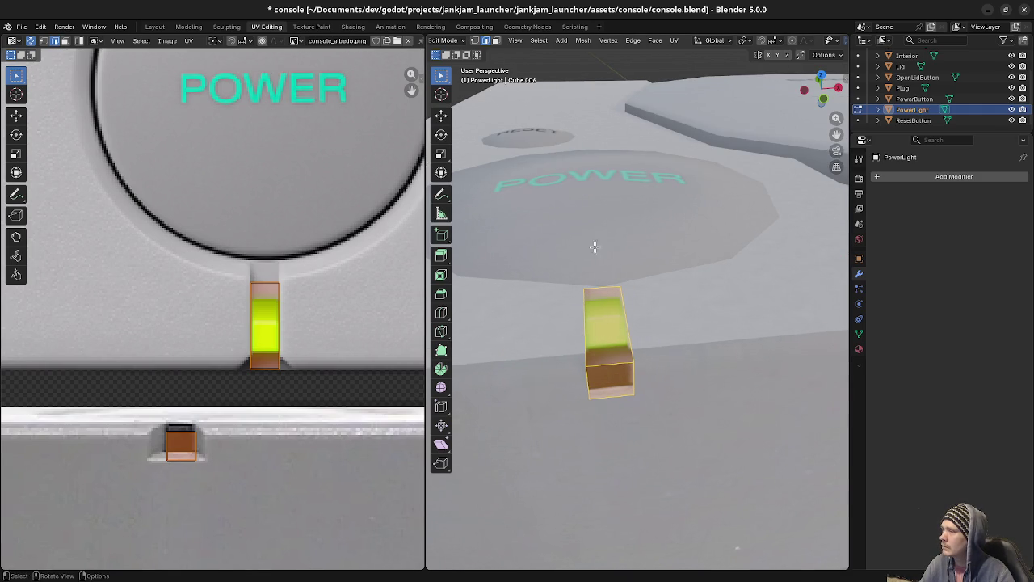
{"action": "scroll", "coordinate": [629, 381], "scroll_direction": "down", "scroll_amount": 4}
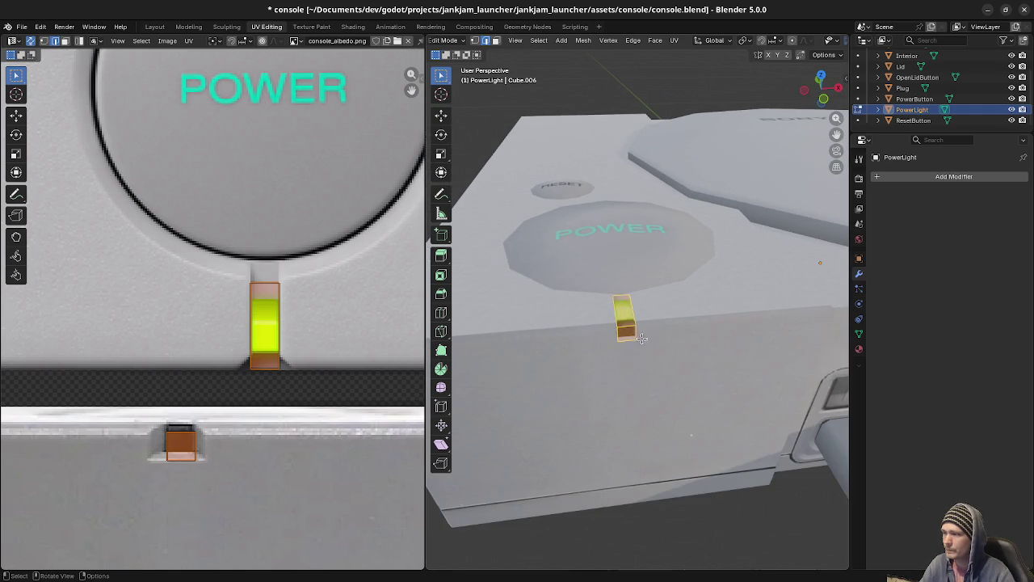
{"action": "key", "text": "Tab"}
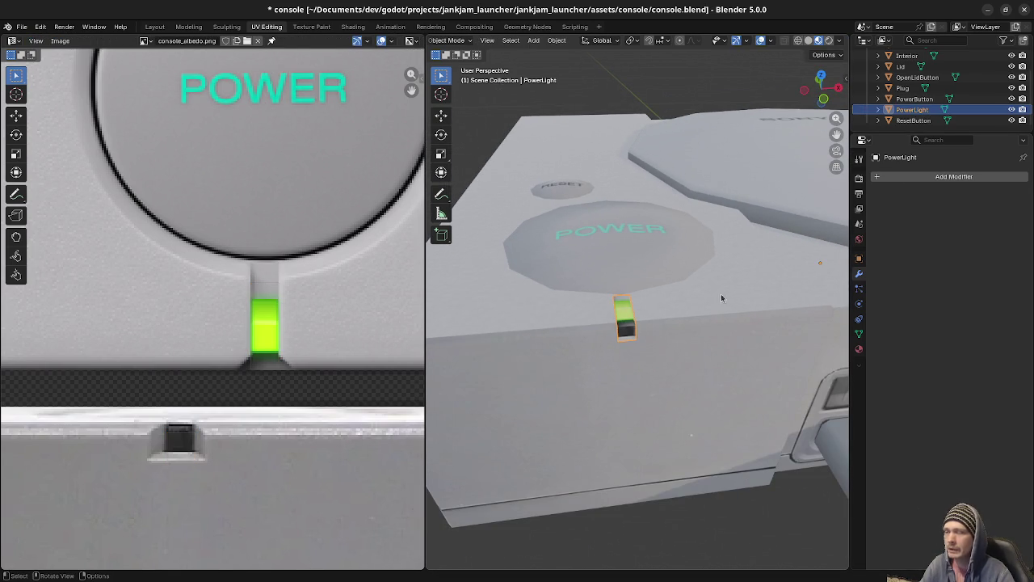
{"action": "key", "text": "Tab"}
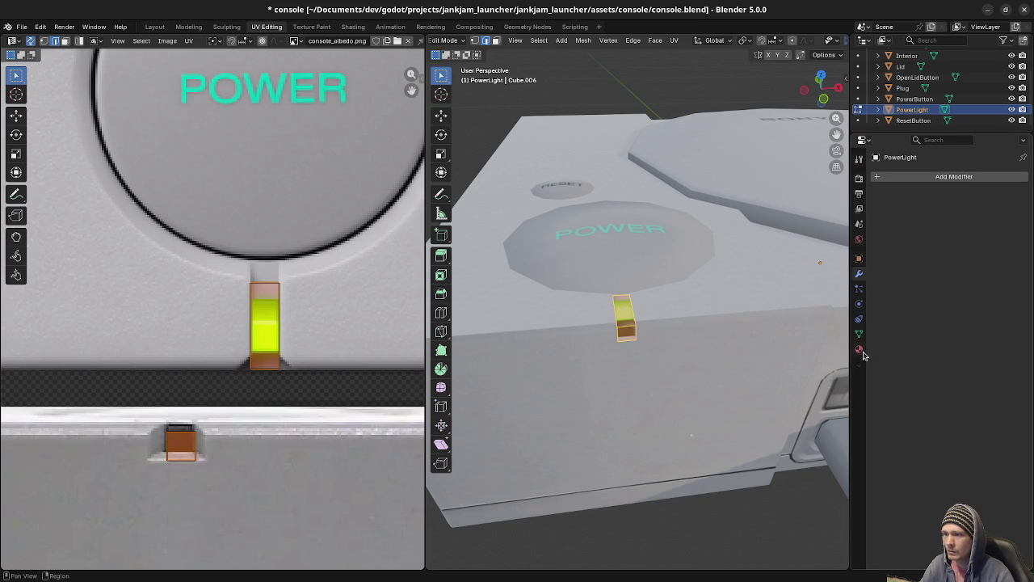
{"action": "left_click", "coordinate": [859, 349]}
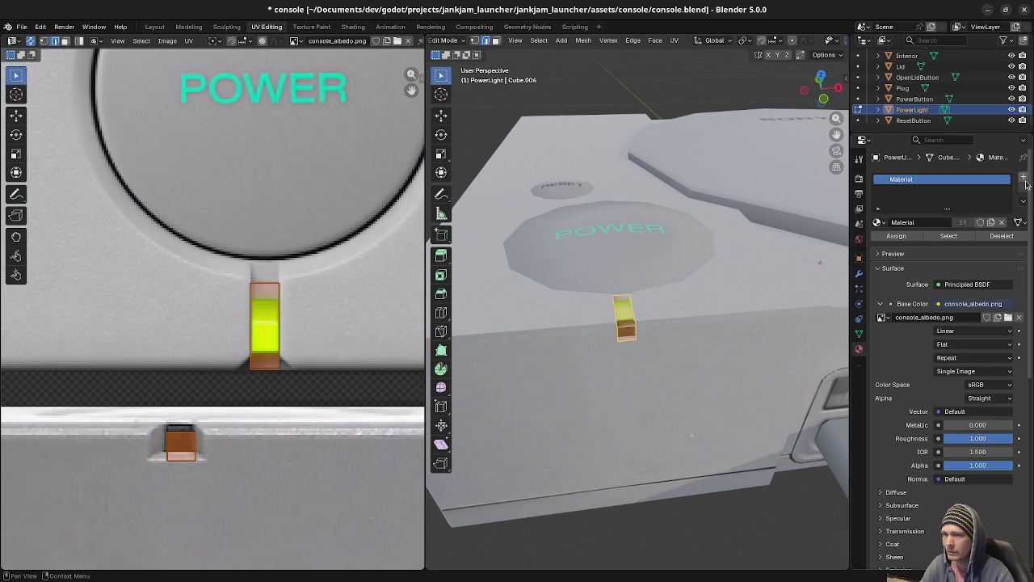
{"action": "left_click", "coordinate": [1025, 179]}
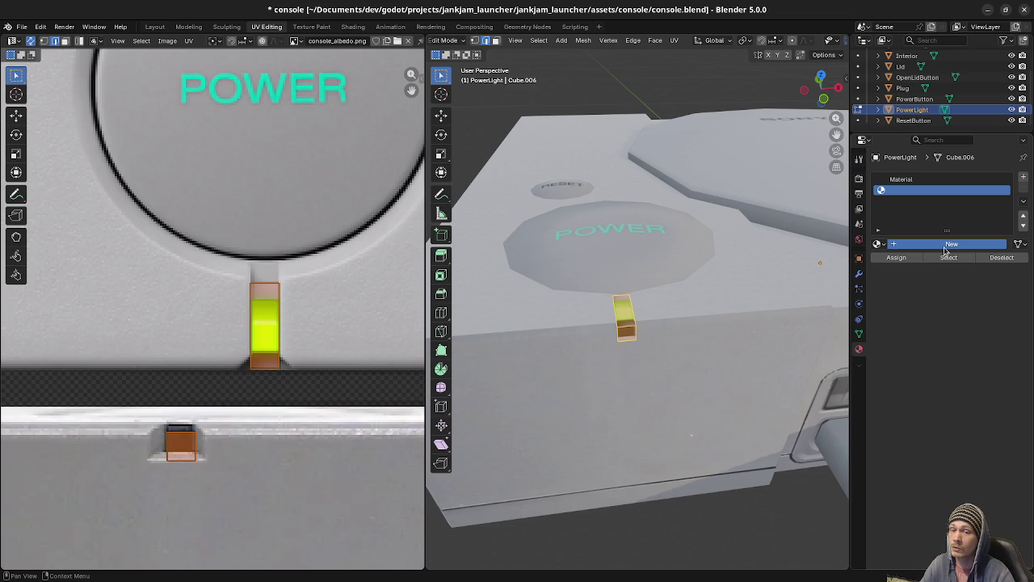
{"action": "left_click", "coordinate": [941, 246]}
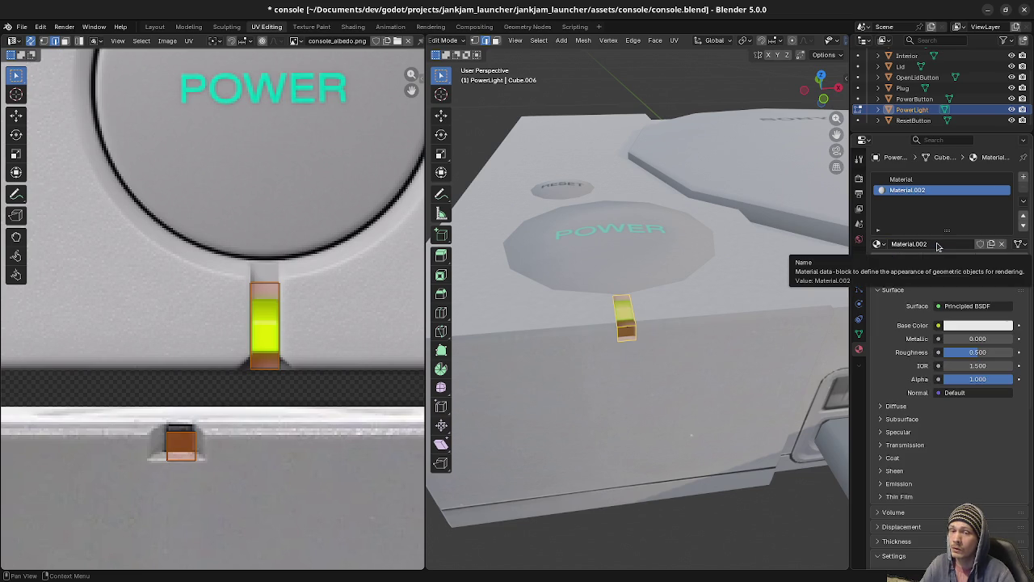